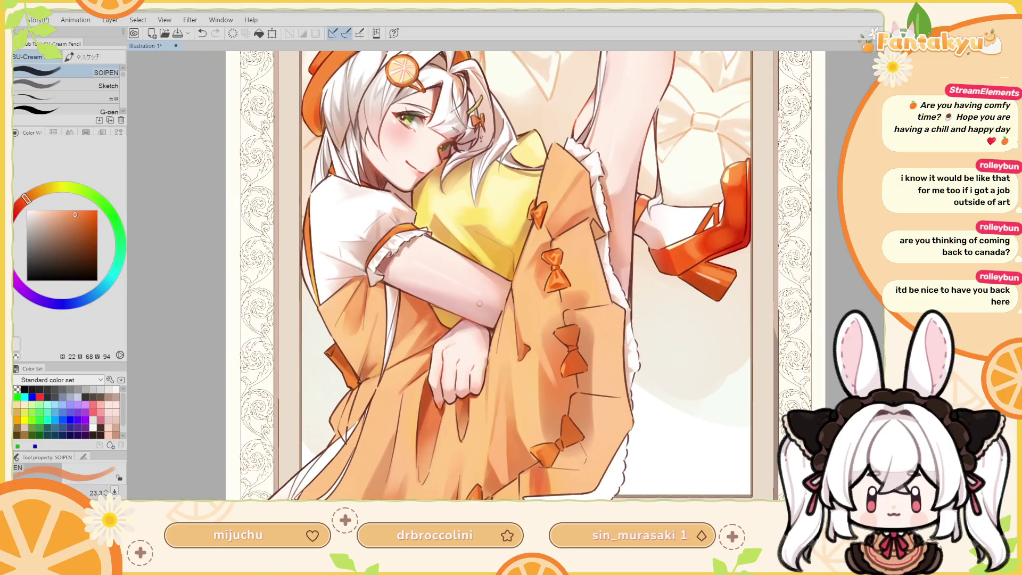
Sample light and deeper skin tones from the forearm and paint a short shading stroke.
{"action": "left_click", "coordinate": [482, 318], "text": "alt"}
{"action": "left_click_drag", "start_coordinate": [474, 307], "coordinate": [503, 279]}
{"action": "left_click", "coordinate": [507, 274], "text": "alt"}
{"action": "left_click", "coordinate": [511, 302], "text": "alt"}
{"action": "left_click", "coordinate": [509, 304], "text": "alt"}
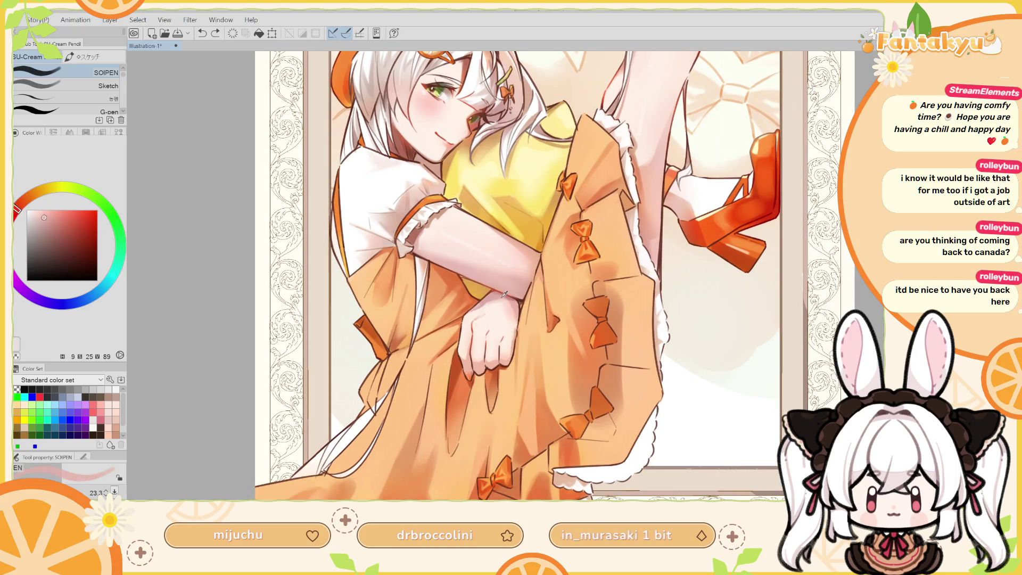
{"action": "left_click", "coordinate": [512, 297], "text": "alt"}
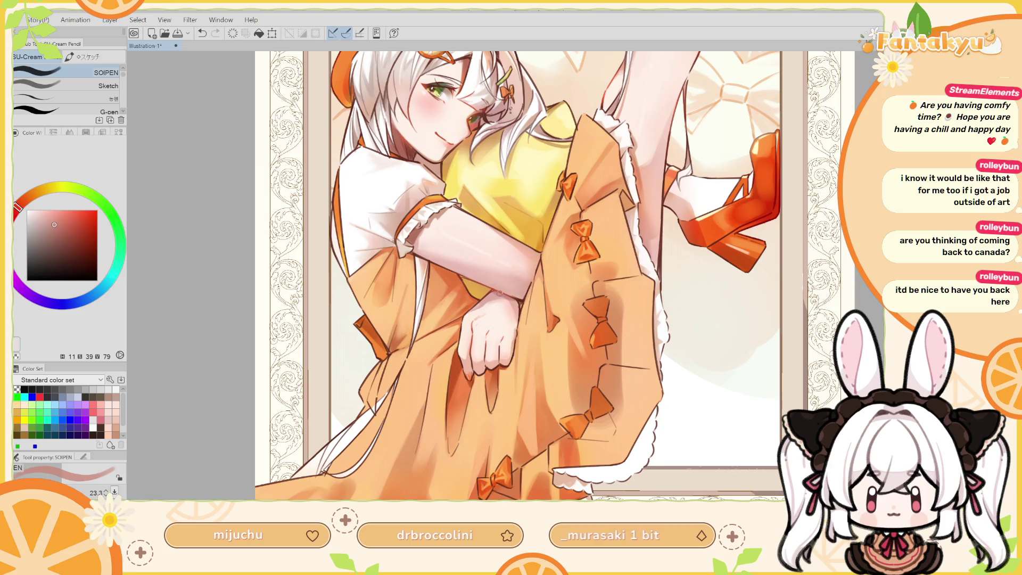
{"action": "mouse_move", "coordinate": [504, 296]}
{"action": "left_mouse_down"}
{"action": "mouse_move", "coordinate": [488, 298]}
{"action": "mouse_move", "coordinate": [512, 302]}
{"action": "left_mouse_up"}
On the mirrored, zoomed view, enlarge the brush and paint shading along the forearm in sampled tones.
{"action": "key", "text": "h"}
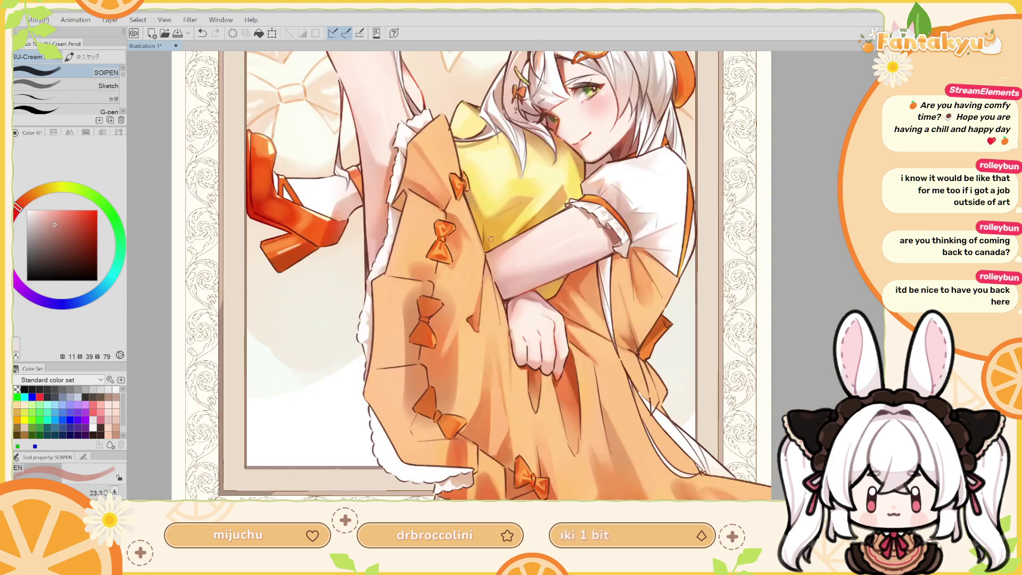
{"action": "scroll", "coordinate": [503, 328], "scroll_direction": "up", "scroll_amount": 2}
{"action": "scroll", "coordinate": [503, 327], "scroll_direction": "up", "scroll_amount": 2}
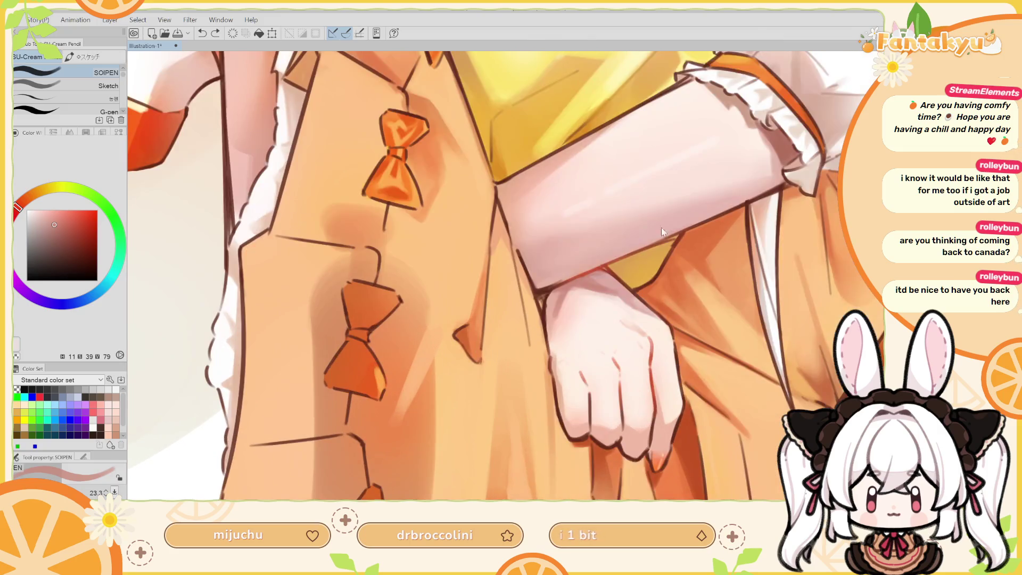
{"action": "left_click", "coordinate": [552, 304], "text": "alt"}
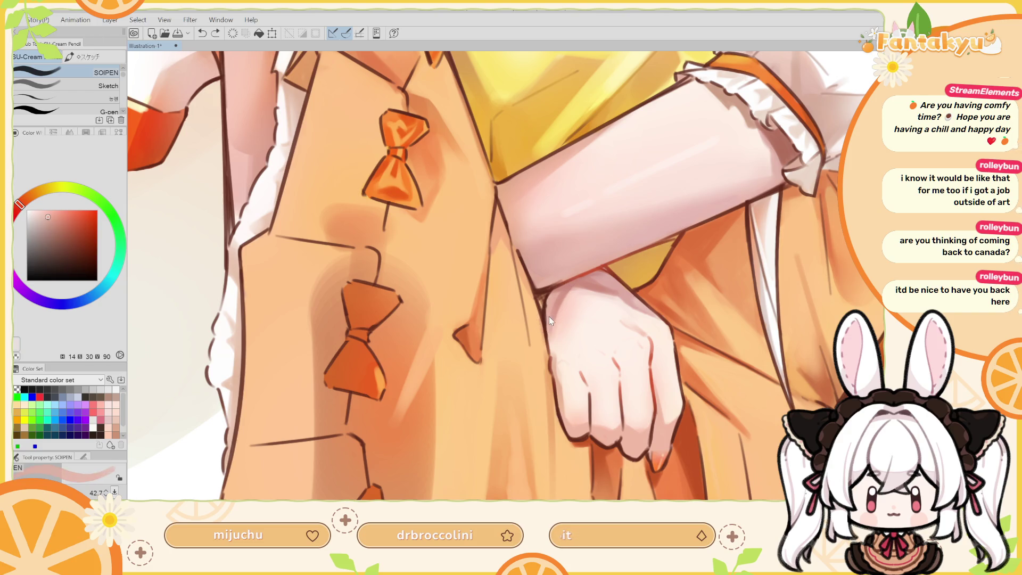
{"action": "key", "text": "bracketright"}
{"action": "left_click", "coordinate": [564, 275], "text": "alt"}
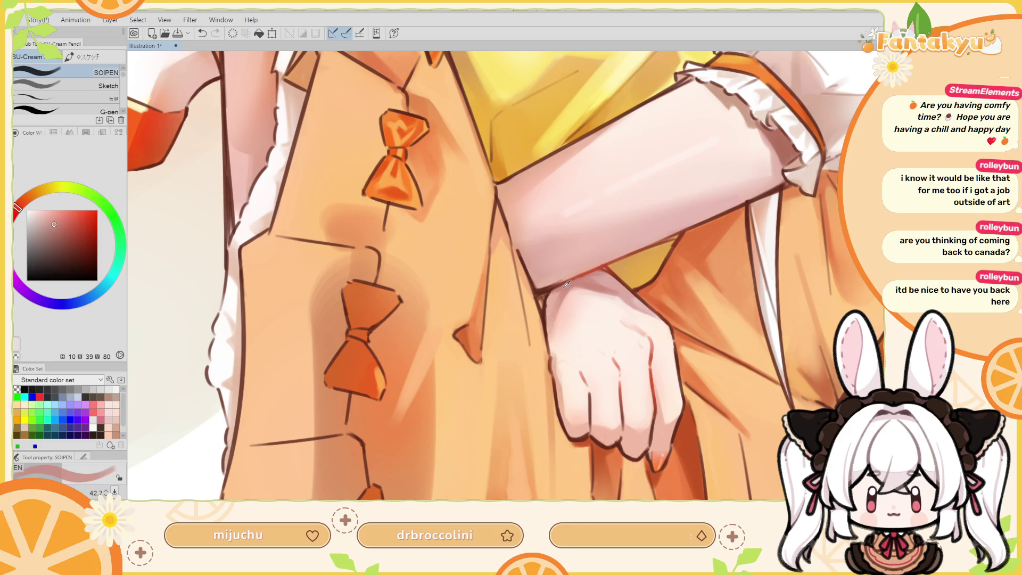
{"action": "left_click_drag", "start_coordinate": [558, 289], "coordinate": [573, 320]}
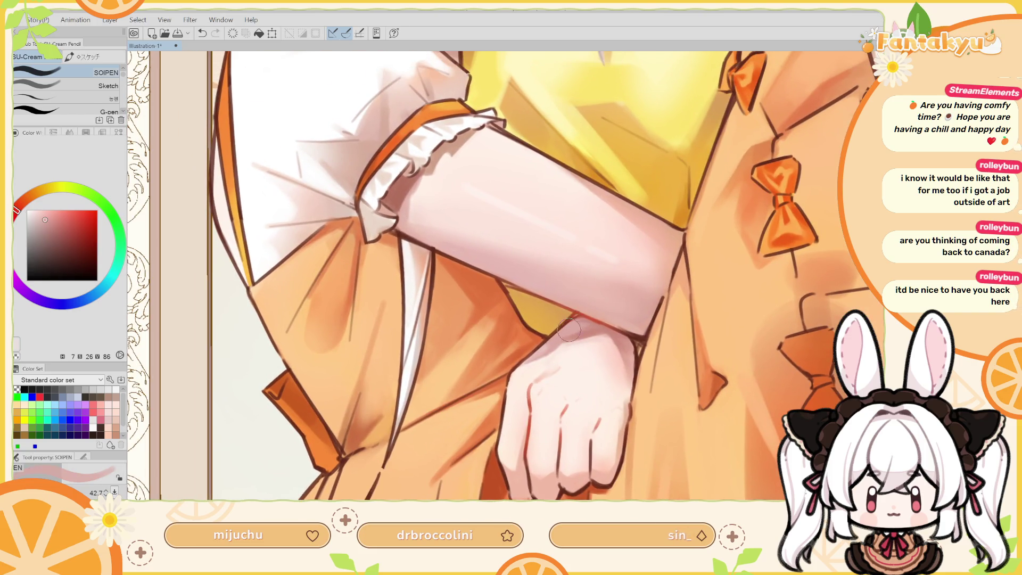
{"action": "left_click", "coordinate": [568, 326], "text": "alt"}
{"action": "mouse_move", "coordinate": [579, 318]}
{"action": "left_mouse_down"}
{"action": "mouse_move", "coordinate": [593, 295]}
{"action": "mouse_move", "coordinate": [570, 331]}
{"action": "left_mouse_up"}
Pick near-white and warmer skin highlights, resize the brush, flip the canvas back, and rotate the view.
{"action": "left_click", "coordinate": [570, 331], "text": "alt"}
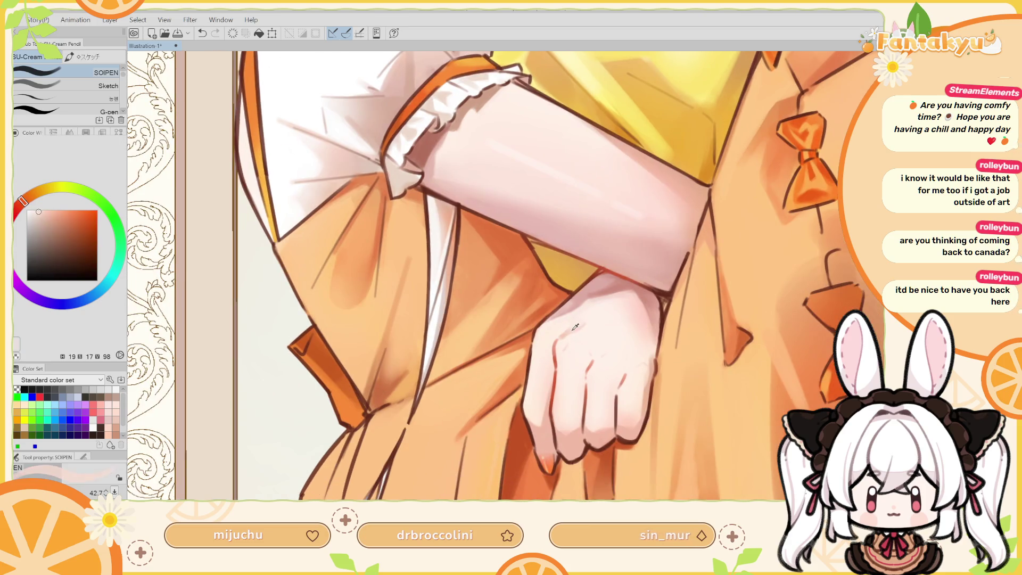
{"action": "left_click", "coordinate": [567, 329], "text": "alt"}
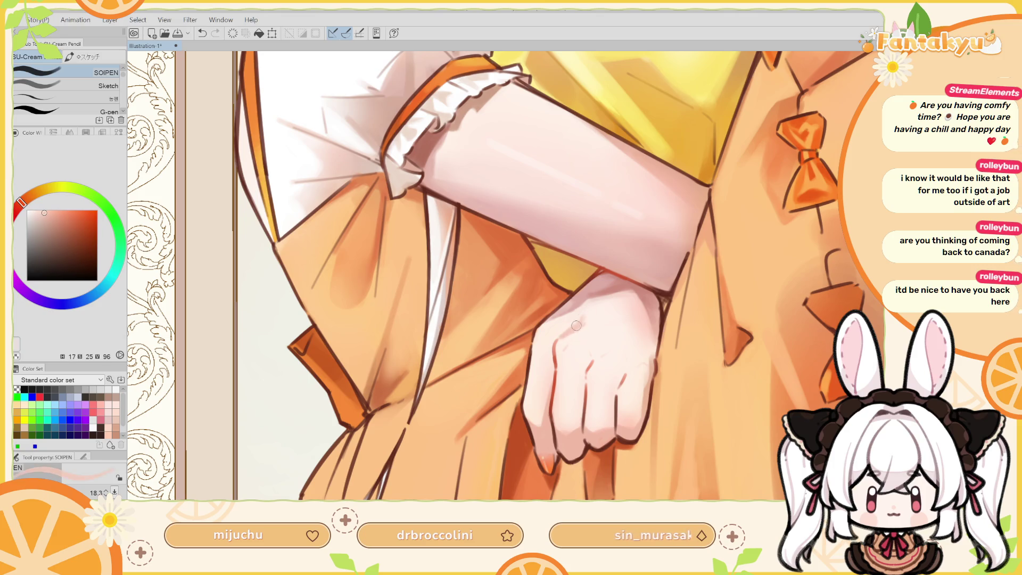
{"action": "left_click", "coordinate": [583, 322], "text": "alt"}
{"action": "mouse_move", "coordinate": [585, 325]}
{"action": "left_mouse_down"}
{"action": "mouse_move", "coordinate": [596, 309]}
{"action": "mouse_move", "coordinate": [568, 332]}
{"action": "left_mouse_up"}
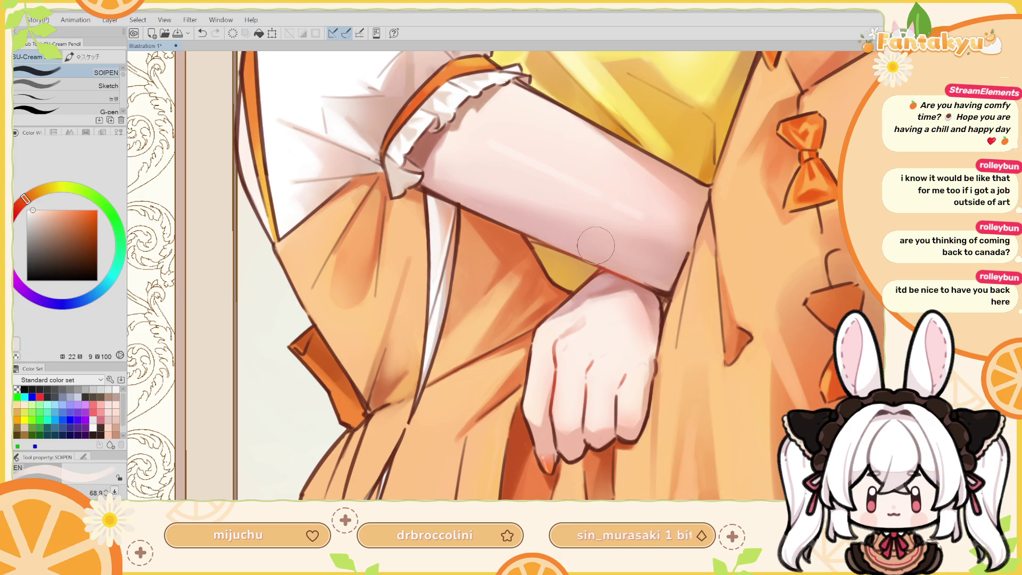
{"action": "key", "text": "h"}
{"action": "mouse_move", "coordinate": [484, 337]}
{"action": "left_mouse_down"}
{"action": "mouse_move", "coordinate": [544, 342]}
{"action": "mouse_move", "coordinate": [512, 314]}
{"action": "left_mouse_up"}
{"action": "left_click", "coordinate": [516, 321], "text": "alt"}
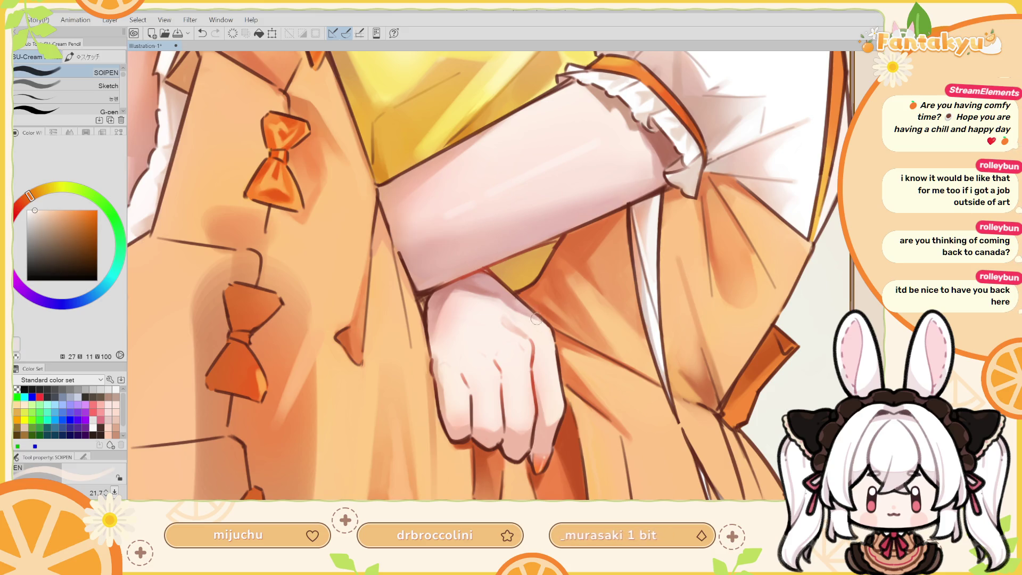
{"action": "left_click_drag", "start_coordinate": [516, 311], "coordinate": [507, 314]}
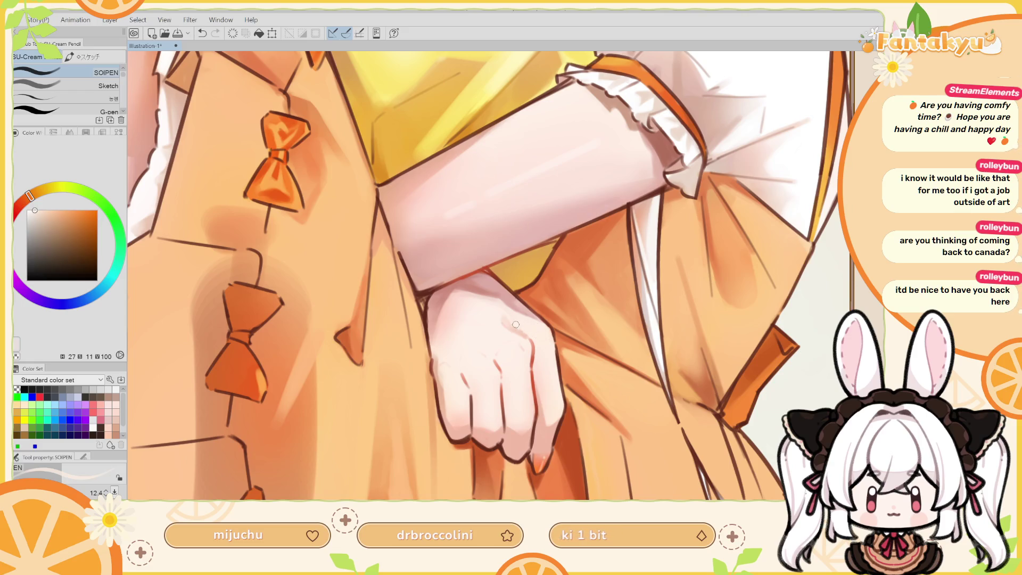
{"action": "key", "text": "r"}
{"action": "left_click_drag", "start_coordinate": [536, 313], "coordinate": [449, 264]}
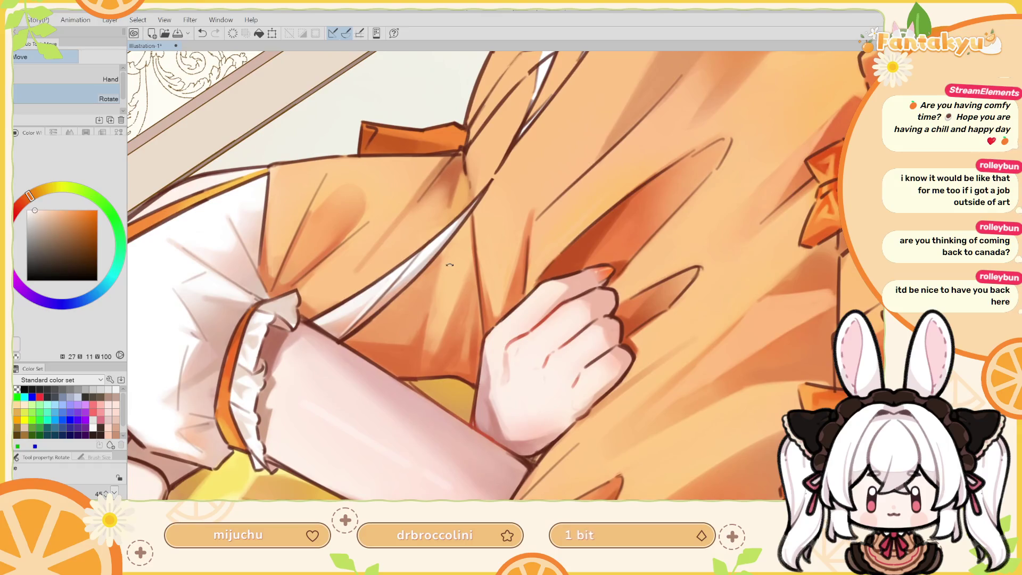
Switch back to the pencil and paint a faint stroke on the hand in sampled skin tones.
{"action": "left_click", "coordinate": [502, 347], "text": "alt"}
{"action": "key", "text": "p"}
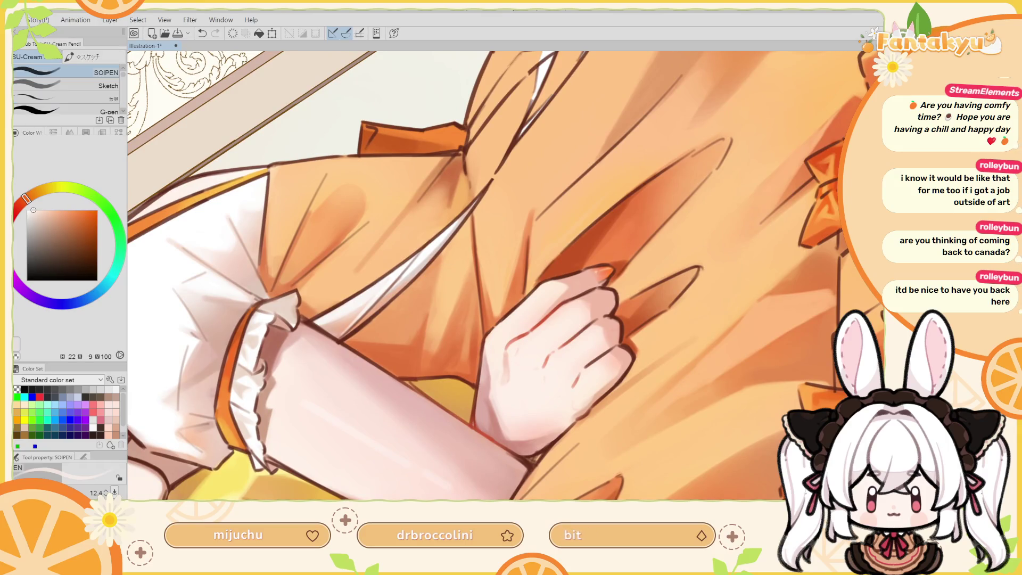
{"action": "left_click", "coordinate": [515, 357], "text": "alt"}
{"action": "left_click", "coordinate": [498, 351], "text": "alt"}
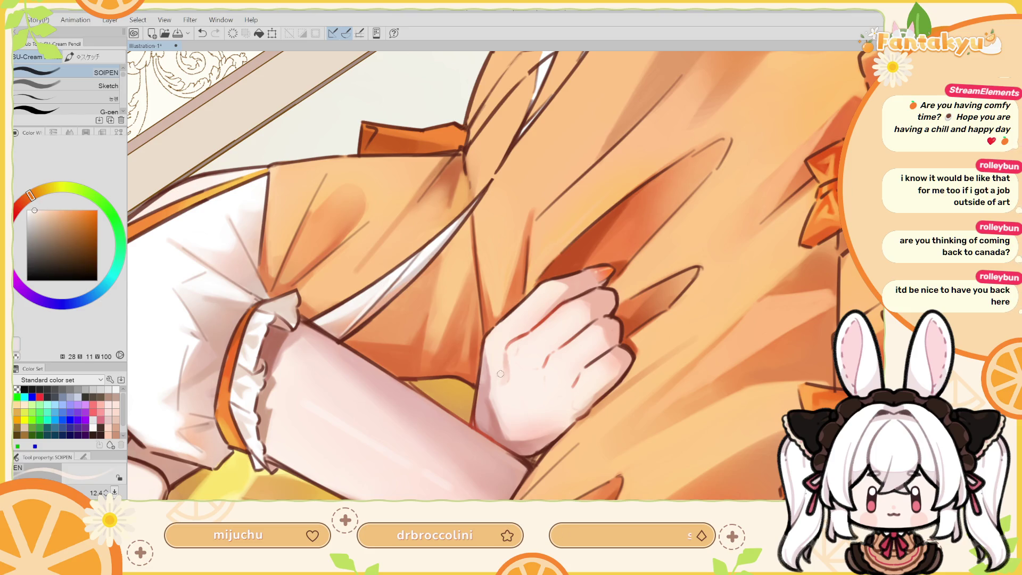
{"action": "mouse_move", "coordinate": [502, 349]}
{"action": "left_mouse_down"}
{"action": "mouse_move", "coordinate": [500, 374]}
{"action": "mouse_move", "coordinate": [501, 362]}
{"action": "left_mouse_up"}
{"action": "left_click", "coordinate": [508, 392], "text": "alt"}
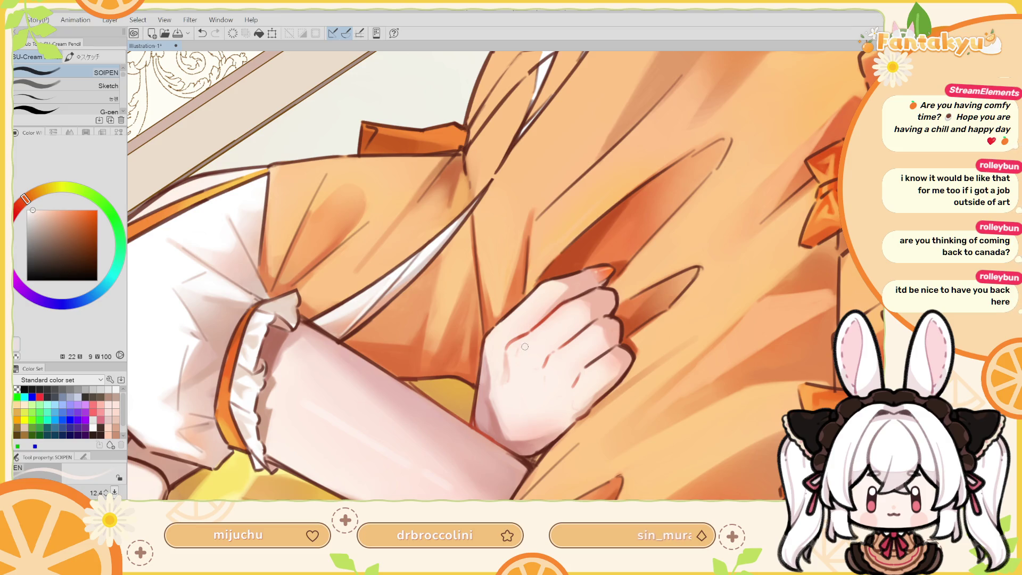
On the mirrored view, undo two bad strokes and repaint small marks on the hand.
{"action": "key", "text": "h"}
{"action": "left_click", "coordinate": [510, 383], "text": "alt"}
{"action": "left_click", "coordinate": [510, 386], "text": "alt"}
{"action": "key", "text": "ctrl+z"}
{"action": "left_click", "coordinate": [511, 387]}
{"action": "key", "text": "ctrl+z"}
{"action": "key", "text": "ctrl+z"}
{"action": "left_click", "coordinate": [510, 389]}
{"action": "left_click", "coordinate": [510, 384]}
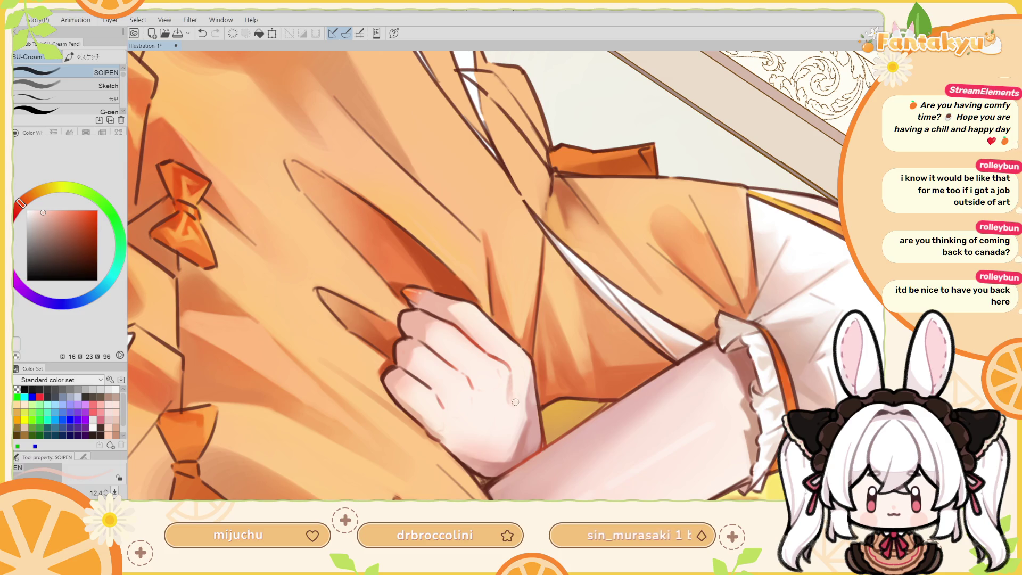
Sample pale, mid and deeper hand tones, flip back, and reset the view to the whole illustration.
{"action": "left_click", "coordinate": [518, 393], "text": "alt"}
{"action": "left_click", "coordinate": [514, 396], "text": "alt"}
{"action": "left_click", "coordinate": [512, 386], "text": "alt"}
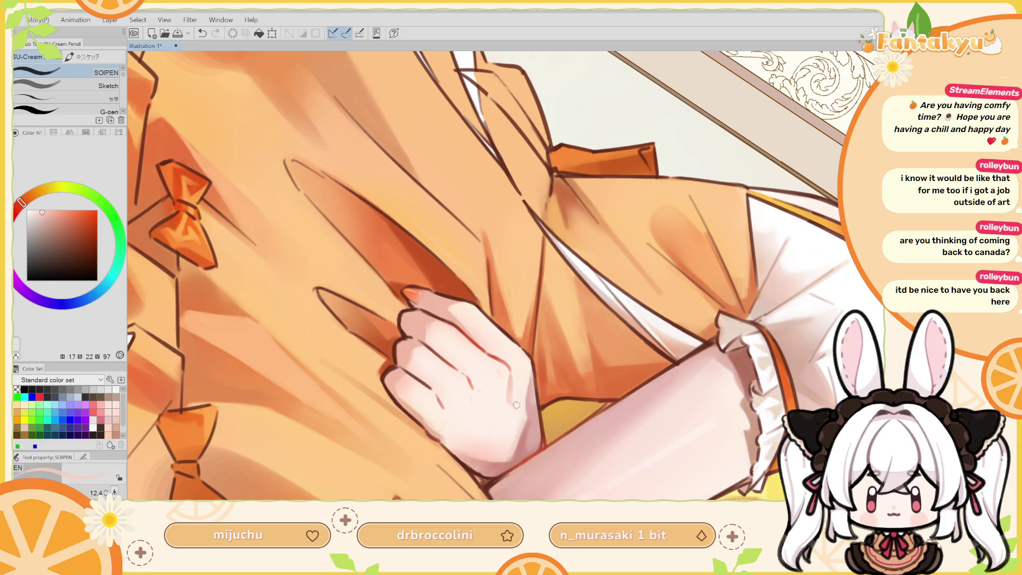
{"action": "key", "text": "h"}
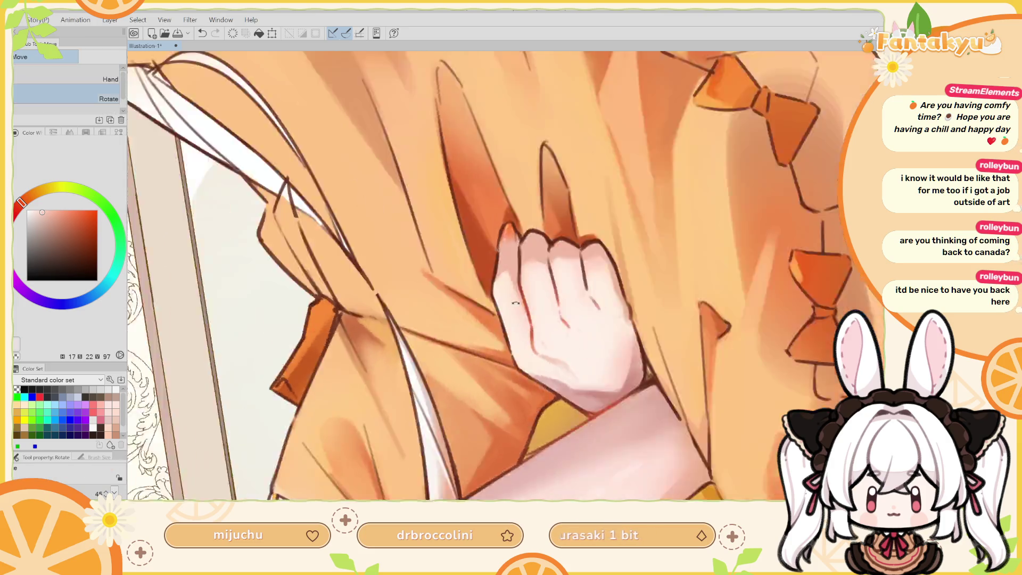
{"action": "left_click_drag", "start_coordinate": [542, 329], "coordinate": [629, 221]}
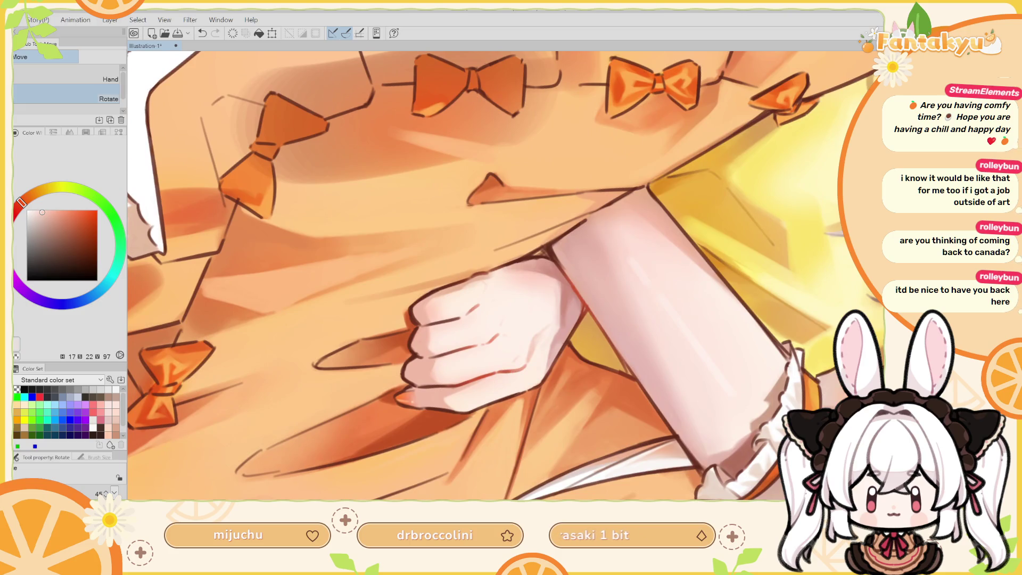
{"action": "key", "text": "ctrl+0"}
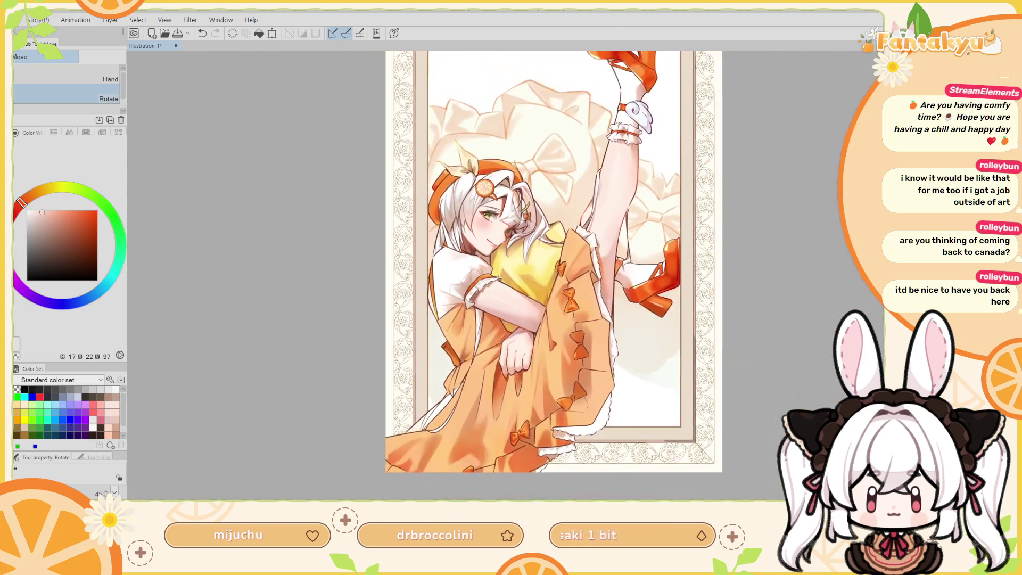
Zoom in, sample the hand's skin tone, and airbrush it softly with a slightly smaller brush, checking mirrored.
{"action": "key", "text": "h"}
{"action": "scroll", "coordinate": [497, 334], "scroll_direction": "up", "scroll_amount": 3}
{"action": "scroll", "coordinate": [497, 334], "scroll_direction": "up", "scroll_amount": 3}
{"action": "left_click", "coordinate": [497, 334], "text": "alt"}
{"action": "key", "text": "b"}
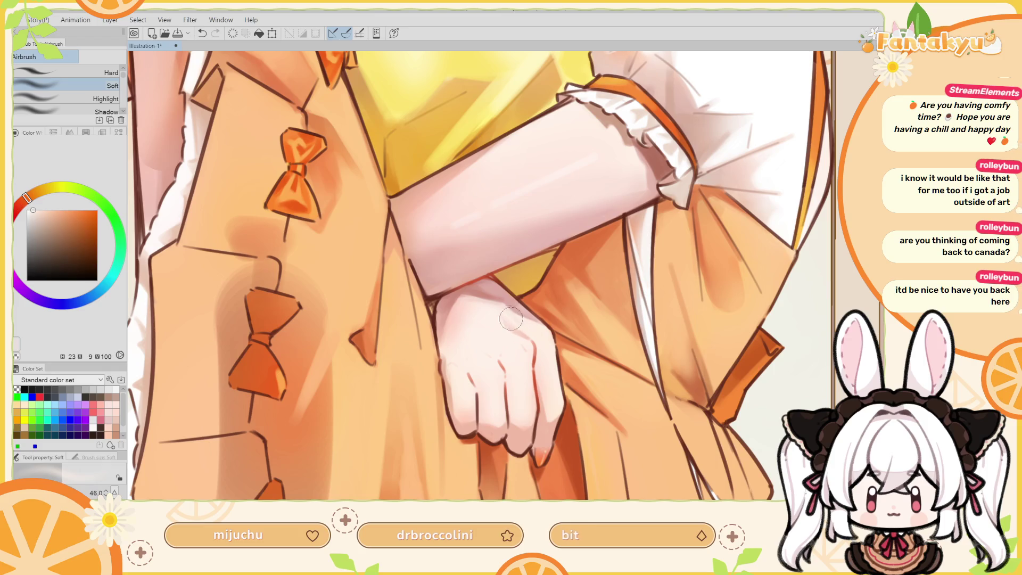
{"action": "key", "text": "bracketleft"}
{"action": "key", "text": "h"}
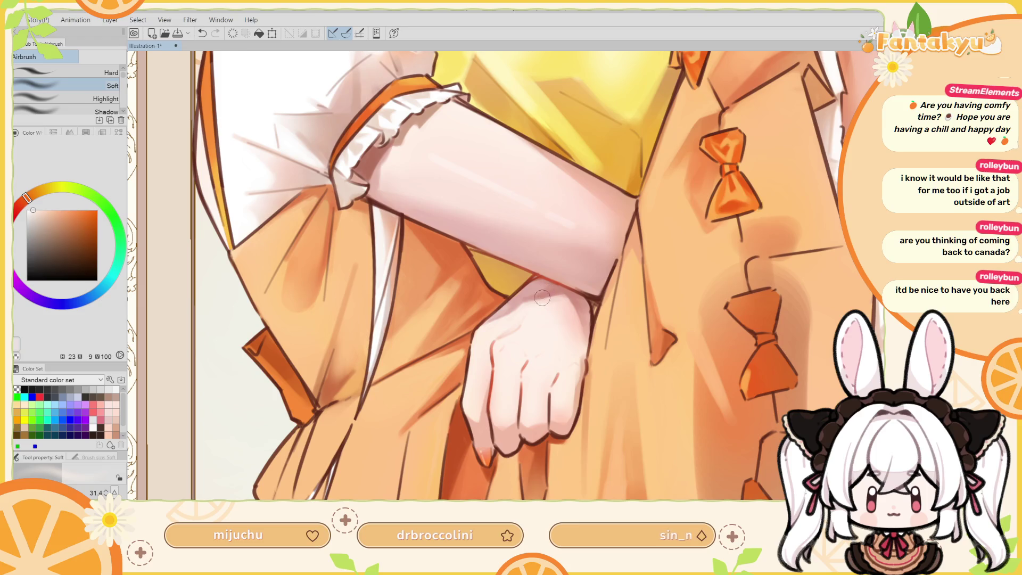
{"action": "key", "text": "h"}
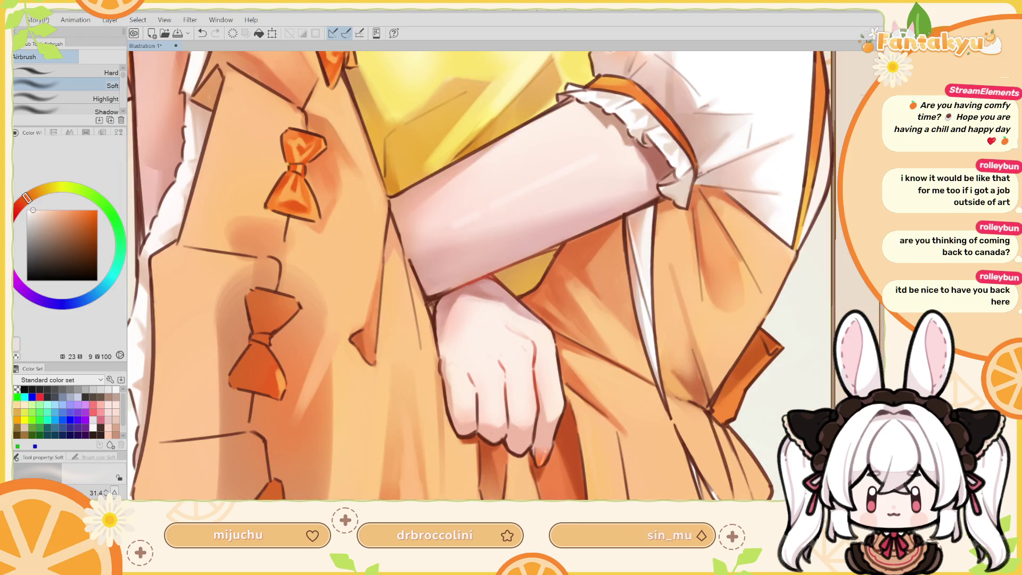
{"action": "scroll", "coordinate": [479, 277], "scroll_direction": "down", "scroll_amount": 5}
{"action": "scroll", "coordinate": [479, 277], "scroll_direction": "up", "scroll_amount": 5}
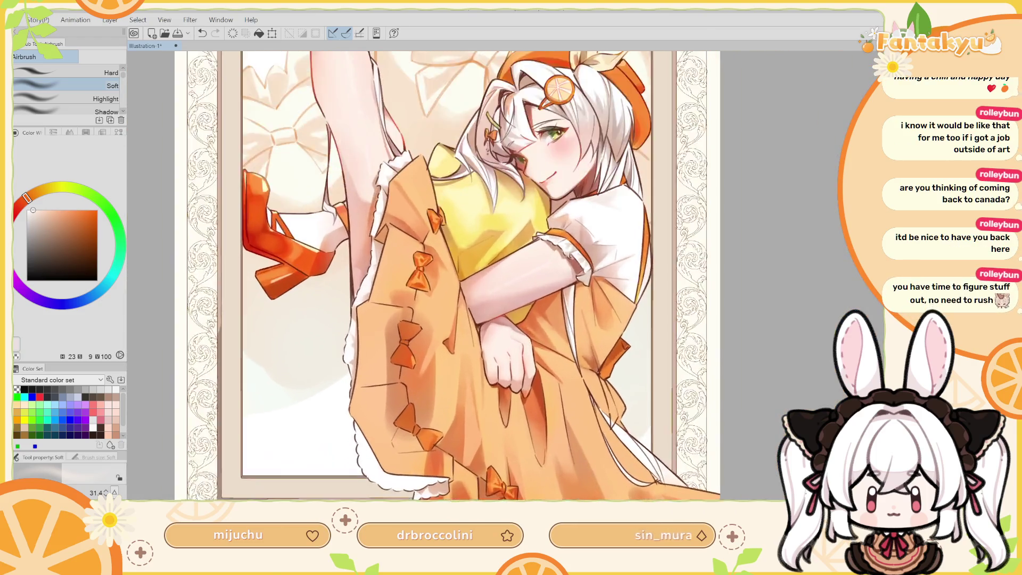
{"action": "scroll", "coordinate": [514, 266], "scroll_direction": "up", "scroll_amount": 2}
{"action": "key", "text": "m"}
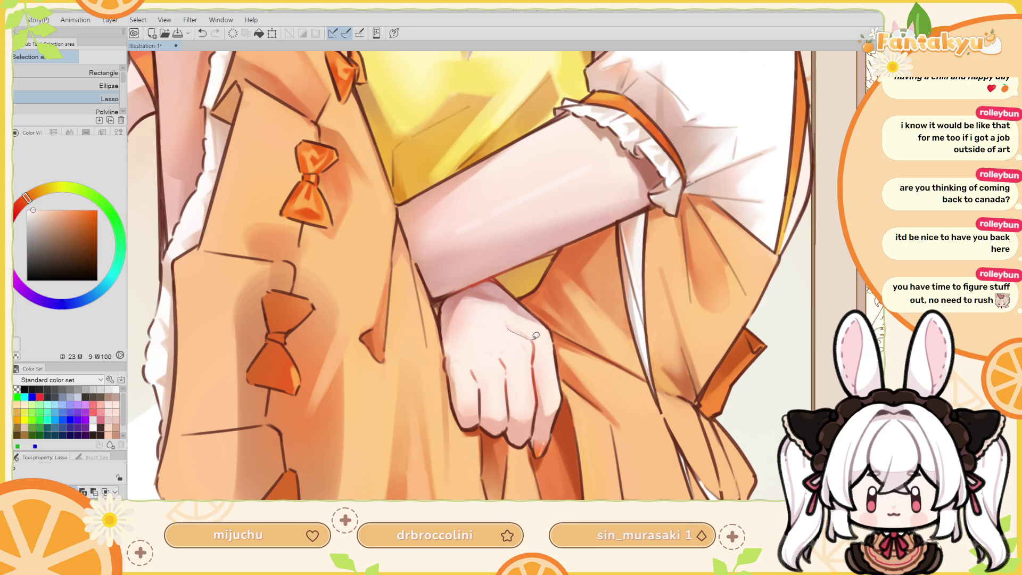
Lasso a small area on the back of the hand and pick a light pinkish red colour.
{"action": "mouse_move", "coordinate": [512, 311]}
{"action": "left_mouse_down"}
{"action": "mouse_move", "coordinate": [509, 323]}
{"action": "mouse_move", "coordinate": [528, 333]}
{"action": "mouse_move", "coordinate": [504, 345]}
{"action": "left_mouse_up"}
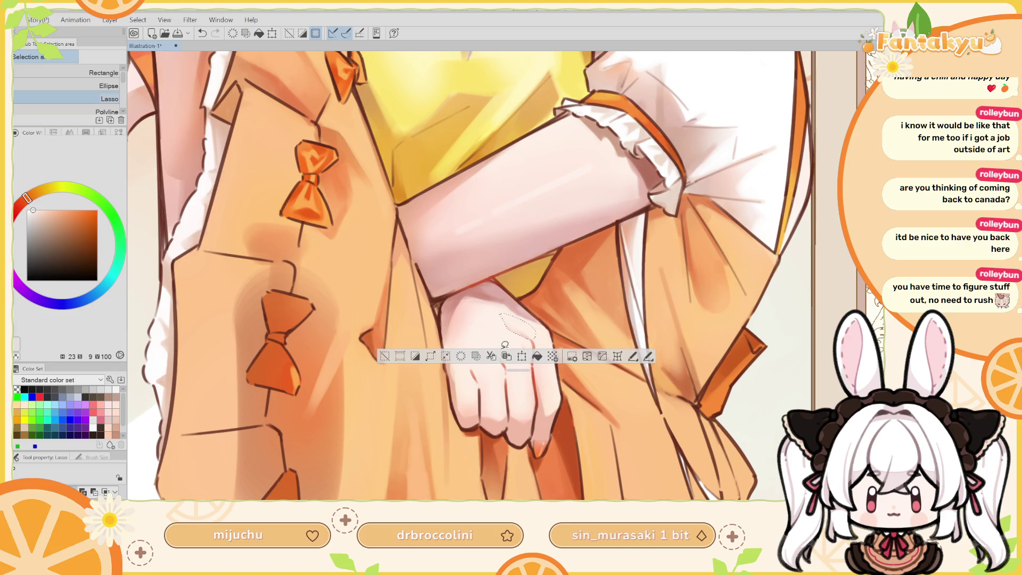
{"action": "left_click_drag", "start_coordinate": [502, 302], "coordinate": [504, 313]}
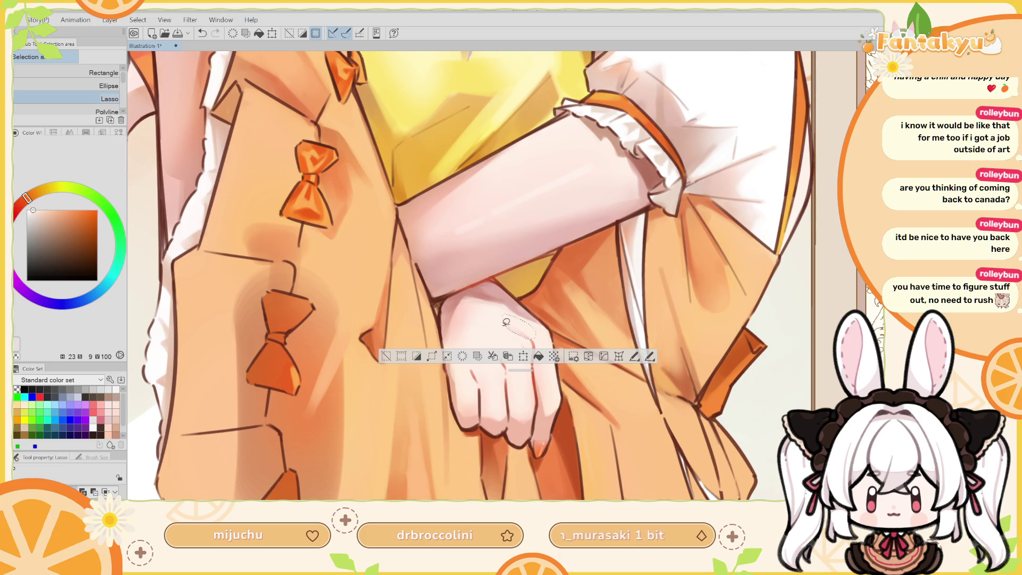
{"action": "key", "text": "h"}
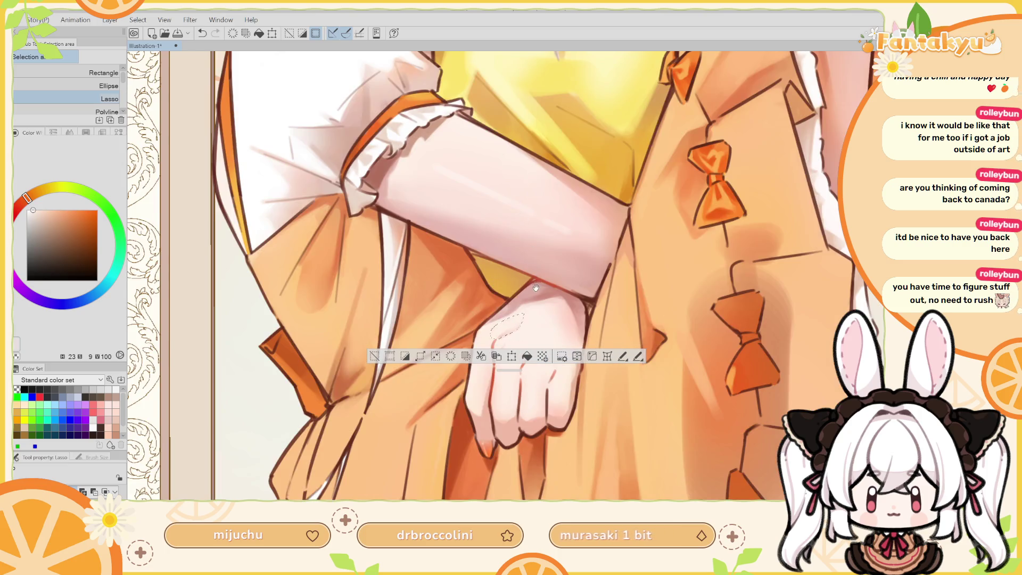
{"action": "left_click", "coordinate": [560, 233], "text": "alt"}
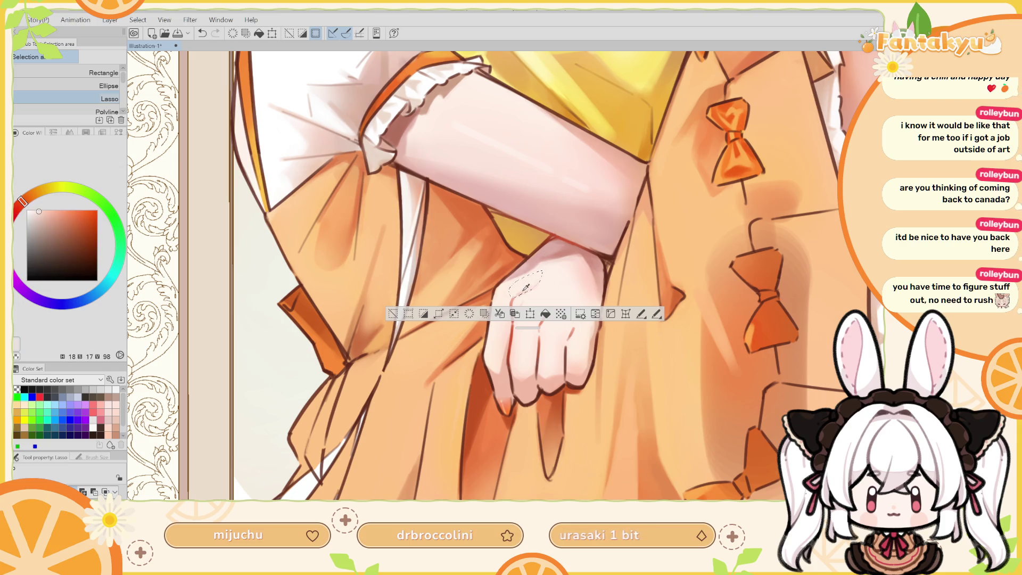
{"action": "key", "text": "r"}
{"action": "left_click_drag", "start_coordinate": [525, 289], "coordinate": [426, 226]}
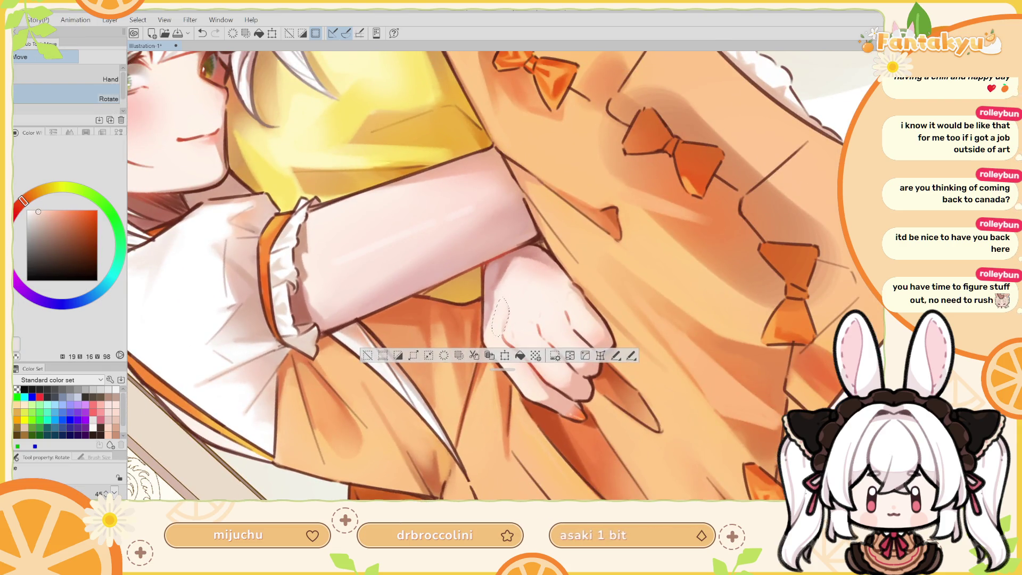
Soft-airbrush the selected area, deselect, and shrink the brush to 17.8 with the sampled light skin tone.
{"action": "key", "text": "b"}
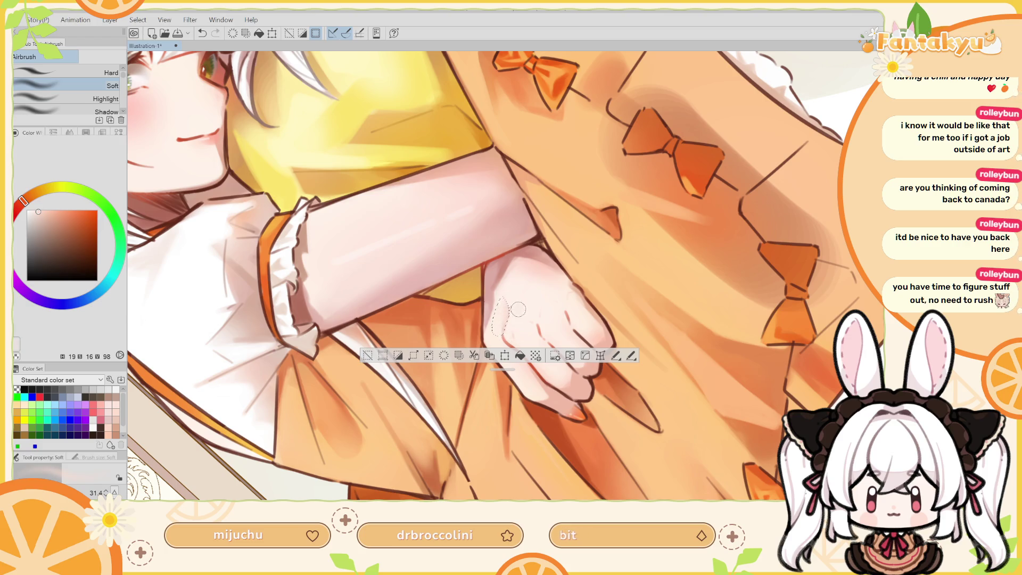
{"action": "key", "text": "h"}
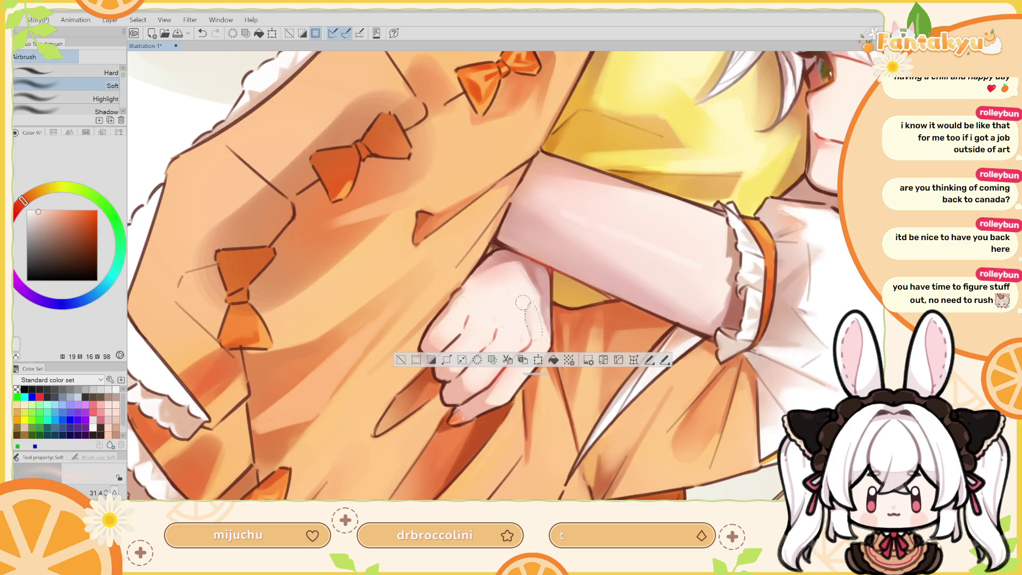
{"action": "key", "text": "ctrl+d"}
{"action": "left_click", "coordinate": [529, 306], "text": "alt"}
{"action": "left_click_drag", "start_coordinate": [534, 314], "coordinate": [529, 308]}
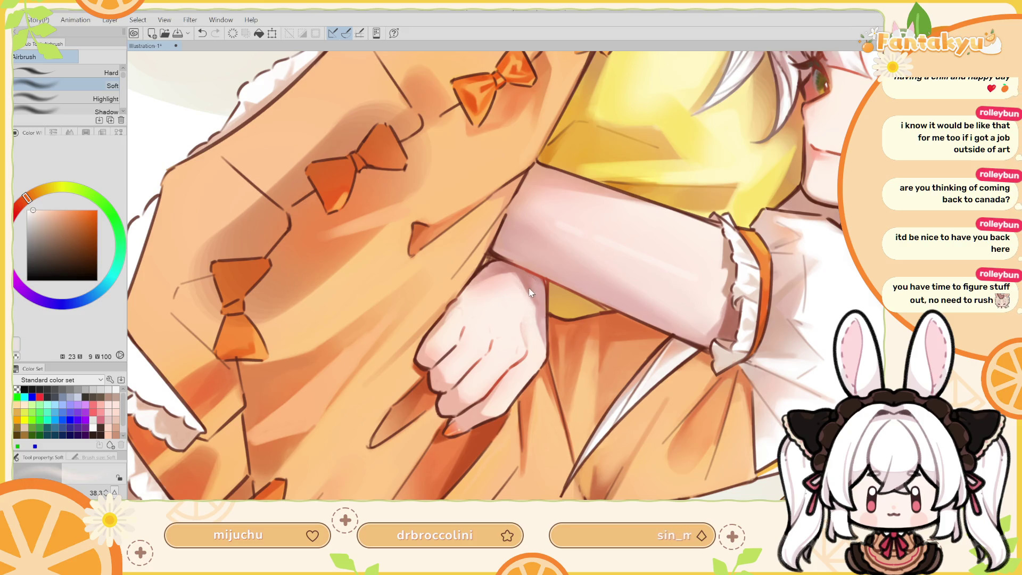
{"action": "left_click_drag", "start_coordinate": [512, 282], "coordinate": [482, 255]}
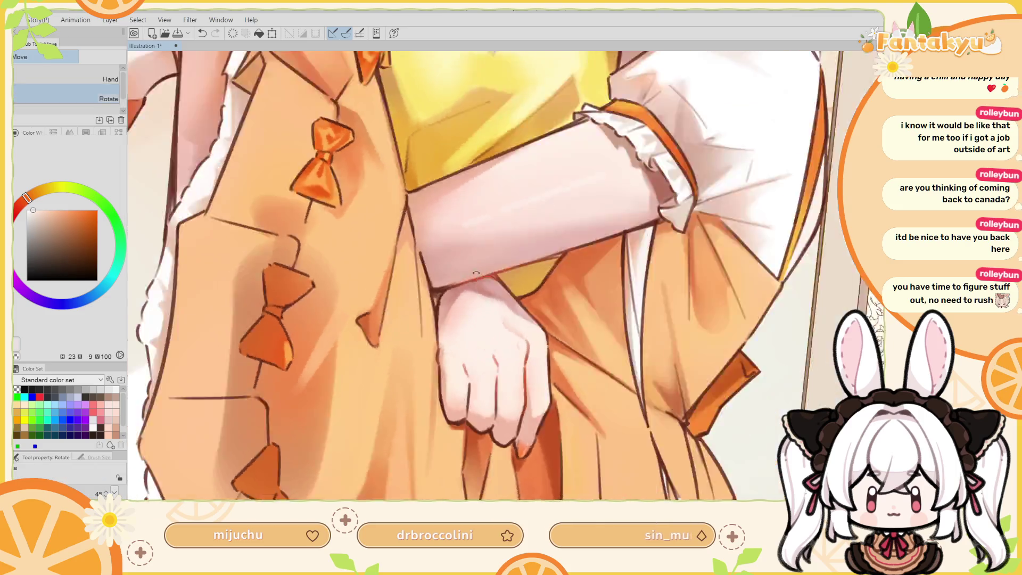
With the pen enlarged to about 30.6, sample pale and warmer skin tones for the wrist strokes.
{"action": "scroll", "coordinate": [532, 319], "scroll_direction": "down", "scroll_amount": 5}
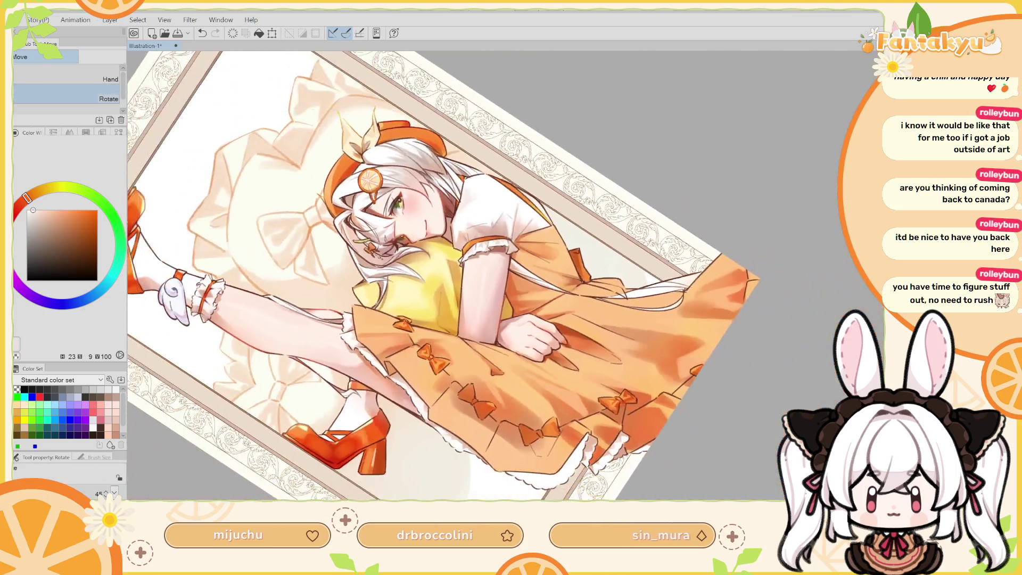
{"action": "scroll", "coordinate": [533, 319], "scroll_direction": "up", "scroll_amount": 4}
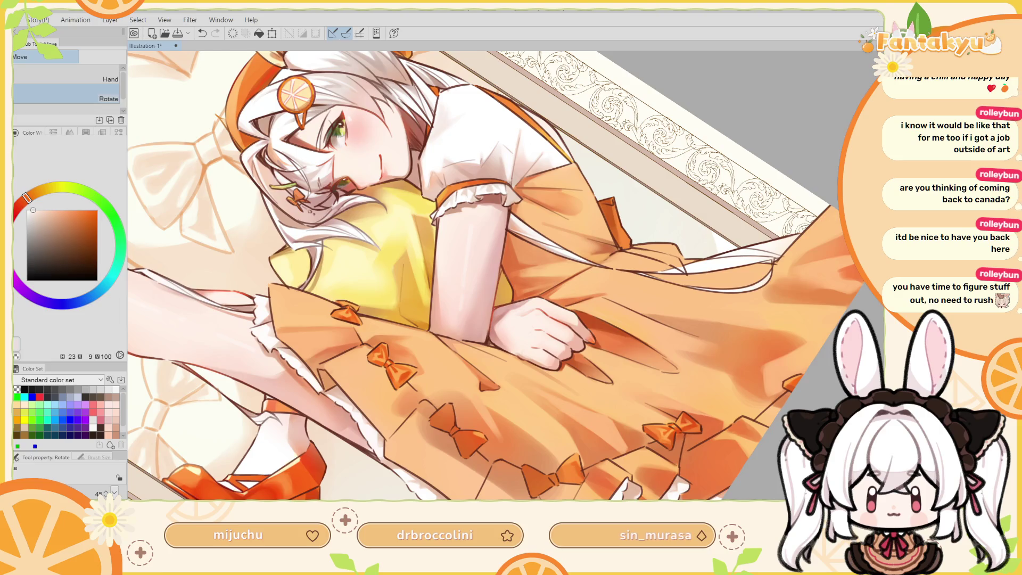
{"action": "scroll", "coordinate": [503, 279], "scroll_direction": "up", "scroll_amount": 3}
{"action": "left_click_drag", "start_coordinate": [532, 229], "coordinate": [502, 279]}
{"action": "left_click", "coordinate": [512, 287], "text": "alt"}
{"action": "key", "text": "p"}
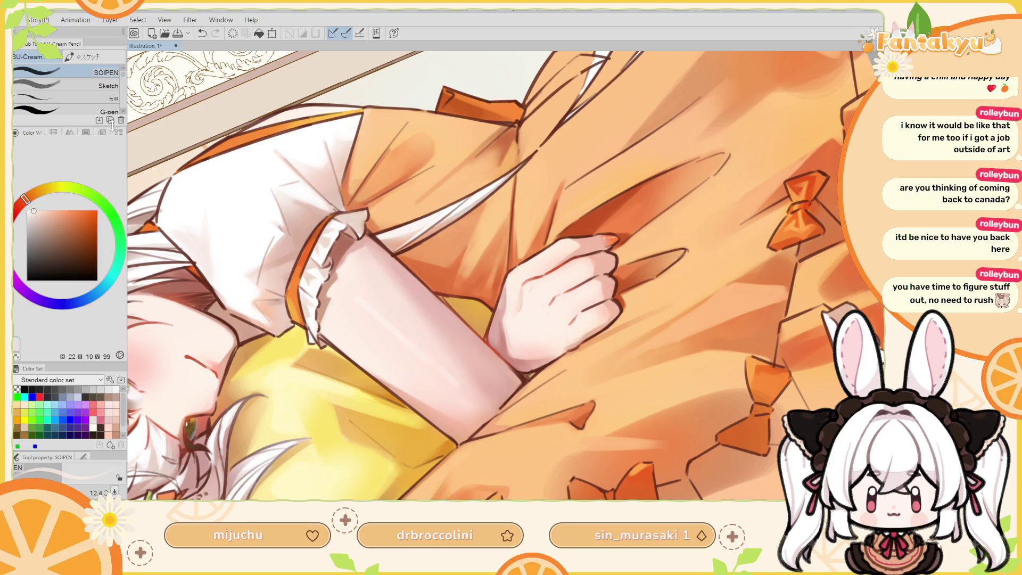
{"action": "left_click", "coordinate": [513, 297], "text": "alt"}
{"action": "mouse_move", "coordinate": [512, 301]}
{"action": "left_mouse_down"}
{"action": "mouse_move", "coordinate": [512, 344]}
{"action": "mouse_move", "coordinate": [506, 327]}
{"action": "left_mouse_up"}
{"action": "key", "text": "ctrl+z"}
Pick a pinkish skin shadow, check mirrored, and set the brush to about 38.3 with pale orange skin.
{"action": "key", "text": "ctrl+z"}
{"action": "key", "text": "ctrl+z"}
{"action": "key", "text": "ctrl+z"}
{"action": "left_click", "coordinate": [500, 310], "text": "alt"}
{"action": "key", "text": "ctrl+z"}
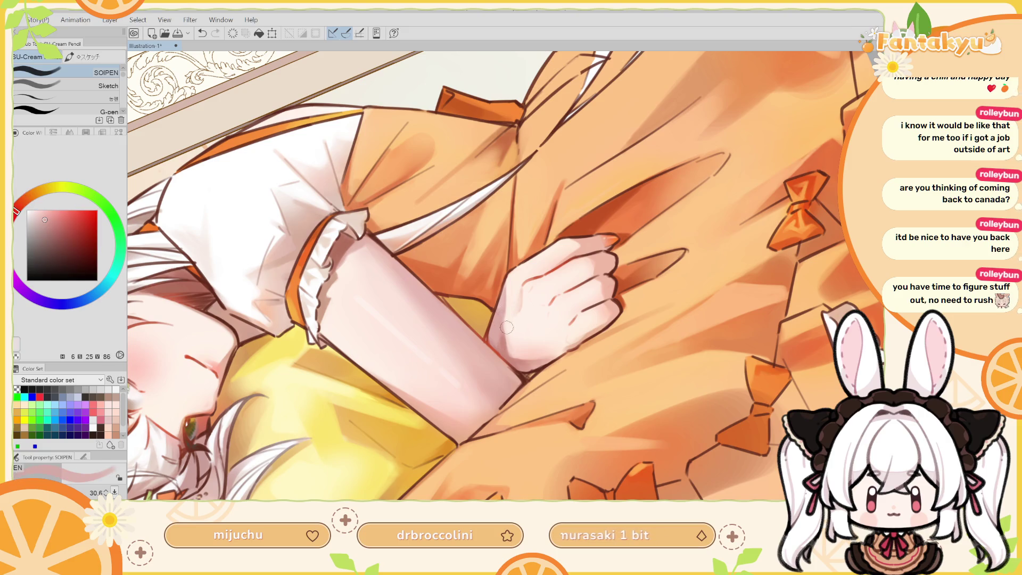
{"action": "key", "text": "h"}
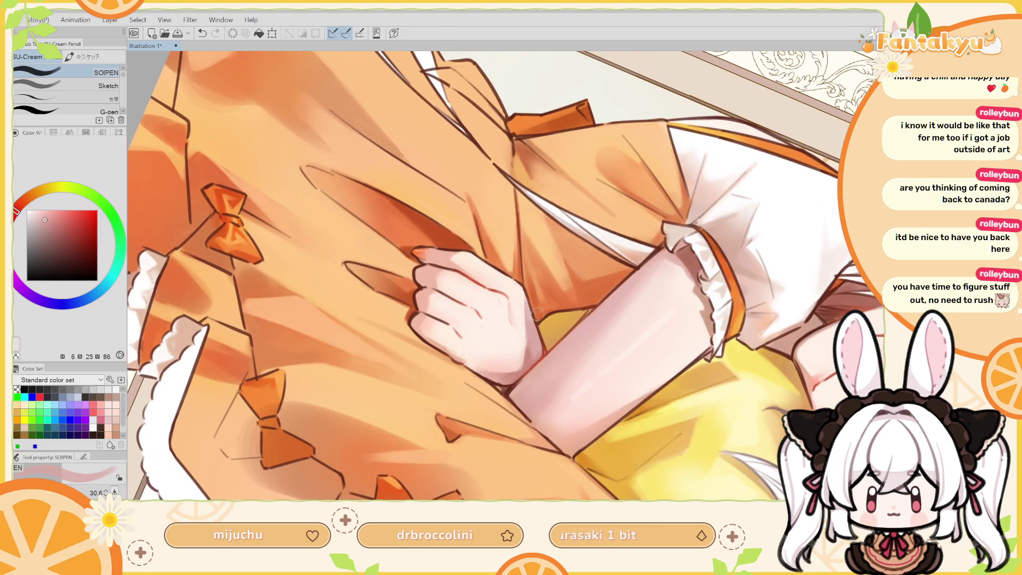
{"action": "key", "text": "r"}
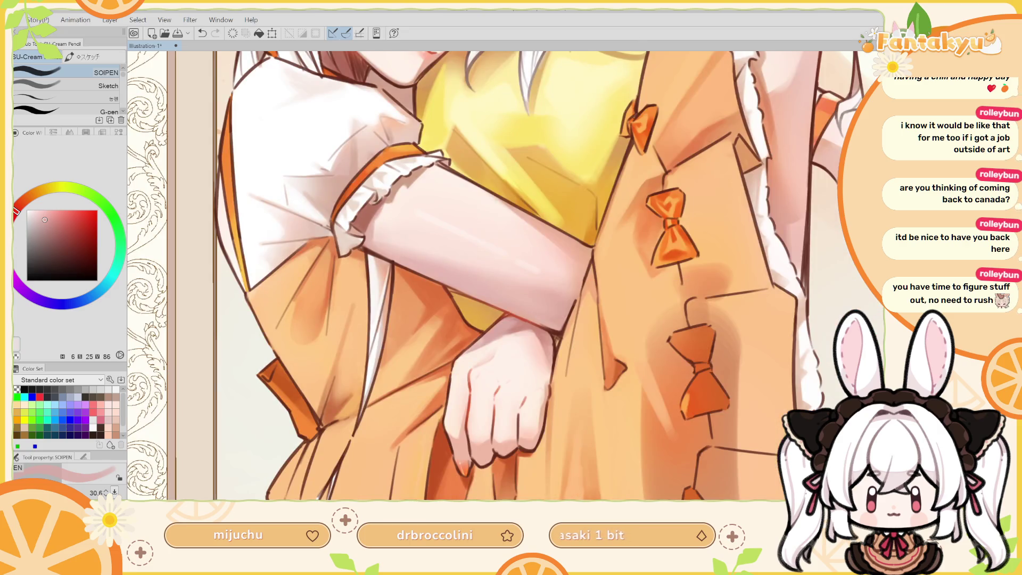
{"action": "left_click", "coordinate": [478, 341], "text": "alt"}
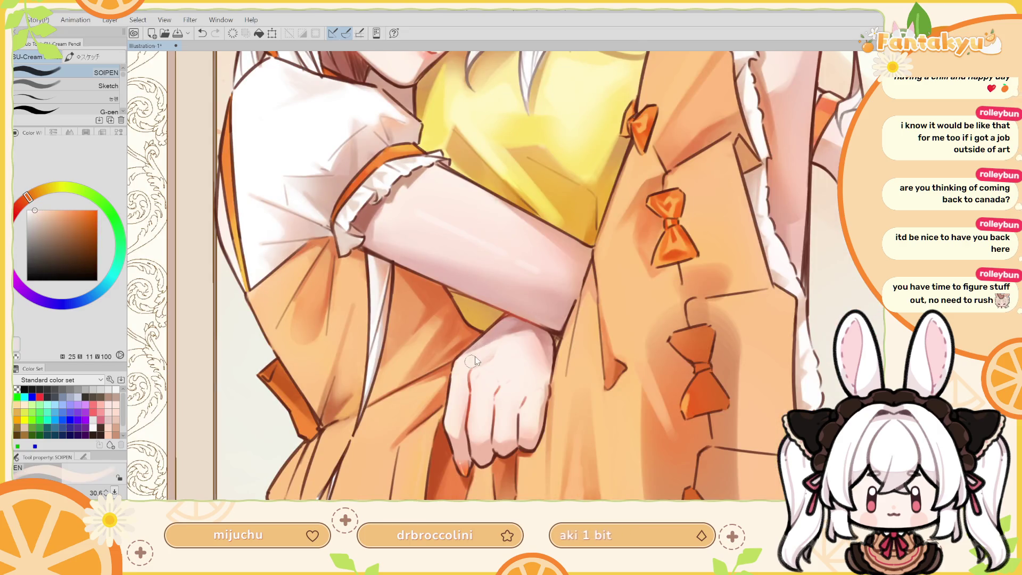
{"action": "left_click_drag", "start_coordinate": [499, 346], "coordinate": [500, 343]}
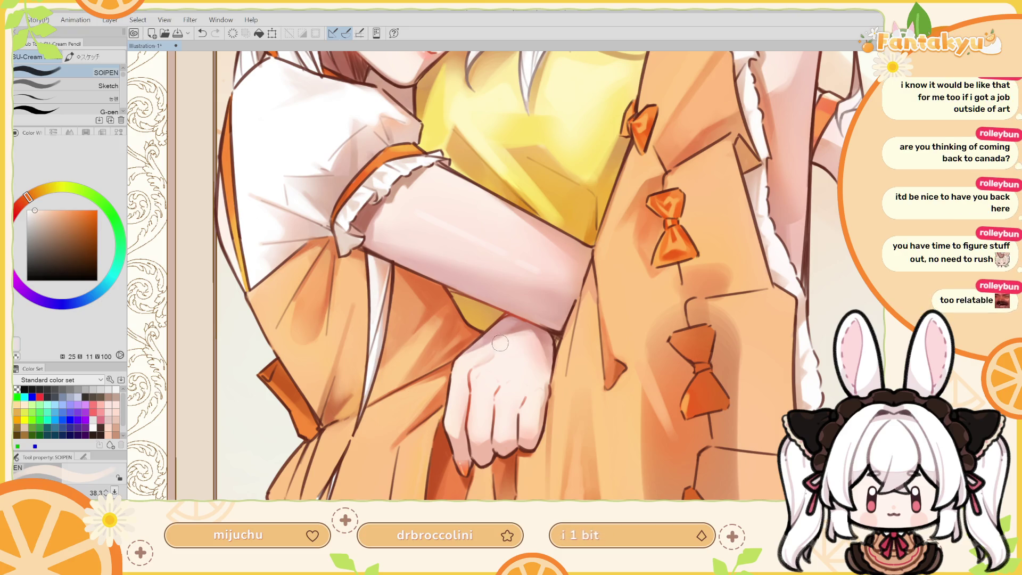
Compare the stroke beside the hand by toggling undo and redo, and keep it.
{"action": "key", "text": "ctrl+z"}
{"action": "key", "text": "ctrl+y"}
{"action": "key", "text": "ctrl+z"}
{"action": "key", "text": "ctrl+y"}
{"action": "key", "text": "ctrl+z"}
{"action": "key", "text": "ctrl+y"}
{"action": "key", "text": "ctrl+z"}
{"action": "key", "text": "ctrl+y"}
{"action": "left_click_drag", "start_coordinate": [484, 347], "coordinate": [493, 350]}
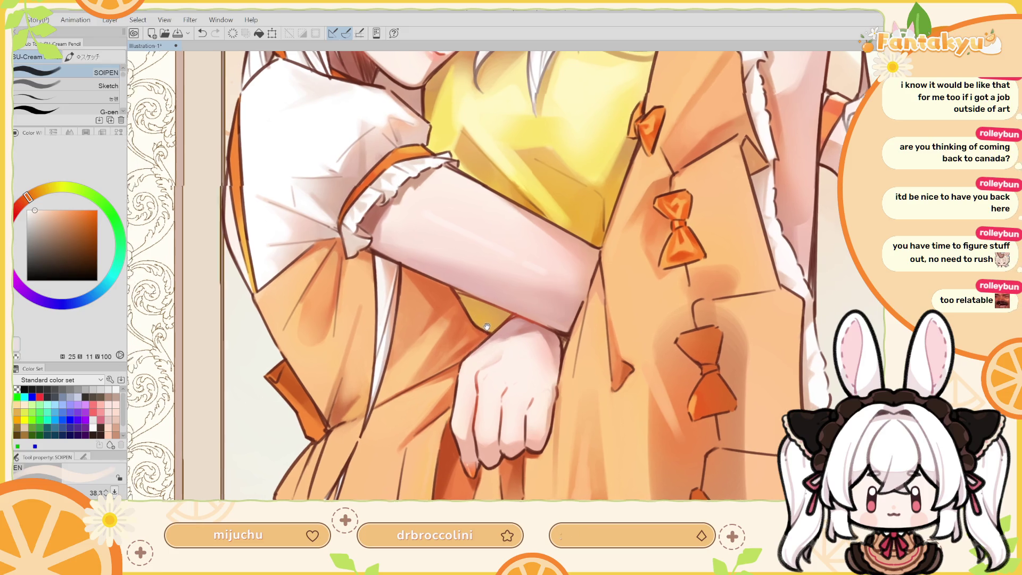
Paint a pinkish stroke at the wrist and enlarge the brush to about 42.4 with a deeper shadow tone.
{"action": "key", "text": "ctrl+z"}
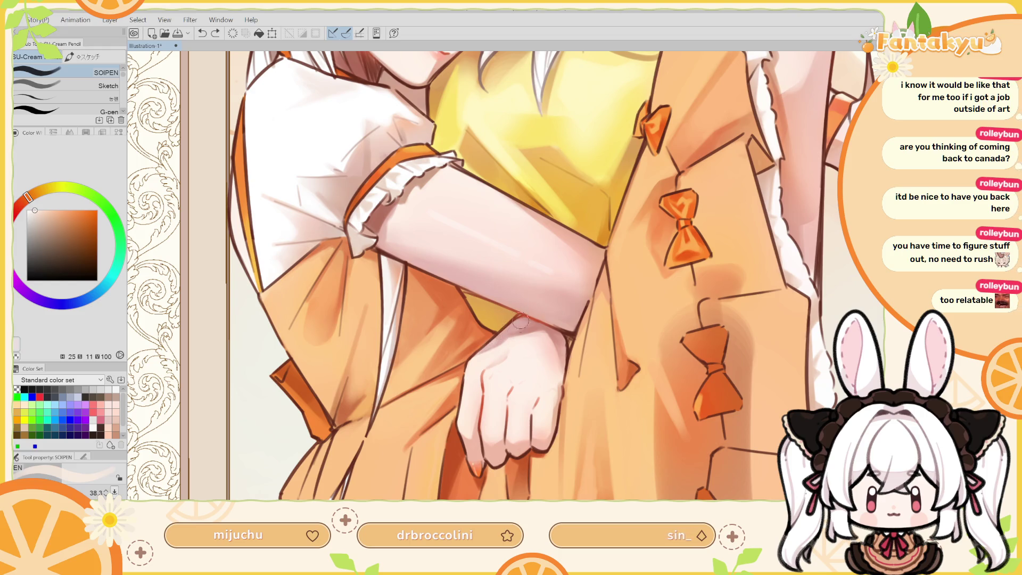
{"action": "left_click", "coordinate": [509, 334], "text": "alt"}
{"action": "left_click_drag", "start_coordinate": [508, 334], "coordinate": [514, 330]}
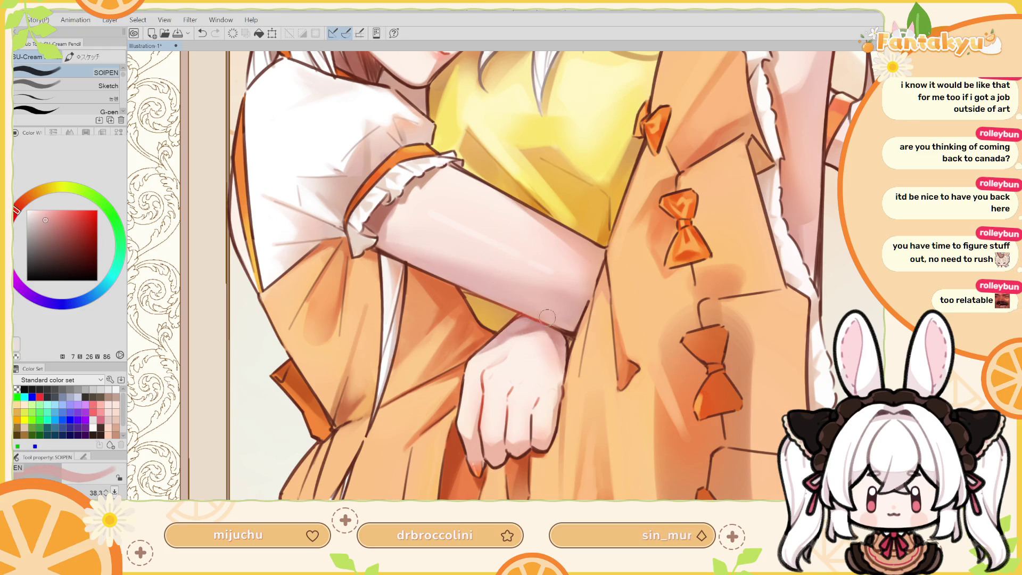
{"action": "mouse_move", "coordinate": [532, 329]}
{"action": "left_mouse_down"}
{"action": "mouse_move", "coordinate": [524, 357]}
{"action": "mouse_move", "coordinate": [579, 337]}
{"action": "left_mouse_up"}
{"action": "key", "text": "h"}
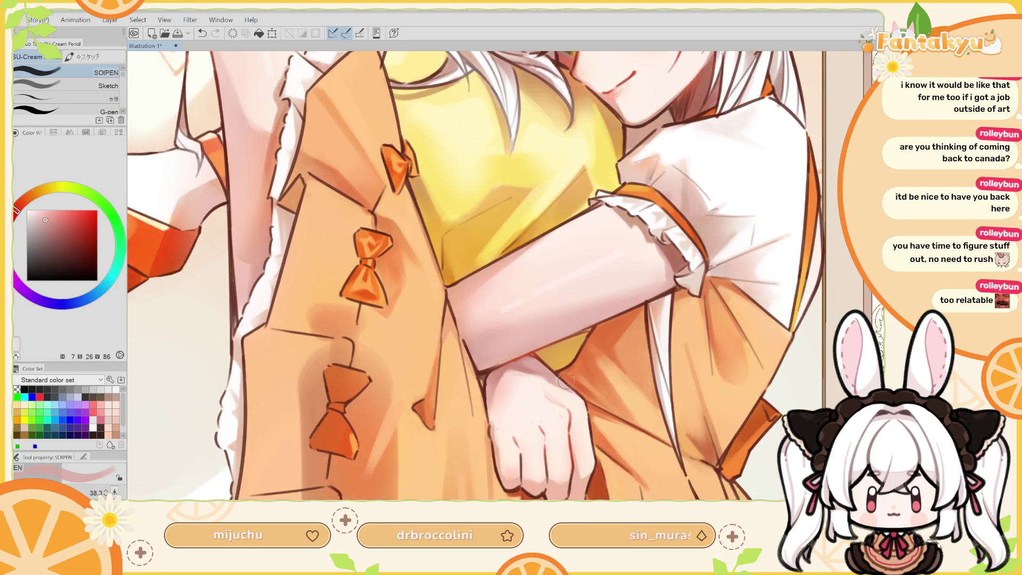
{"action": "left_click", "coordinate": [554, 379], "text": "alt"}
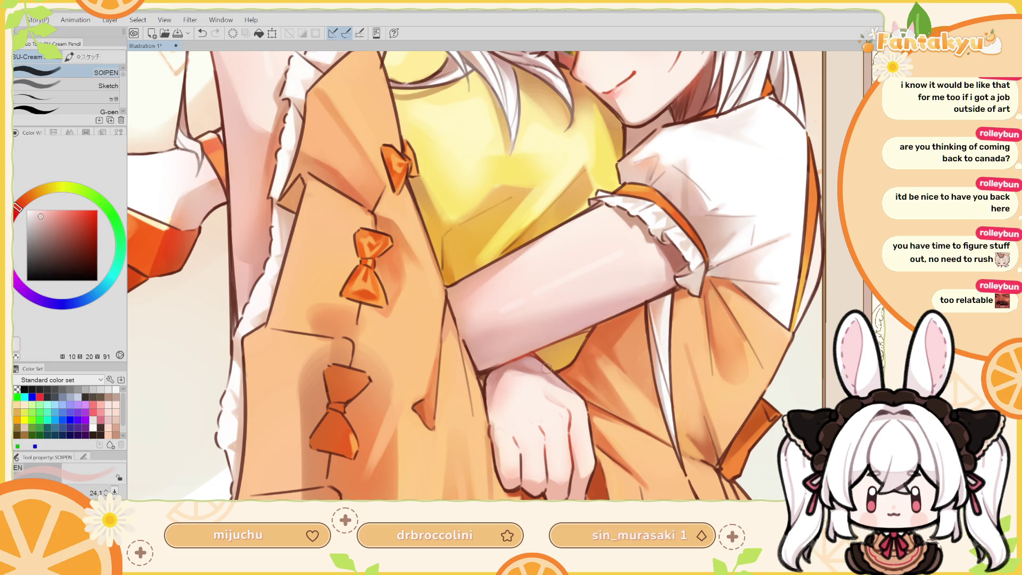
{"action": "left_click", "coordinate": [518, 367], "text": "alt"}
{"action": "key", "text": "bracketright"}
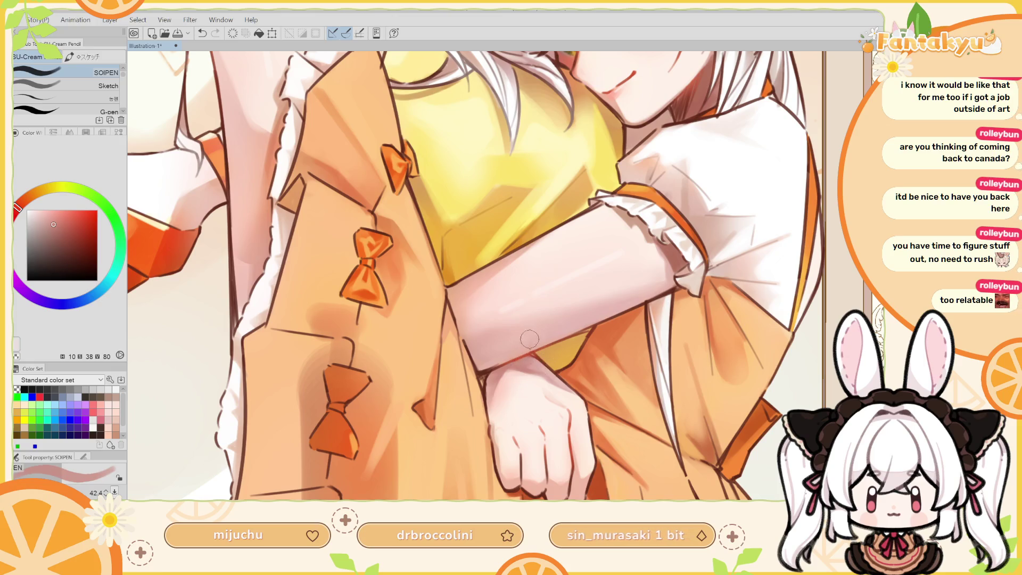
{"action": "key", "text": "h"}
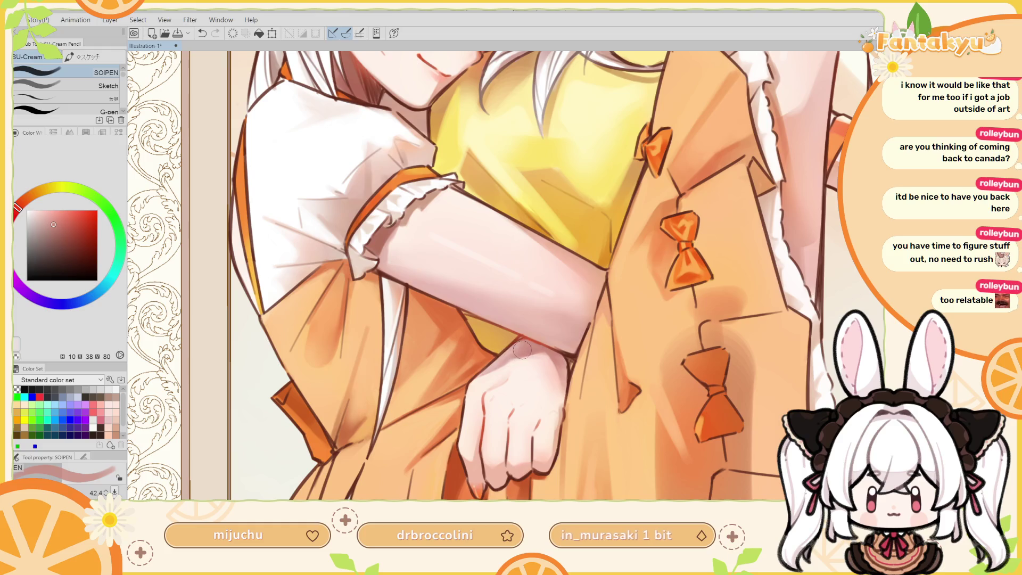
Rotate the view about 90 degrees and sample pale pink, warm and deeper skin tones for the pen.
{"action": "left_click_drag", "start_coordinate": [563, 294], "coordinate": [483, 261]}
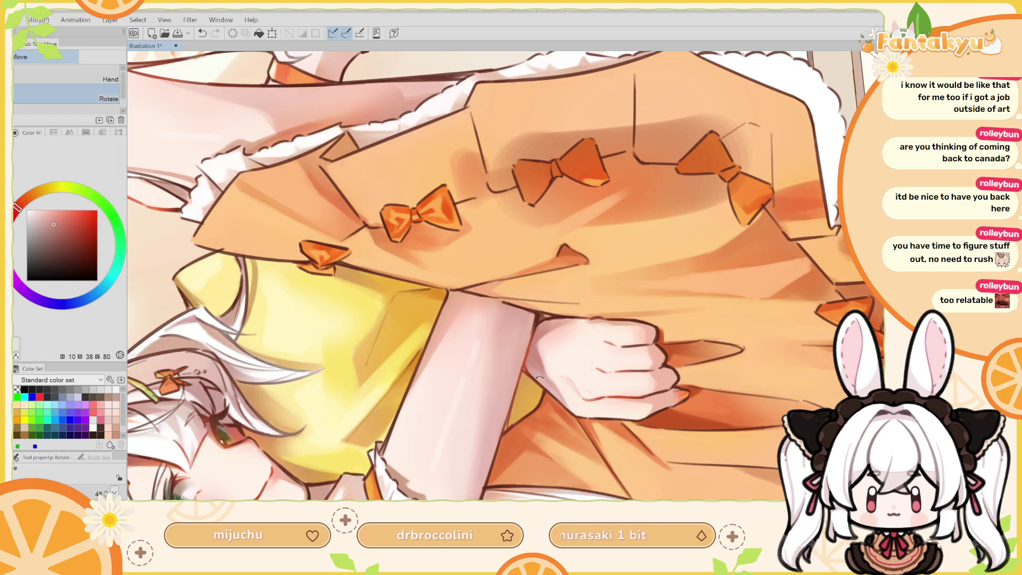
{"action": "left_click", "coordinate": [529, 366], "text": "alt"}
{"action": "key", "text": "p"}
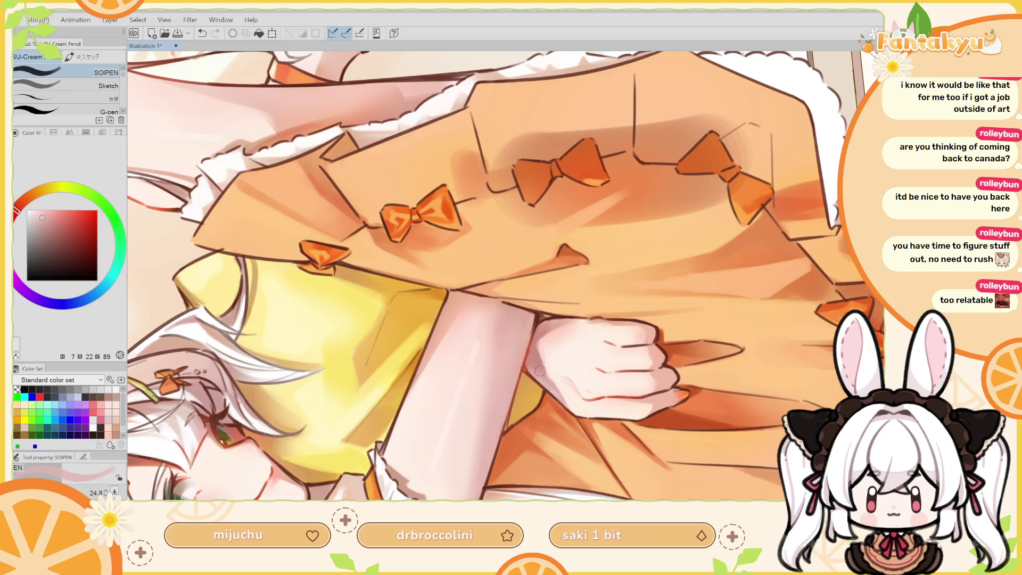
{"action": "left_click", "coordinate": [540, 378], "text": "alt"}
{"action": "left_click", "coordinate": [536, 350], "text": "alt"}
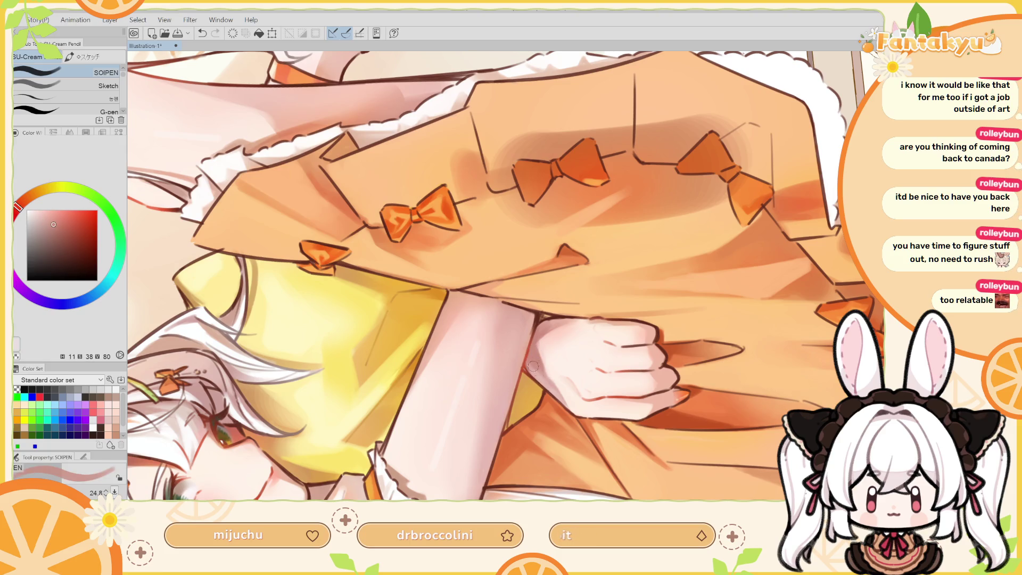
{"action": "mouse_move", "coordinate": [530, 340]}
{"action": "left_mouse_down"}
{"action": "mouse_move", "coordinate": [482, 327]}
{"action": "mouse_move", "coordinate": [841, 96]}
{"action": "left_mouse_up"}
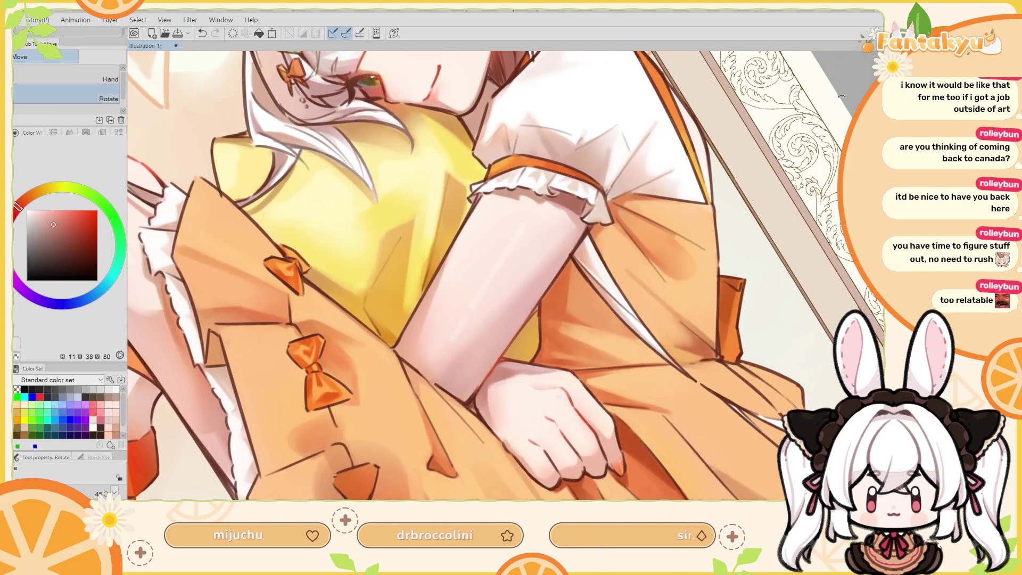
Reset rotation to view the whole framed illustration, then zoom and pan in on the girl's face.
{"action": "key", "text": "ctrl+0"}
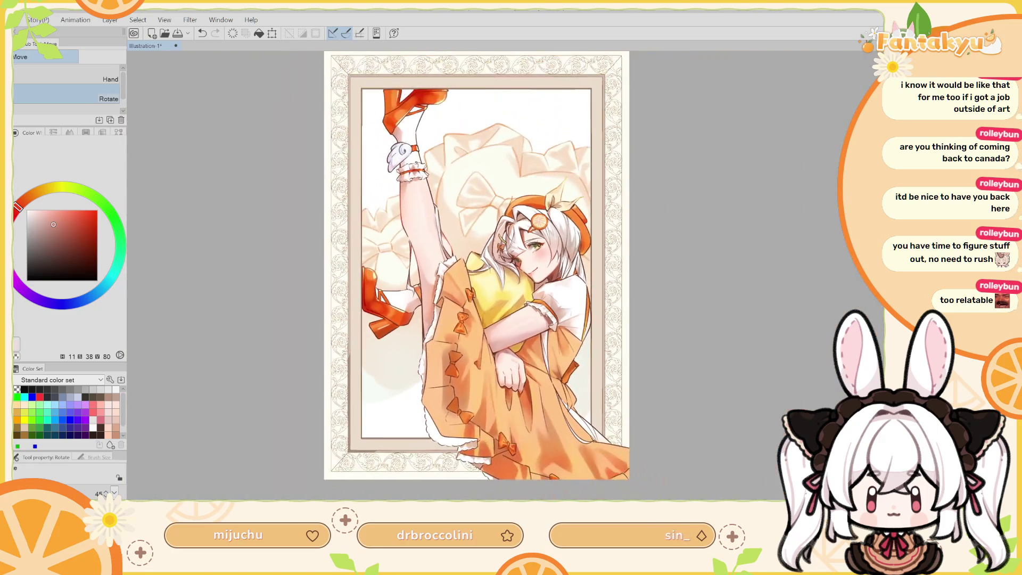
{"action": "scroll", "coordinate": [532, 320], "scroll_direction": "up", "scroll_amount": 2}
{"action": "scroll", "coordinate": [532, 319], "scroll_direction": "up", "scroll_amount": 2}
{"action": "scroll", "coordinate": [532, 320], "scroll_direction": "up", "scroll_amount": 3}
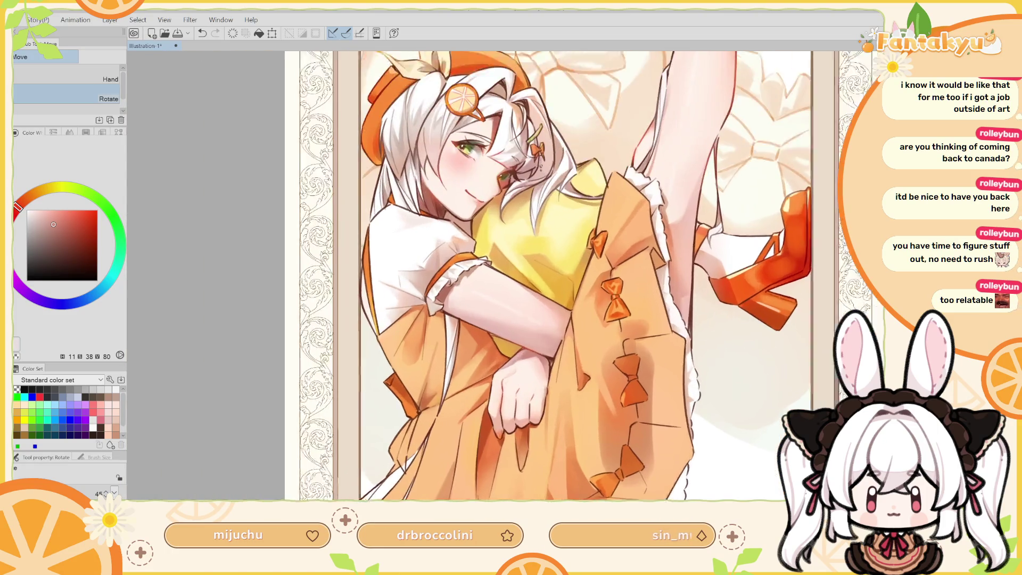
{"action": "scroll", "coordinate": [532, 320], "scroll_direction": "up", "scroll_amount": 2}
{"action": "left_click_drag", "start_coordinate": [709, 143], "coordinate": [724, 292]}
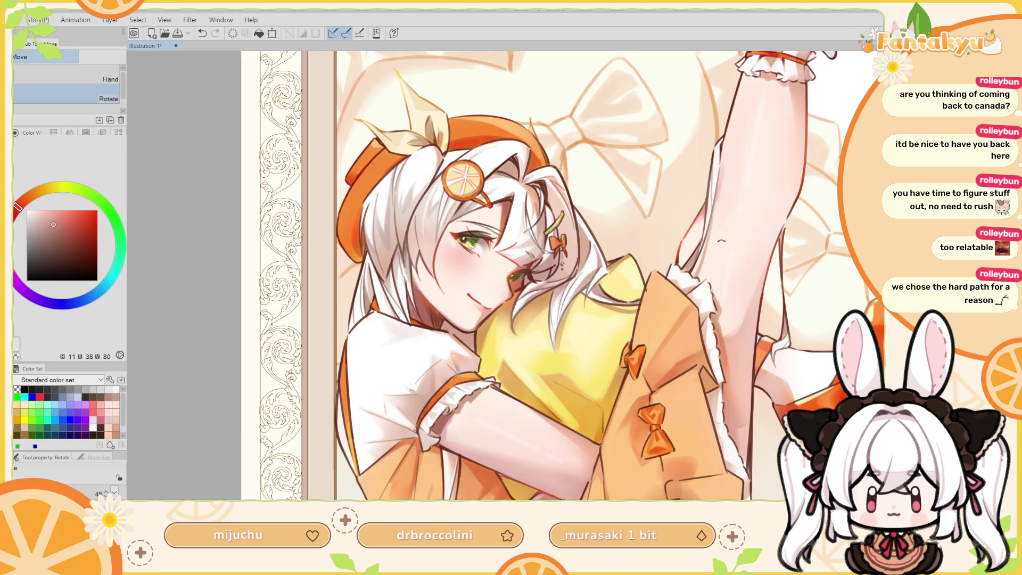
{"action": "left_click_drag", "start_coordinate": [539, 293], "coordinate": [691, 309]}
{"action": "scroll", "coordinate": [501, 351], "scroll_direction": "up", "scroll_amount": 1}
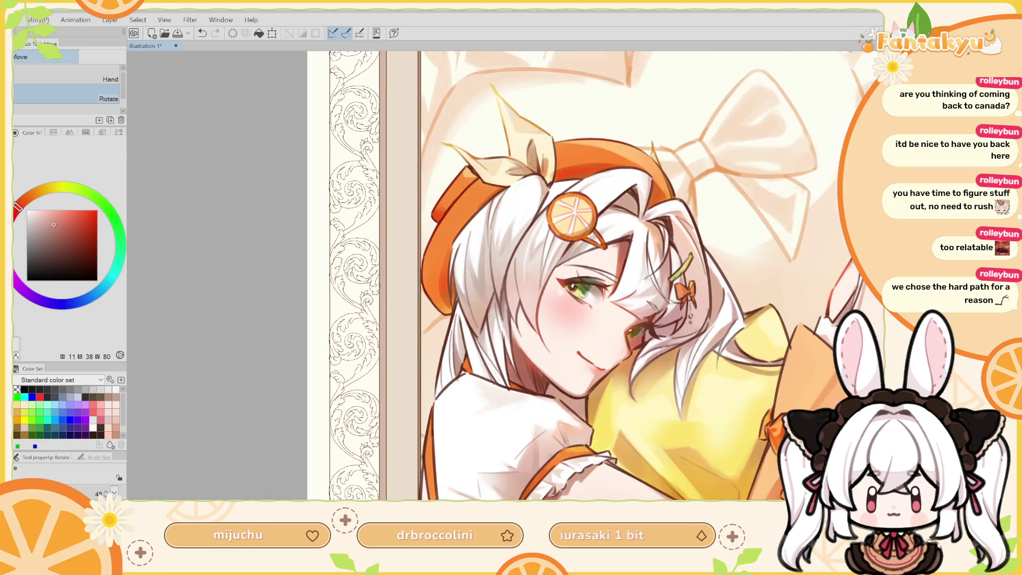
{"action": "key", "text": "m"}
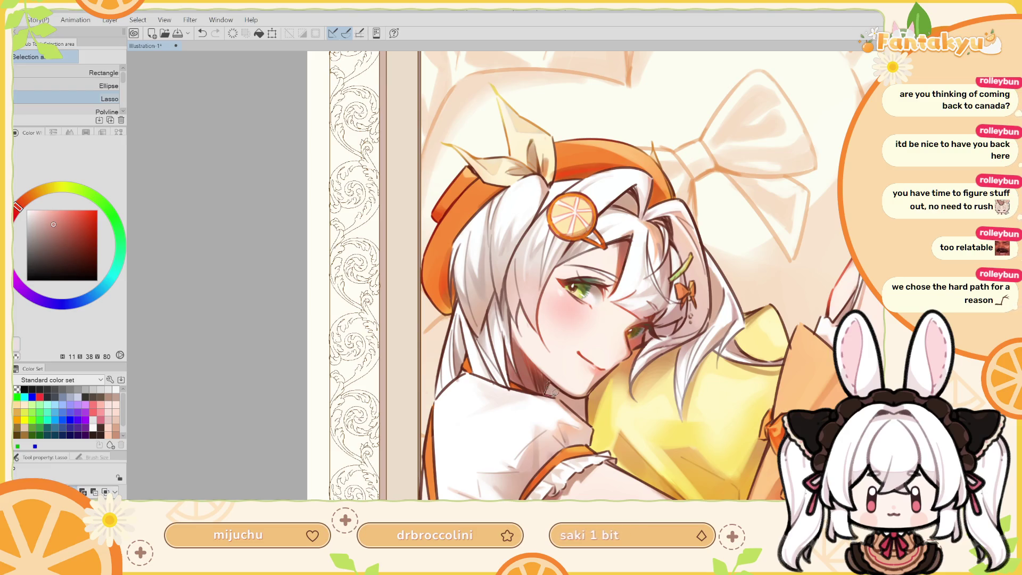
Lasso the area under the girl's chin and fill it with a dark grey-brown shadow.
{"action": "mouse_move", "coordinate": [591, 419]}
{"action": "left_mouse_down"}
{"action": "mouse_move", "coordinate": [588, 396]}
{"action": "mouse_move", "coordinate": [550, 381]}
{"action": "left_mouse_up"}
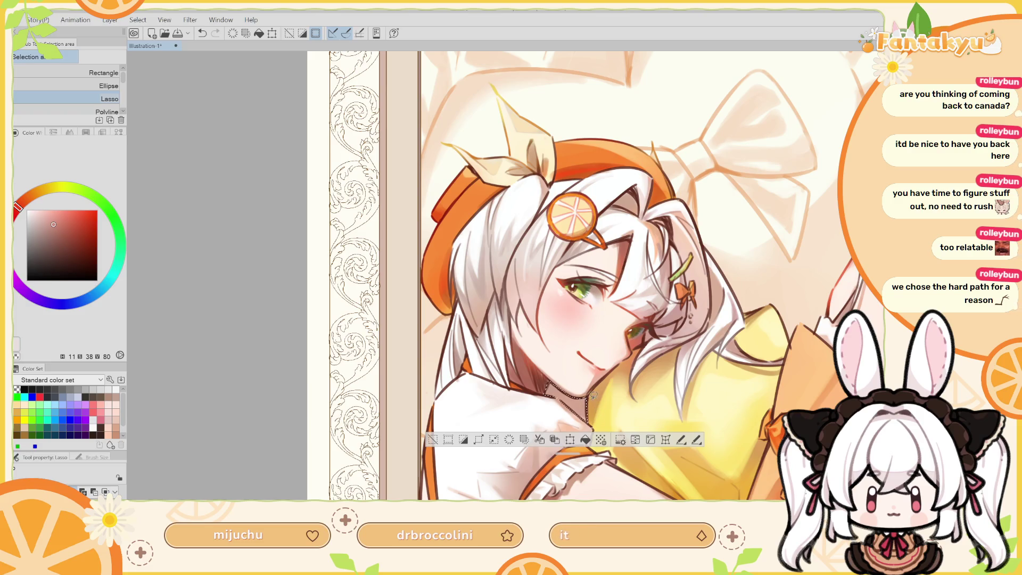
{"action": "key", "text": "h"}
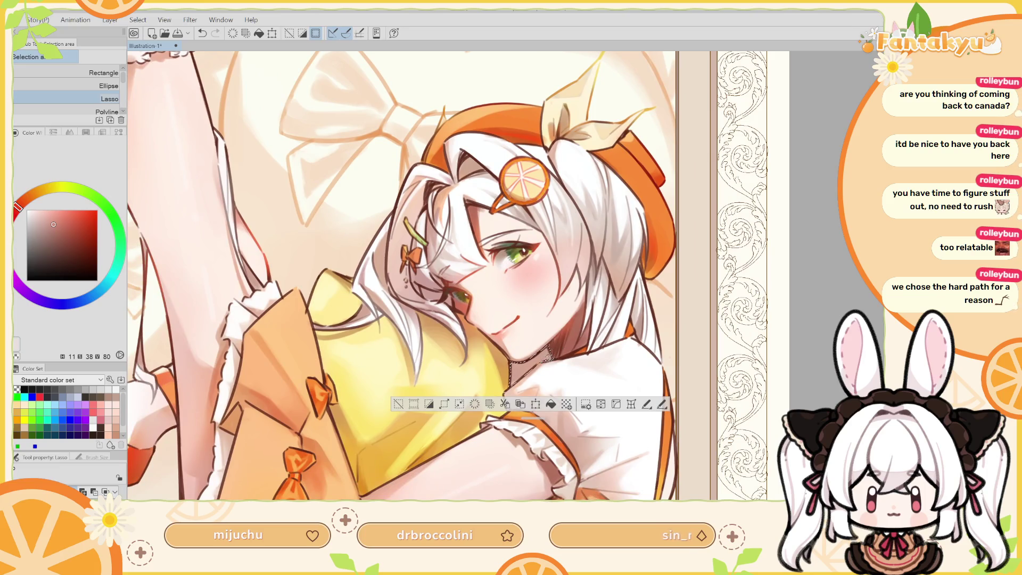
{"action": "left_click_drag", "start_coordinate": [541, 359], "coordinate": [547, 356]}
{"action": "left_click_drag", "start_coordinate": [524, 280], "coordinate": [542, 342]}
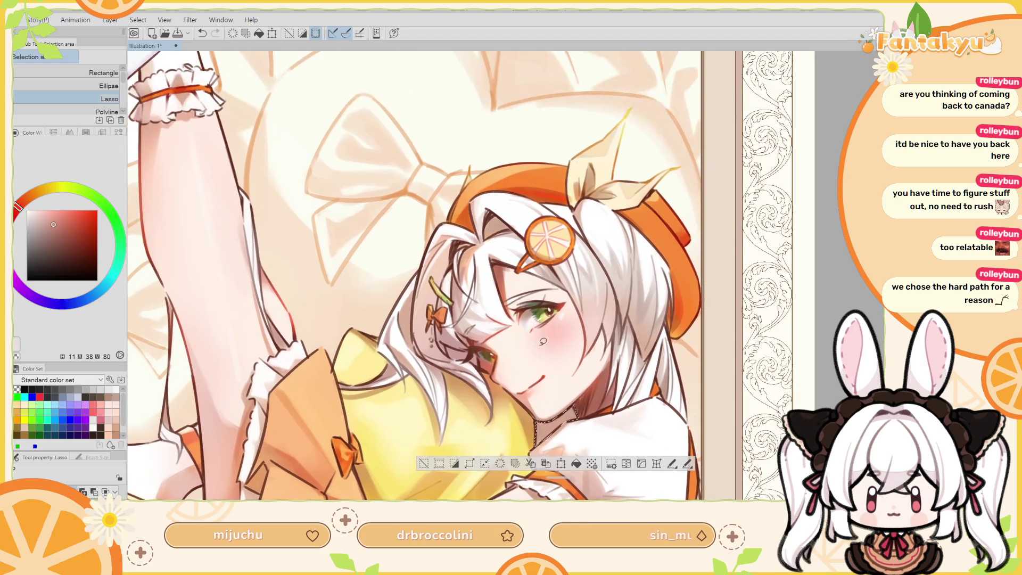
{"action": "left_click", "coordinate": [639, 307], "text": "alt"}
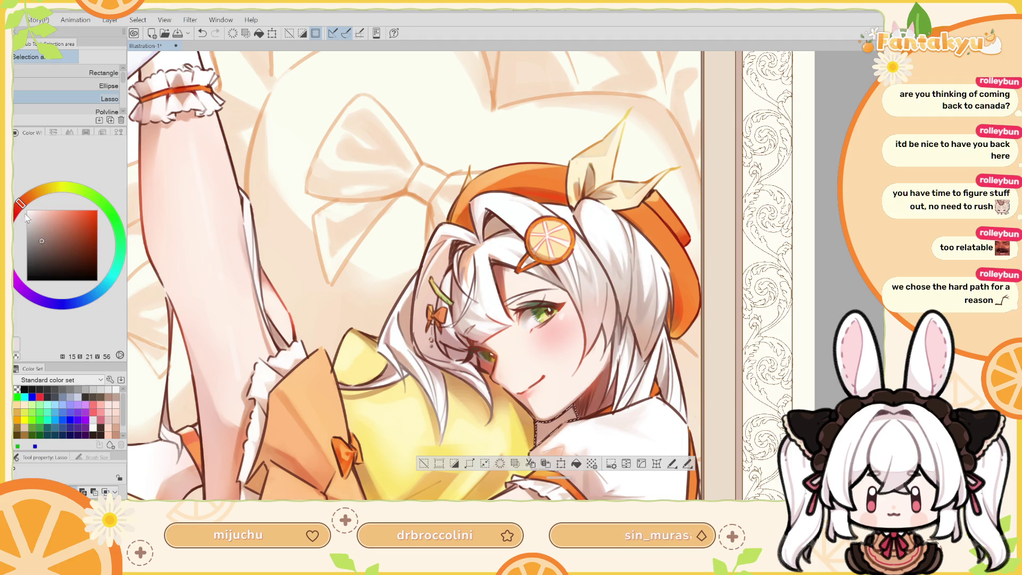
{"action": "left_click_drag", "start_coordinate": [19, 205], "coordinate": [25, 208]}
{"action": "left_click", "coordinate": [576, 463]}
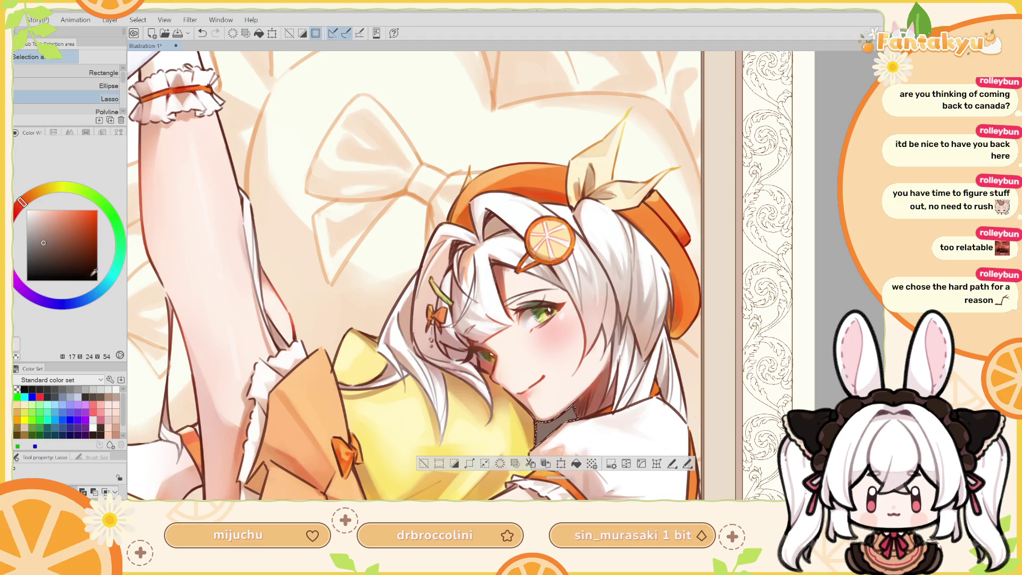
Shift the colour toward red, sample the pillow's light yellow, and switch to an enlarged eraser.
{"action": "left_click_drag", "start_coordinate": [22, 205], "coordinate": [15, 216]}
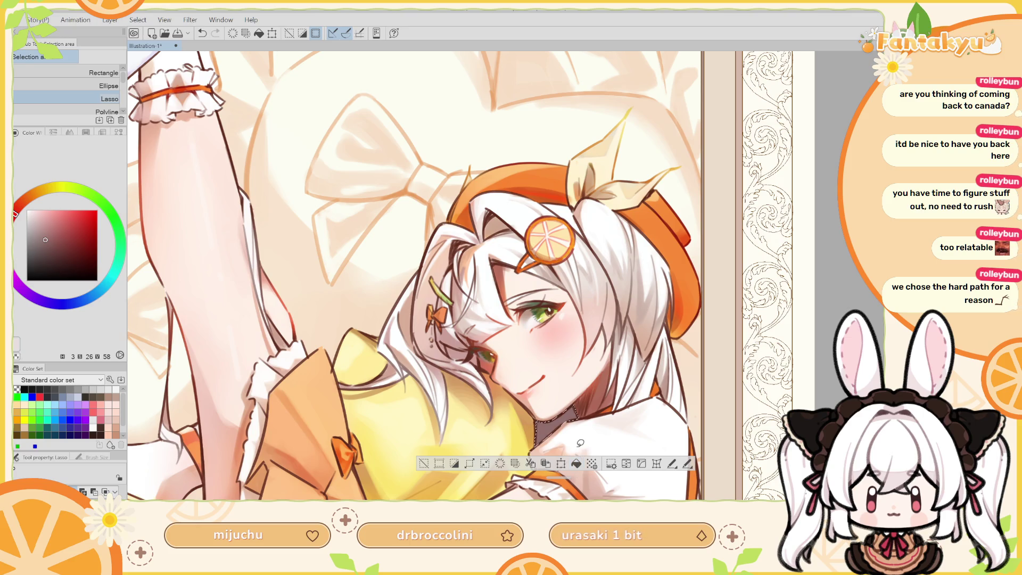
{"action": "left_click", "coordinate": [521, 432], "text": "alt"}
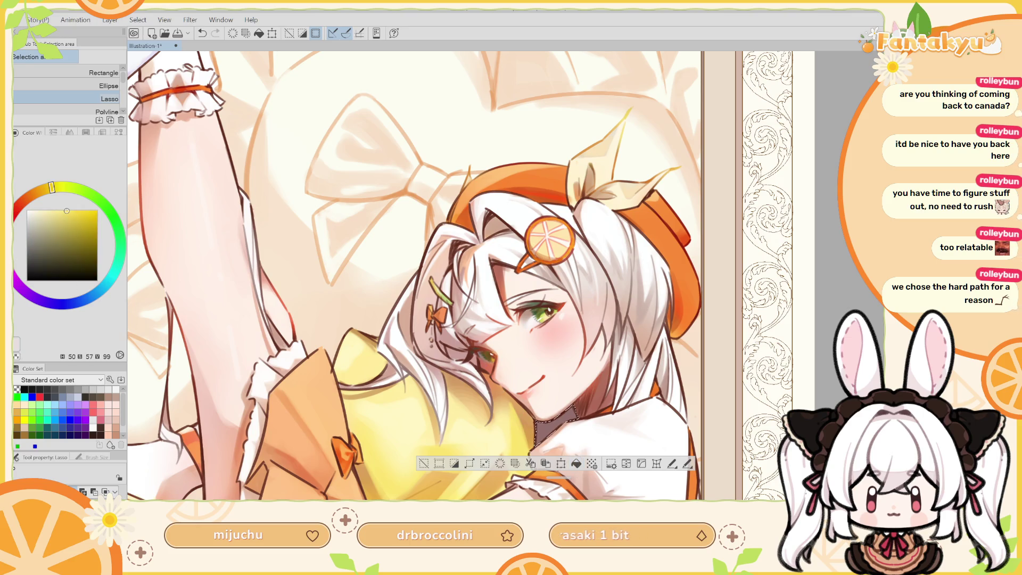
{"action": "key", "text": "e"}
{"action": "mouse_move", "coordinate": [560, 411]}
{"action": "left_mouse_down"}
{"action": "mouse_move", "coordinate": [579, 281]}
{"action": "mouse_move", "coordinate": [596, 312]}
{"action": "left_mouse_up"}
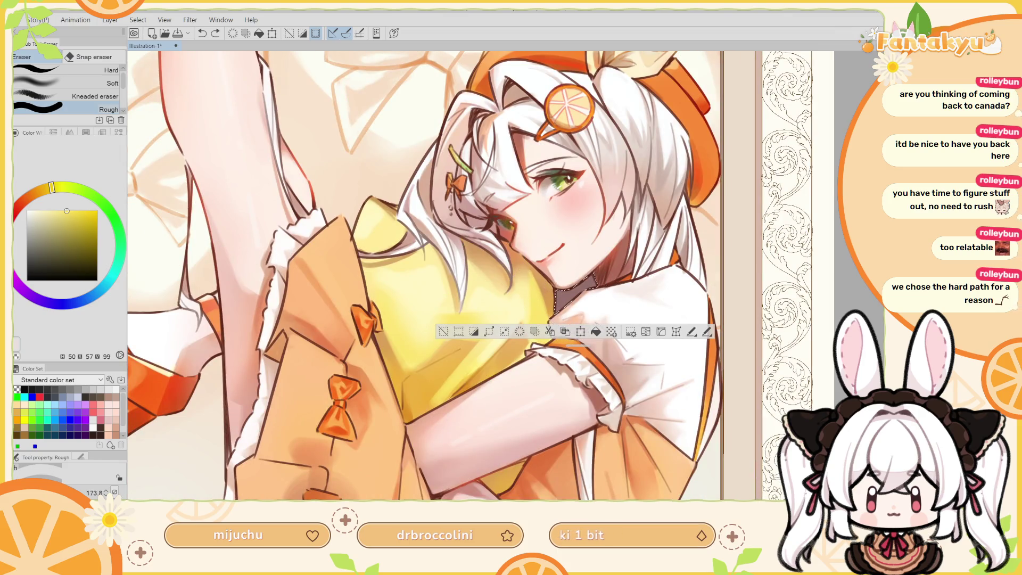
Switch to a soft airbrush and sample the beret's orange and the hair's greyish pink.
{"action": "key", "text": "b"}
{"action": "left_click_drag", "start_coordinate": [554, 310], "coordinate": [580, 310]}
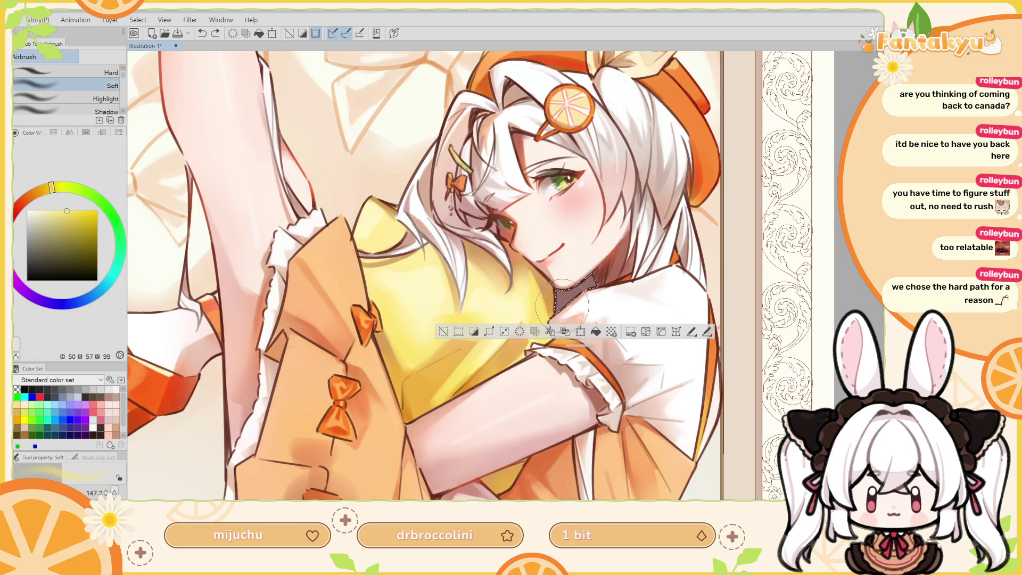
{"action": "key", "text": "h"}
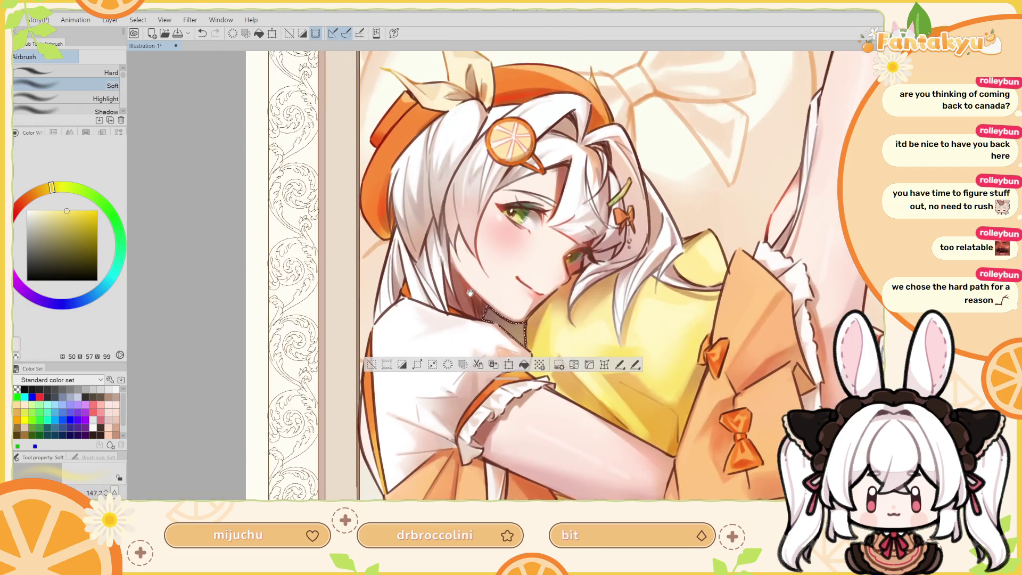
{"action": "left_click", "coordinate": [529, 77], "text": "alt"}
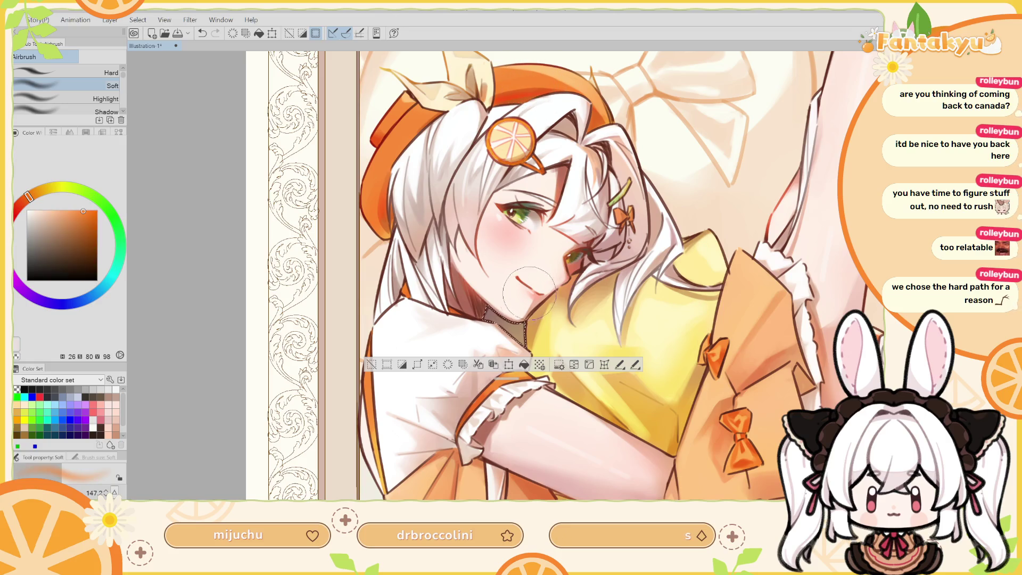
{"action": "left_click_drag", "start_coordinate": [530, 326], "coordinate": [523, 322]}
{"action": "left_click", "coordinate": [420, 203], "text": "alt"}
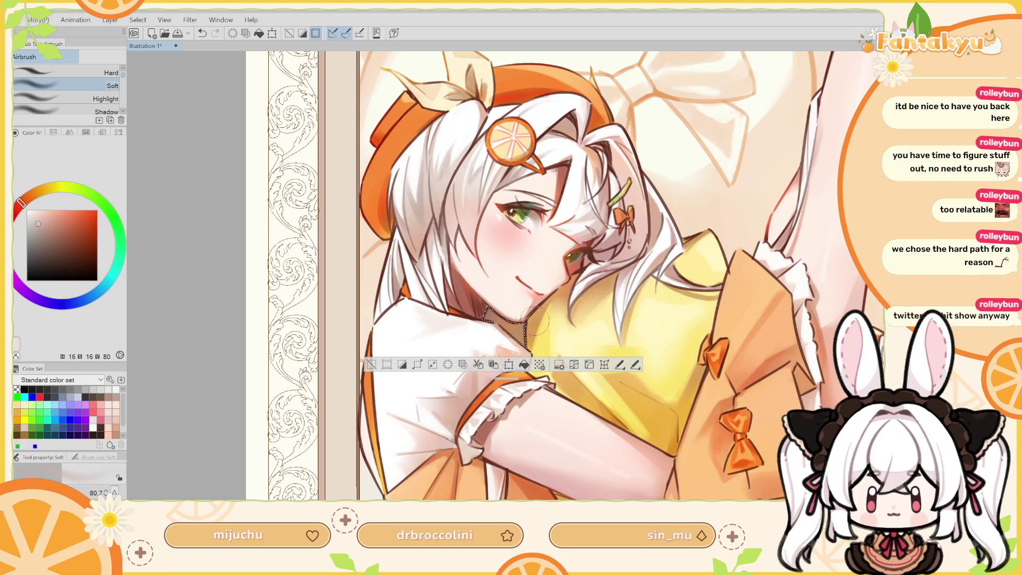
Airbrush soft shading over the chin and neck using lighter skin and darker shadow tones.
{"action": "key", "text": "ctrl+z"}
{"action": "left_click_drag", "start_coordinate": [499, 314], "coordinate": [527, 299]}
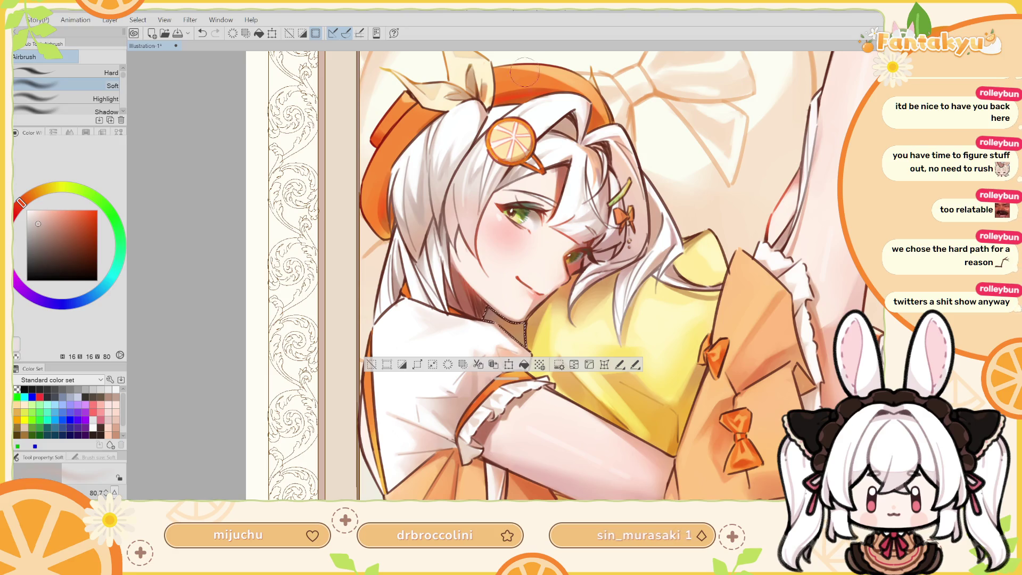
{"action": "left_click", "coordinate": [604, 163], "text": "alt"}
{"action": "key", "text": "]"}
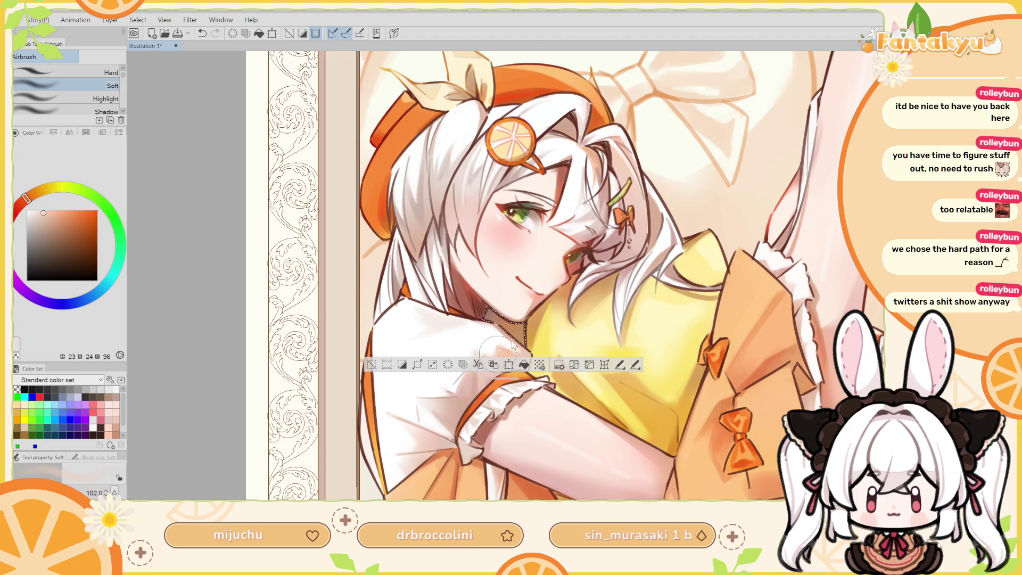
{"action": "left_click", "coordinate": [498, 308], "text": "alt"}
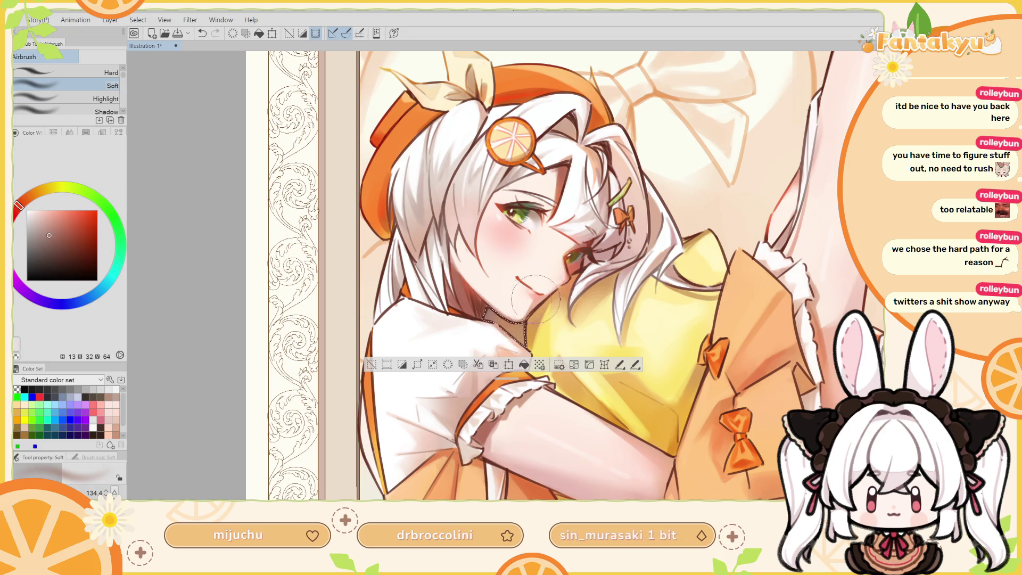
{"action": "key", "text": "j"}
{"action": "key", "text": "h"}
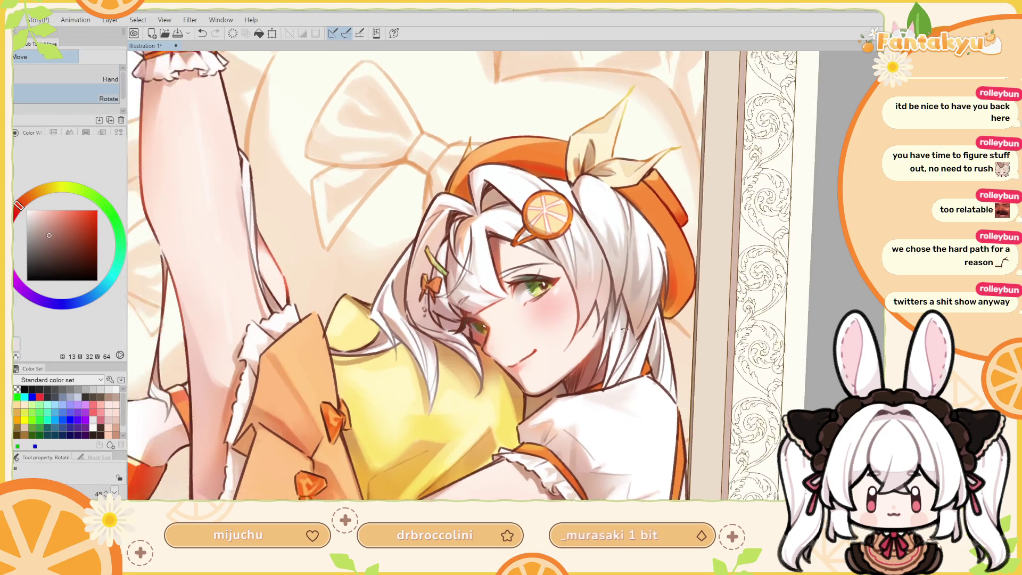
Tilt the view, sample an orange tone with a smaller soft airbrush, then reset rotation.
{"action": "mouse_move", "coordinate": [572, 289]}
{"action": "left_mouse_down"}
{"action": "mouse_move", "coordinate": [574, 389]}
{"action": "mouse_move", "coordinate": [533, 399]}
{"action": "left_mouse_up"}
{"action": "left_click", "coordinate": [529, 405], "text": "alt"}
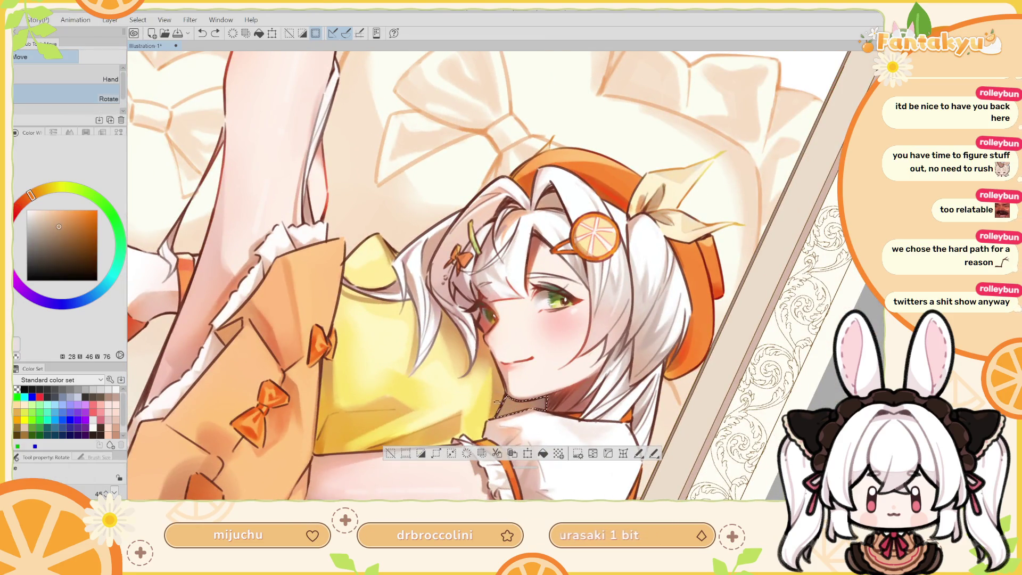
{"action": "key", "text": "b"}
{"action": "scroll", "coordinate": [531, 336], "scroll_direction": "down", "scroll_amount": 3}
{"action": "key", "text": "bracketleft"}
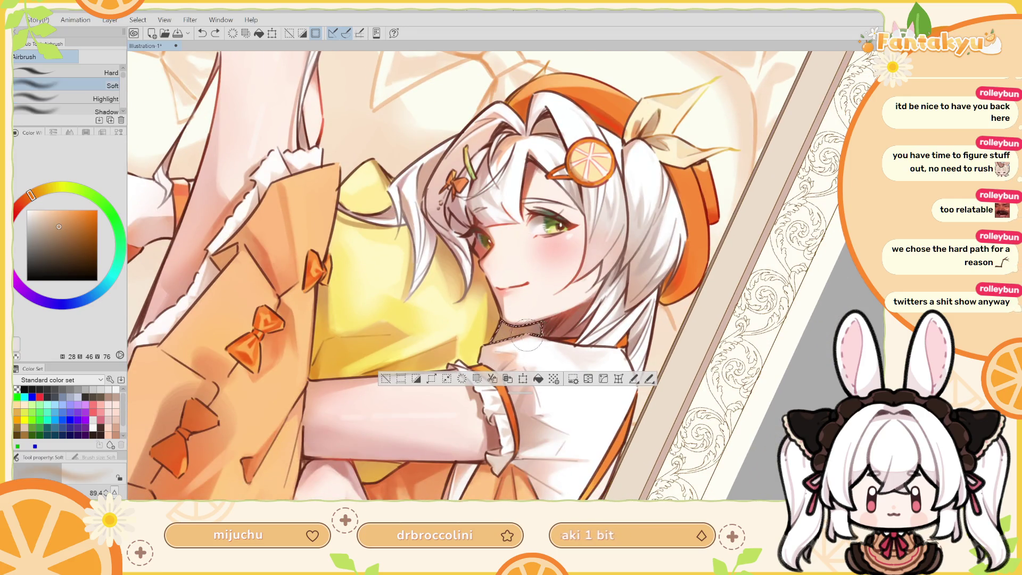
{"action": "key", "text": "h"}
{"action": "mouse_move", "coordinate": [562, 290]}
{"action": "left_mouse_down"}
{"action": "mouse_move", "coordinate": [577, 286]}
{"action": "mouse_move", "coordinate": [573, 294]}
{"action": "left_mouse_up"}
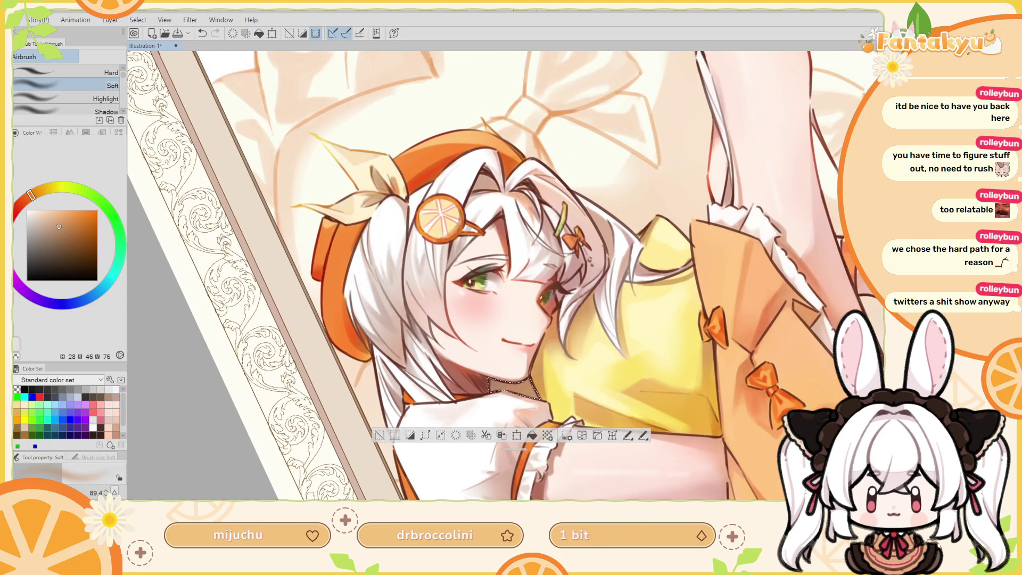
{"action": "key", "text": "ctrl+at"}
Deselect the neck area, zoom out to the whole page, and pick a smaller eraser.
{"action": "key", "text": "ctrl+d"}
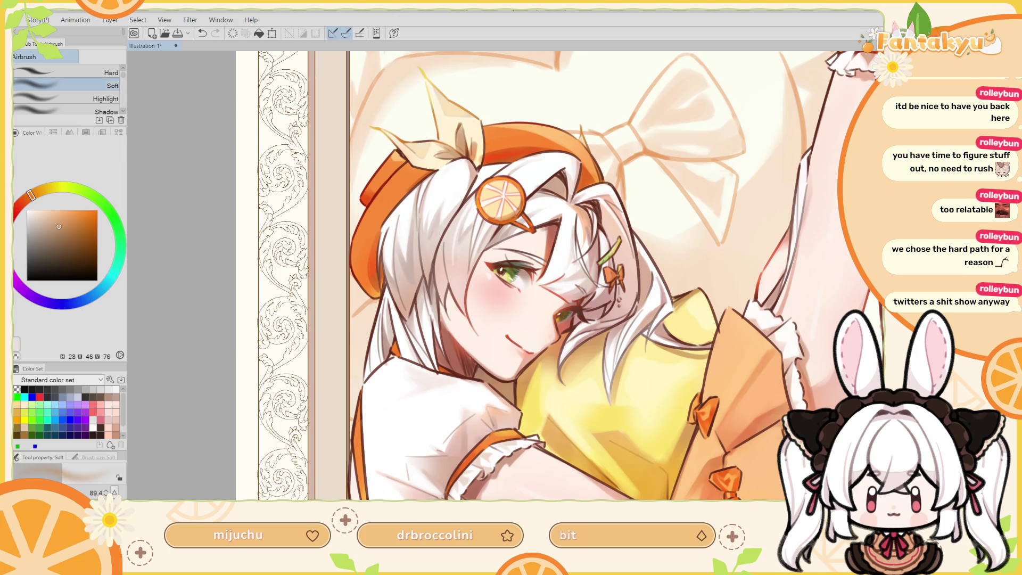
{"action": "key", "text": "ctrl+minus"}
{"action": "key", "text": "ctrl+minus"}
{"action": "key", "text": "h"}
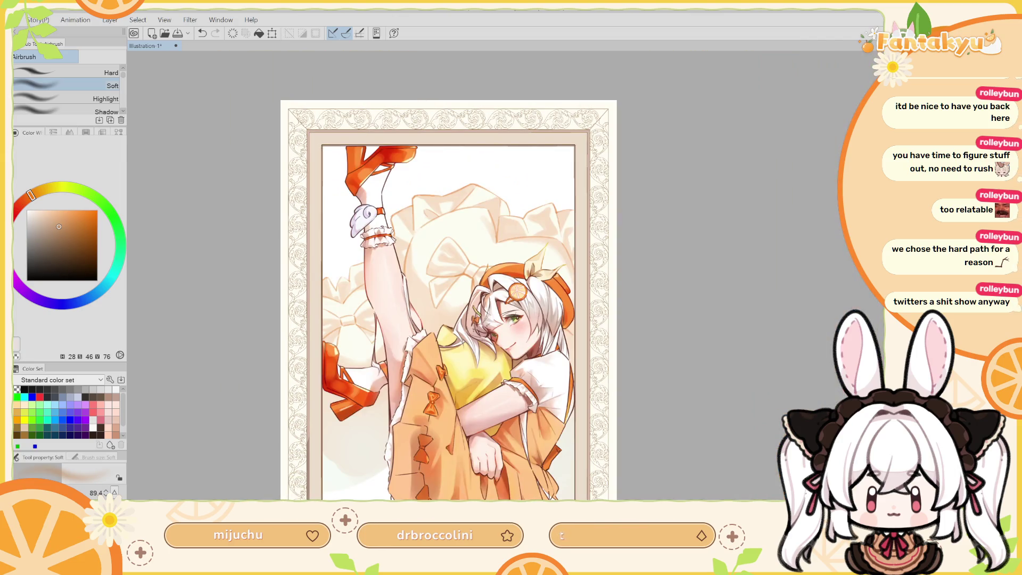
{"action": "scroll", "coordinate": [557, 352], "scroll_direction": "up", "scroll_amount": 3}
{"action": "scroll", "coordinate": [558, 352], "scroll_direction": "up", "scroll_amount": 2}
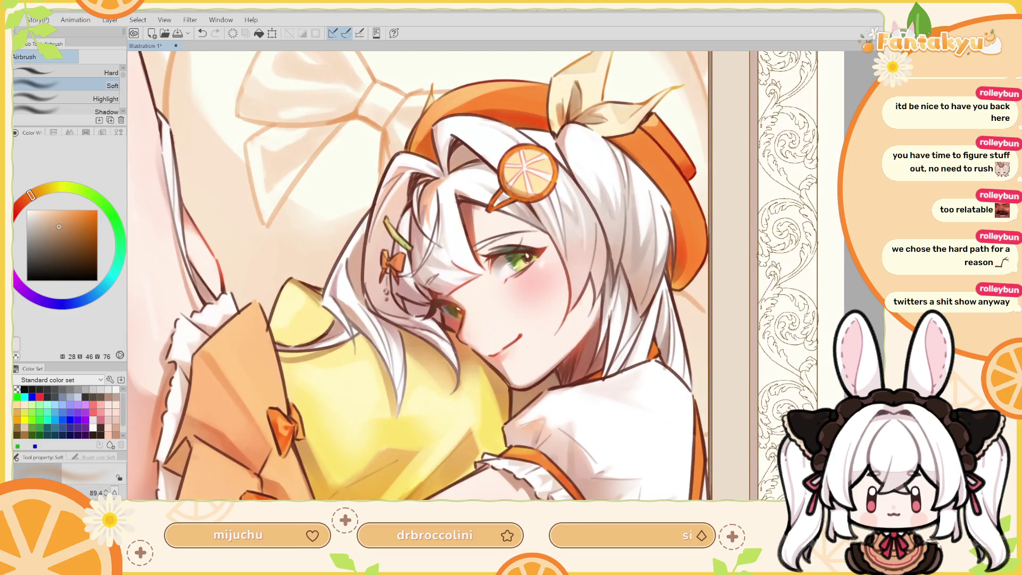
{"action": "key", "text": "e"}
{"action": "key", "text": "bracketleft"}
{"action": "key", "text": "bracketleft"}
{"action": "key", "text": "bracketleft"}
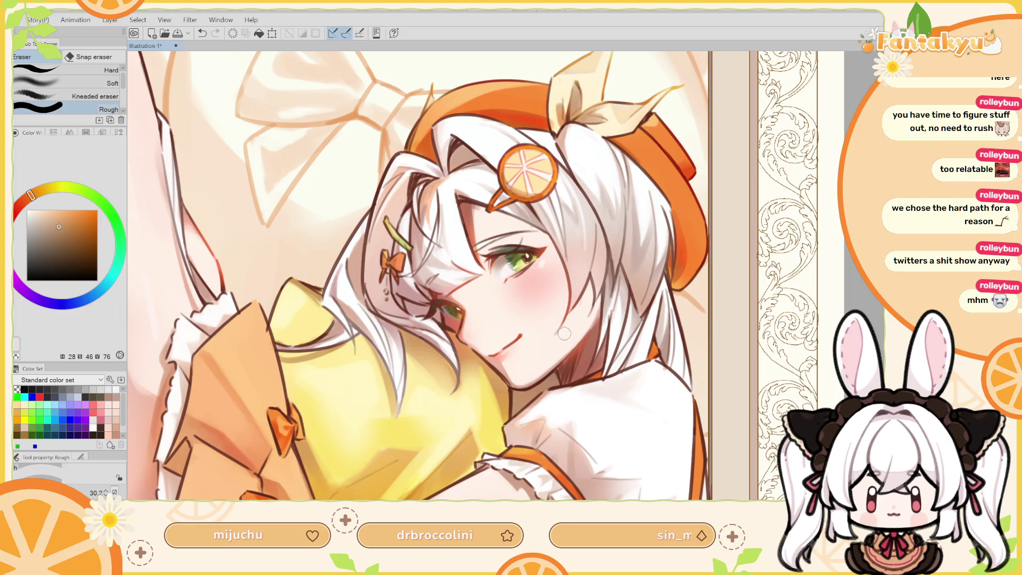
Mirror the page to check the composition and sample a less saturated pale yellow.
{"action": "scroll", "coordinate": [572, 328], "scroll_direction": "down", "scroll_amount": 2}
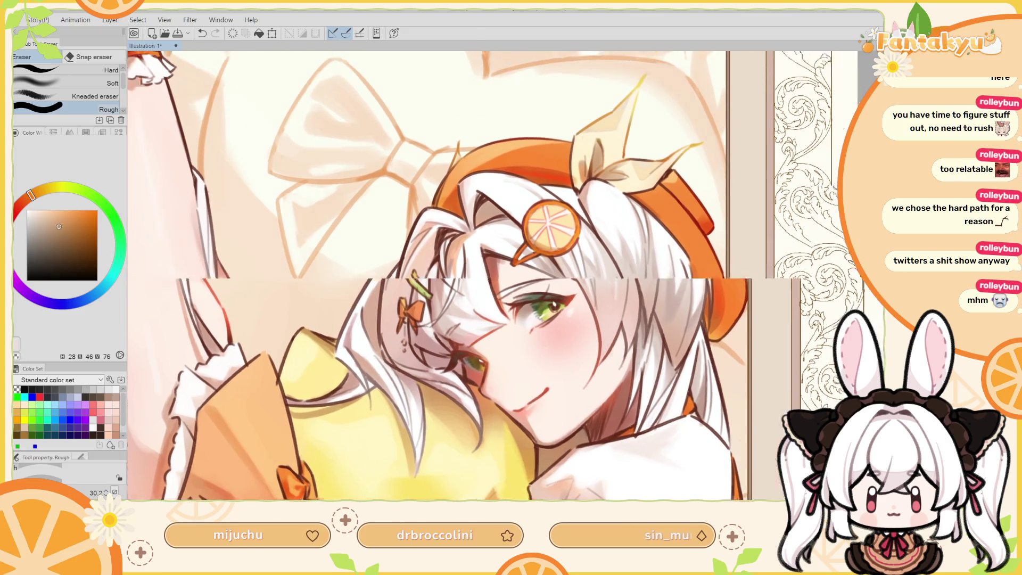
{"action": "scroll", "coordinate": [572, 329], "scroll_direction": "down", "scroll_amount": 3}
{"action": "scroll", "coordinate": [514, 341], "scroll_direction": "down", "scroll_amount": 1}
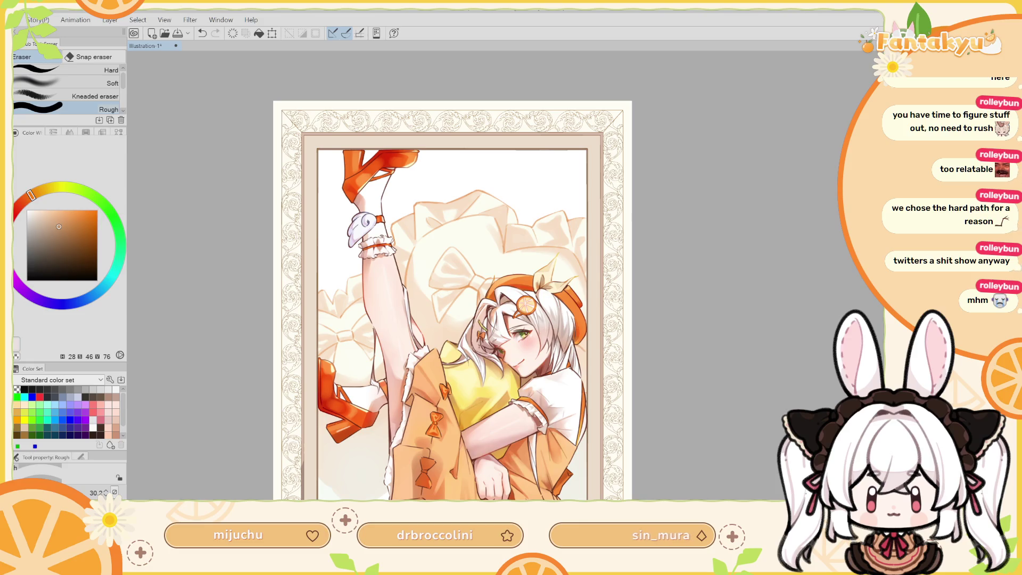
{"action": "key", "text": "h"}
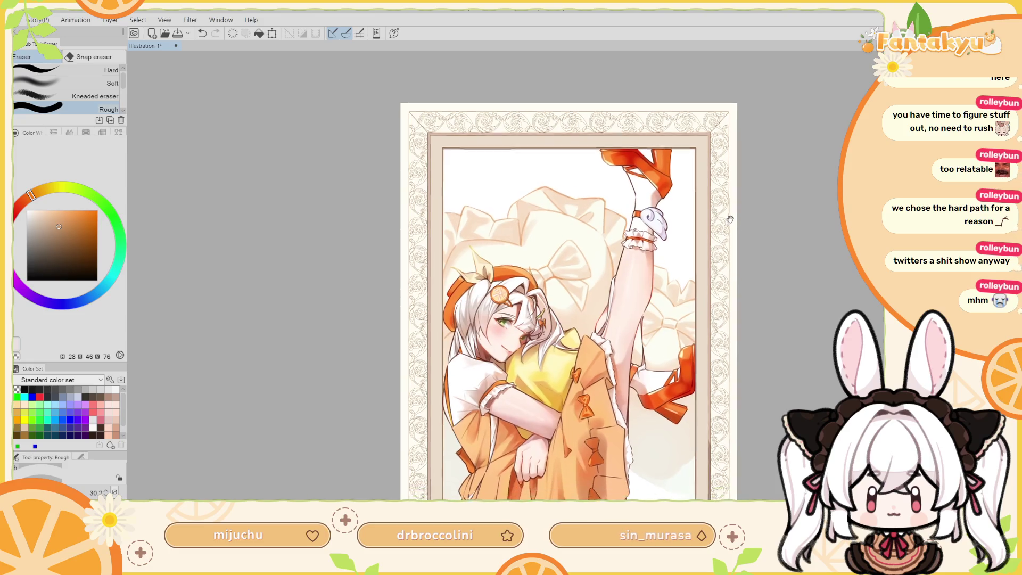
{"action": "left_click_drag", "start_coordinate": [724, 240], "coordinate": [726, 195]}
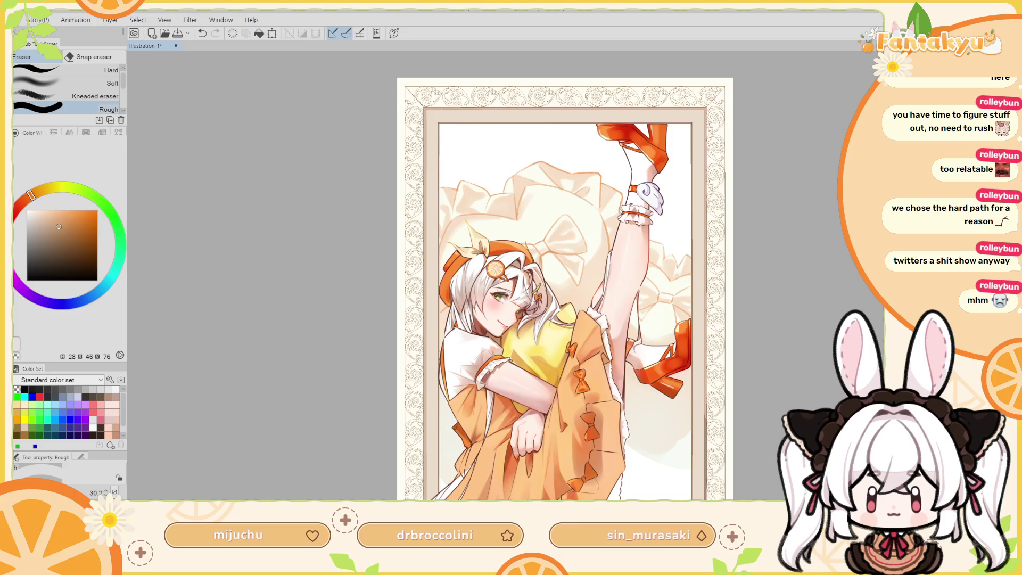
{"action": "scroll", "coordinate": [513, 349], "scroll_direction": "up", "scroll_amount": 2}
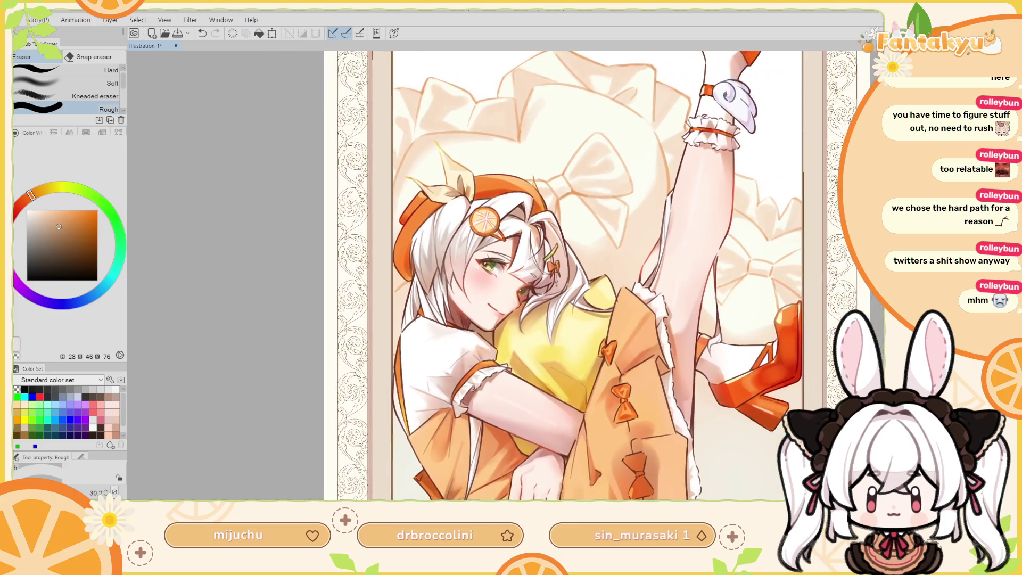
{"action": "left_click", "coordinate": [523, 343], "text": "alt"}
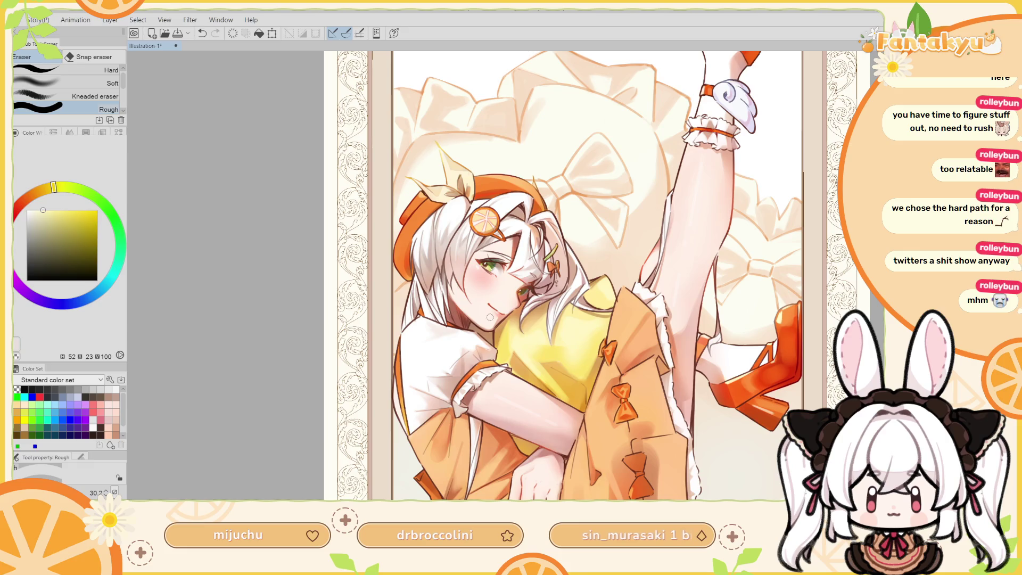
{"action": "left_click_drag", "start_coordinate": [41, 212], "coordinate": [60, 188]}
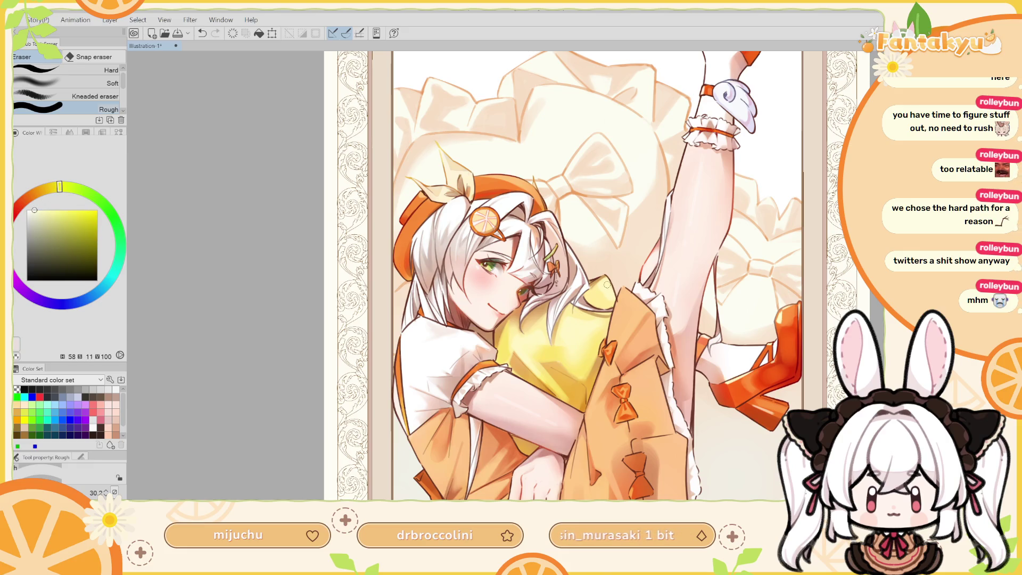
{"action": "key", "text": "ctrl+z"}
Switch to a larger pencil and compare the last stroke by undoing and redoing it.
{"action": "key", "text": "p"}
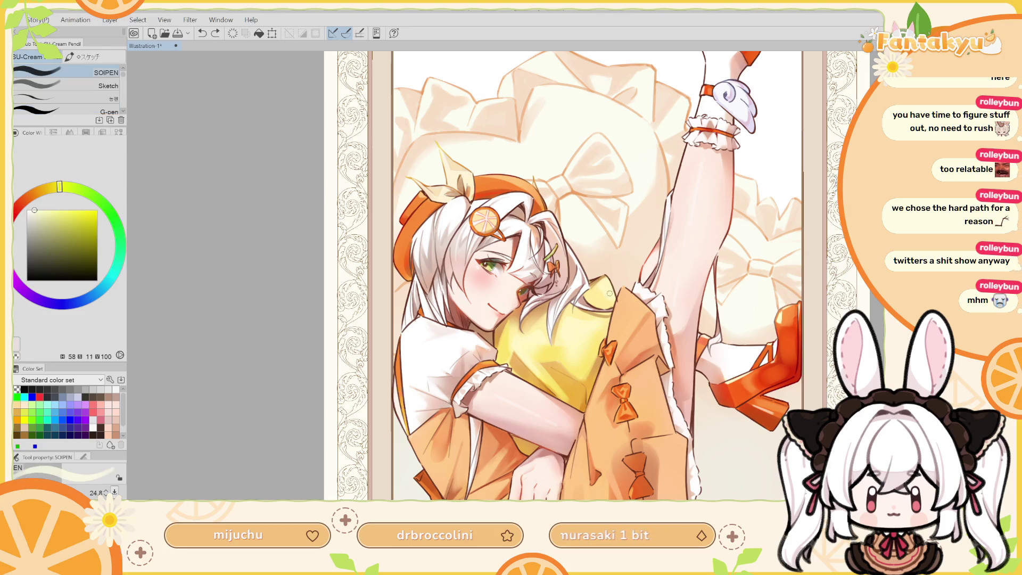
{"action": "left_click_drag", "start_coordinate": [601, 285], "coordinate": [605, 284]}
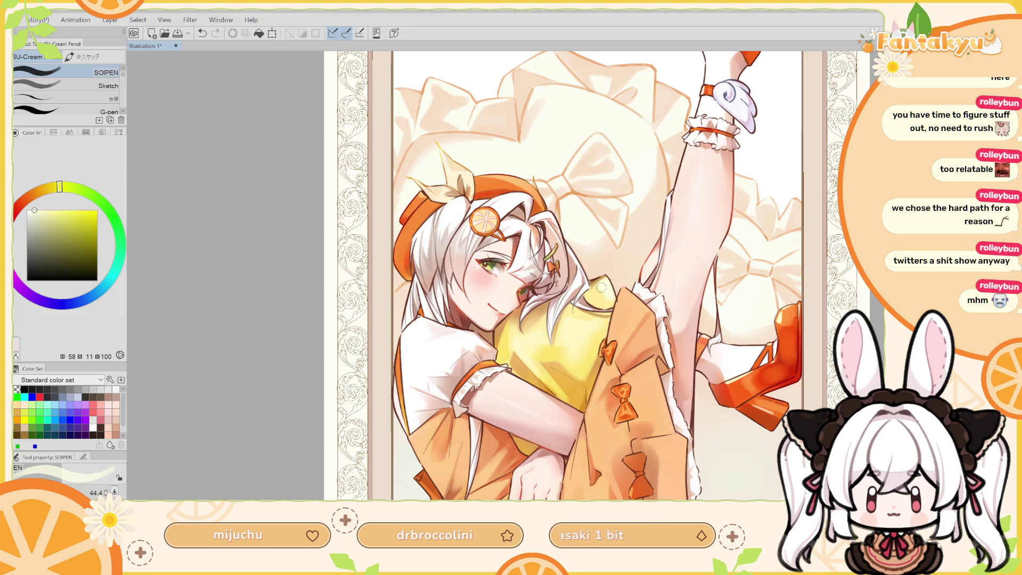
{"action": "key", "text": "ctrl+z"}
{"action": "key", "text": "ctrl+y"}
{"action": "key", "text": "ctrl+z"}
{"action": "key", "text": "ctrl+y"}
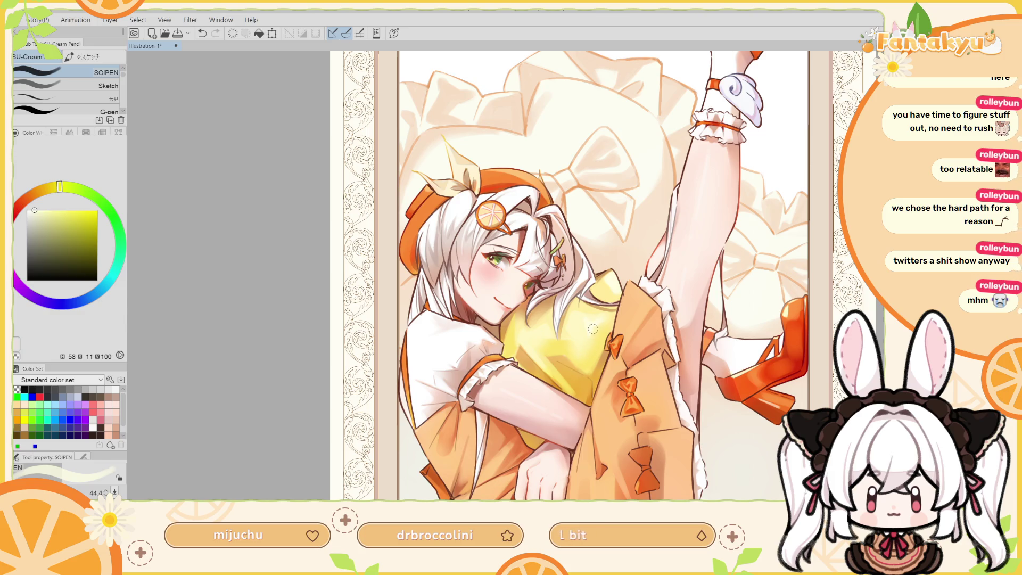
Mirror the artwork and repeatedly toggle the last stroke off and on to judge it.
{"action": "key", "text": "h"}
{"action": "left_click_drag", "start_coordinate": [485, 310], "coordinate": [542, 314]}
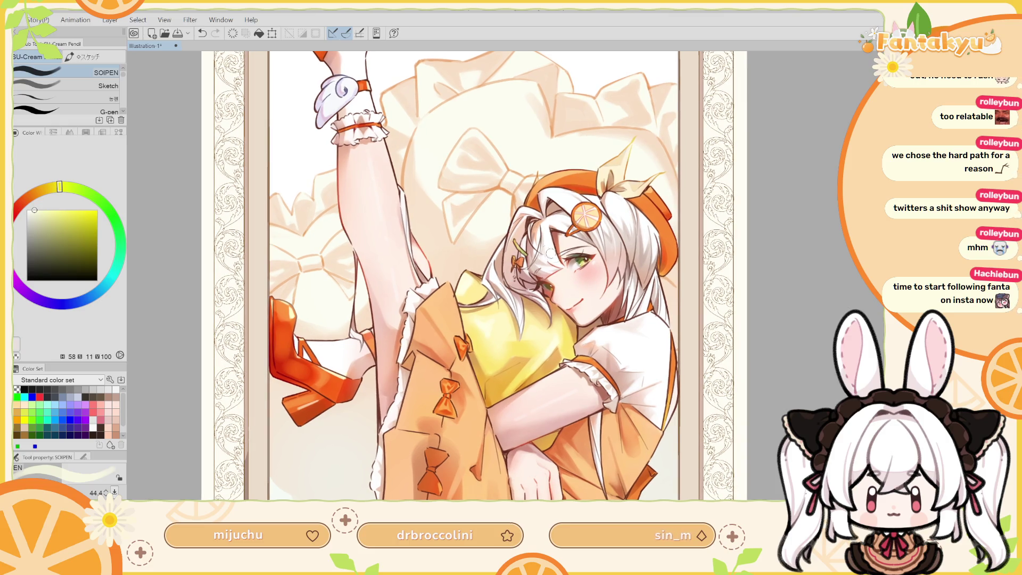
{"action": "key", "text": "ctrl+z"}
{"action": "key", "text": "ctrl+y"}
{"action": "key", "text": "ctrl+z"}
{"action": "key", "text": "ctrl+y"}
{"action": "key", "text": "ctrl+z"}
{"action": "key", "text": "ctrl+y"}
{"action": "key", "text": "ctrl+z"}
{"action": "key", "text": "ctrl+y"}
Check proportions mirrored and sample the pillow's saturated yellow, then rotate the view.
{"action": "key", "text": "h"}
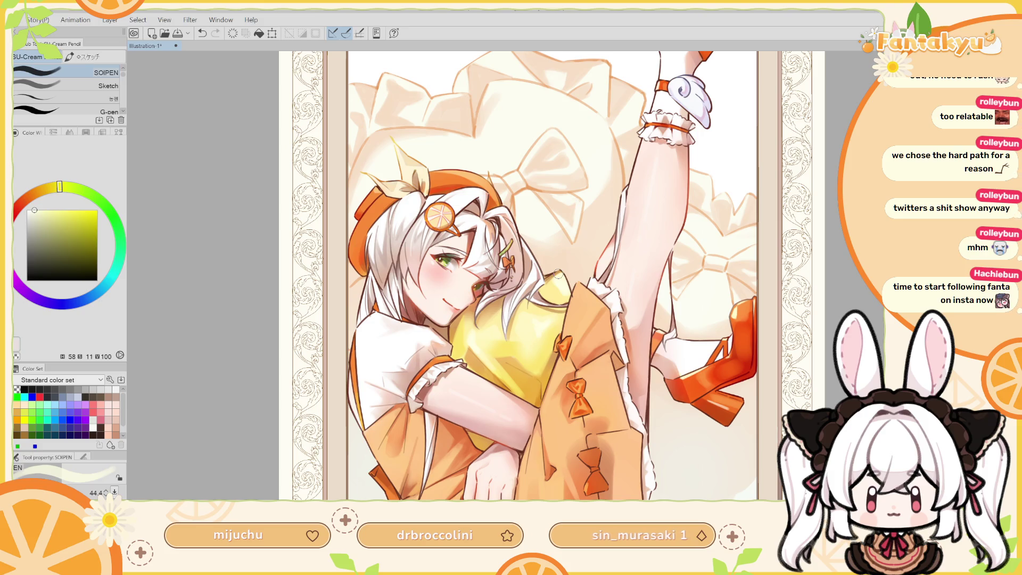
{"action": "left_click", "coordinate": [461, 337], "text": "alt"}
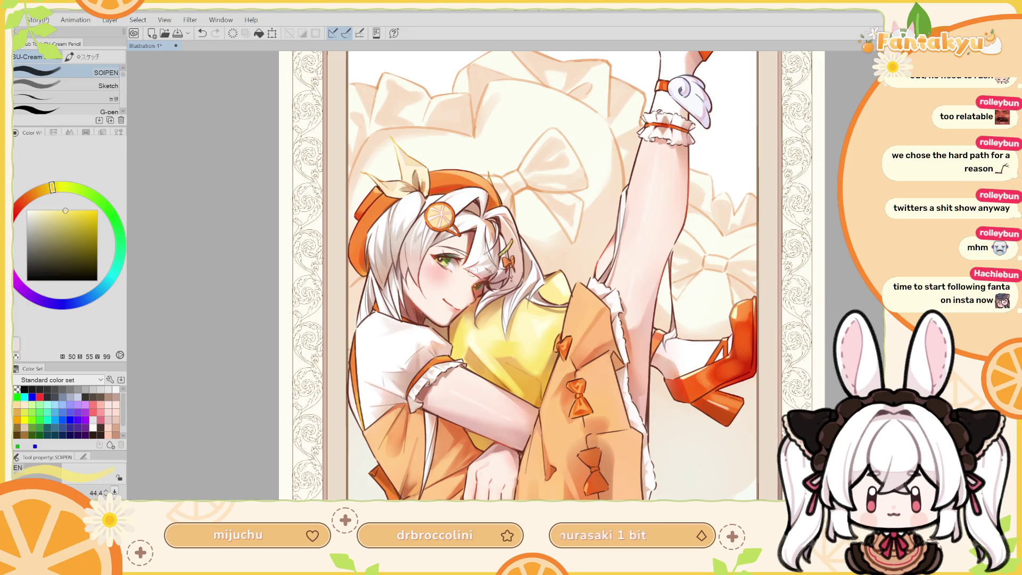
{"action": "key", "text": "h"}
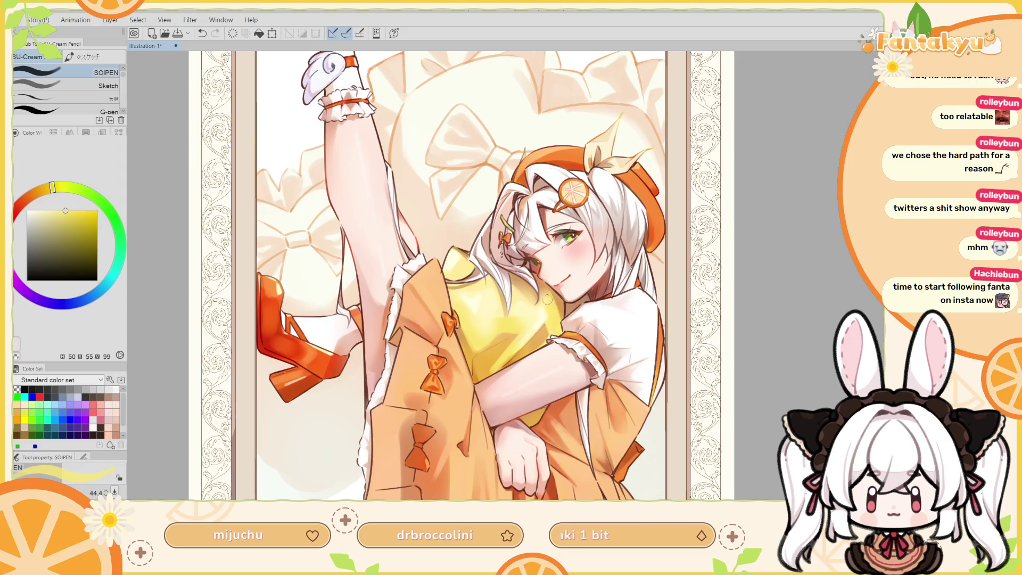
{"action": "left_click_drag", "start_coordinate": [549, 324], "coordinate": [510, 187]}
Return to the pencil brush and reset the view upright, checking it mirrored and back.
{"action": "left_click_drag", "start_coordinate": [511, 298], "coordinate": [487, 298]}
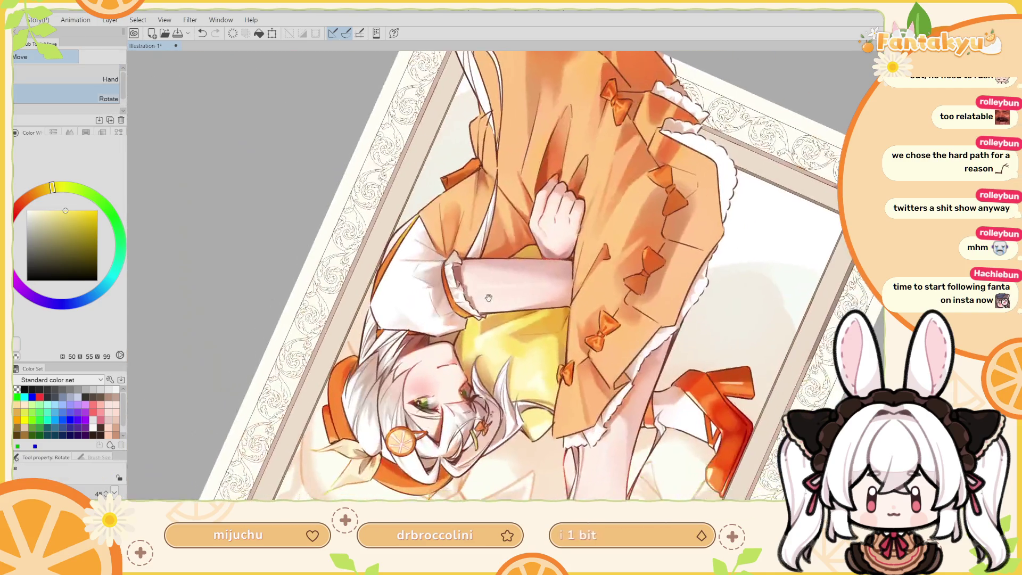
{"action": "left_click", "coordinate": [466, 292], "text": "alt"}
{"action": "key", "text": "p"}
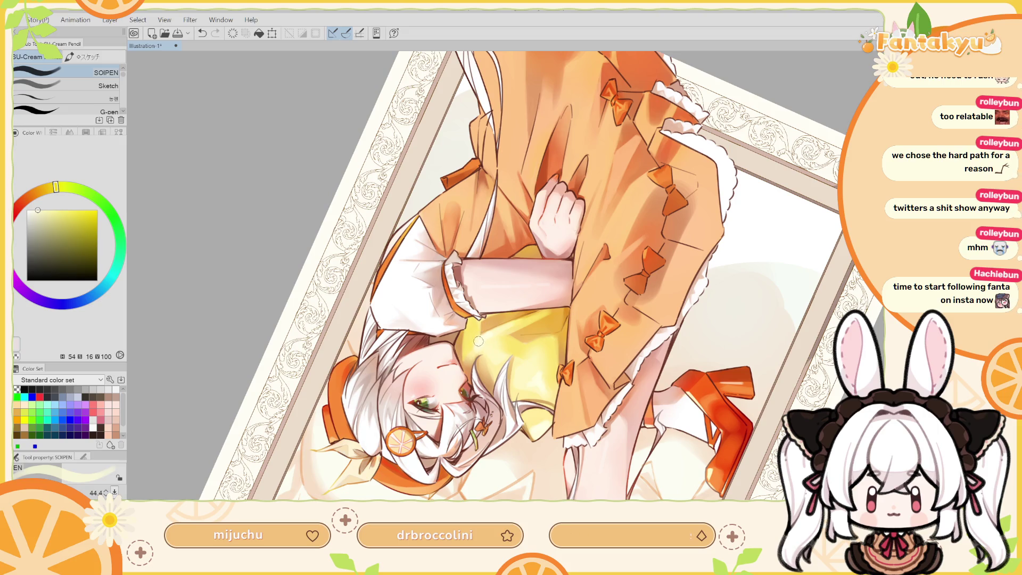
{"action": "left_click_drag", "start_coordinate": [544, 301], "coordinate": [548, 341]}
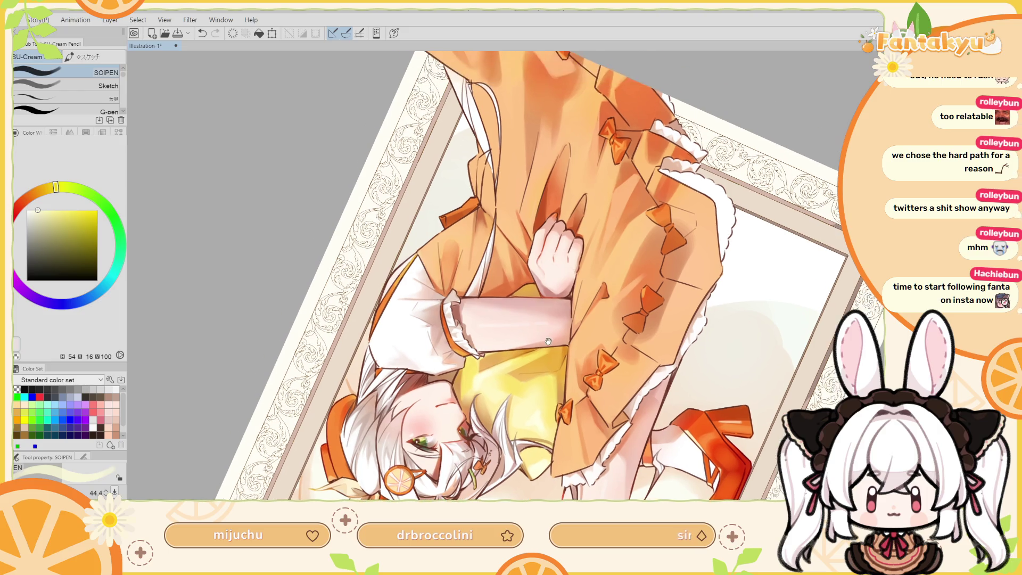
{"action": "key", "text": "ctrl+0"}
{"action": "key", "text": "h"}
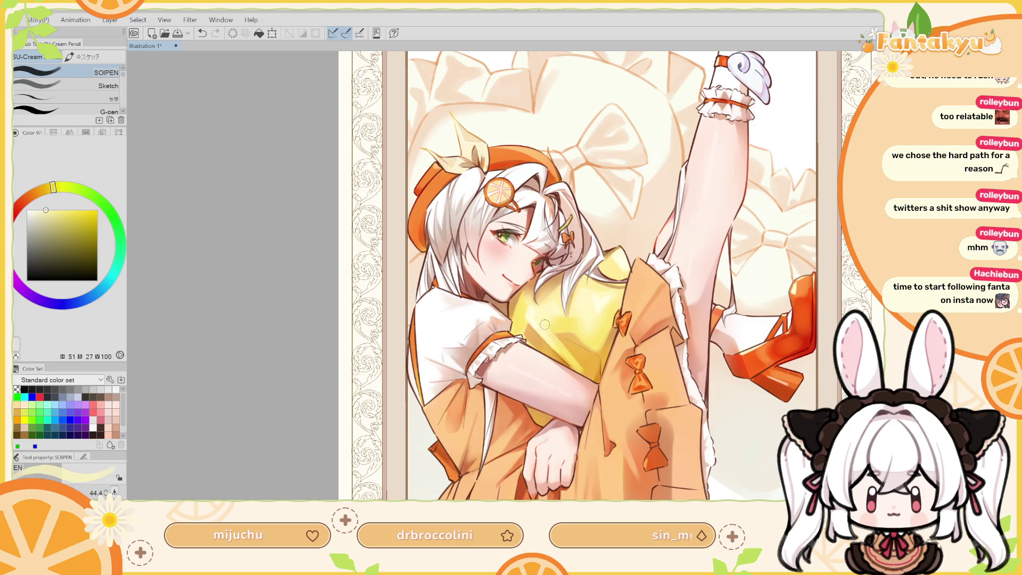
{"action": "left_click_drag", "start_coordinate": [548, 322], "coordinate": [535, 265]}
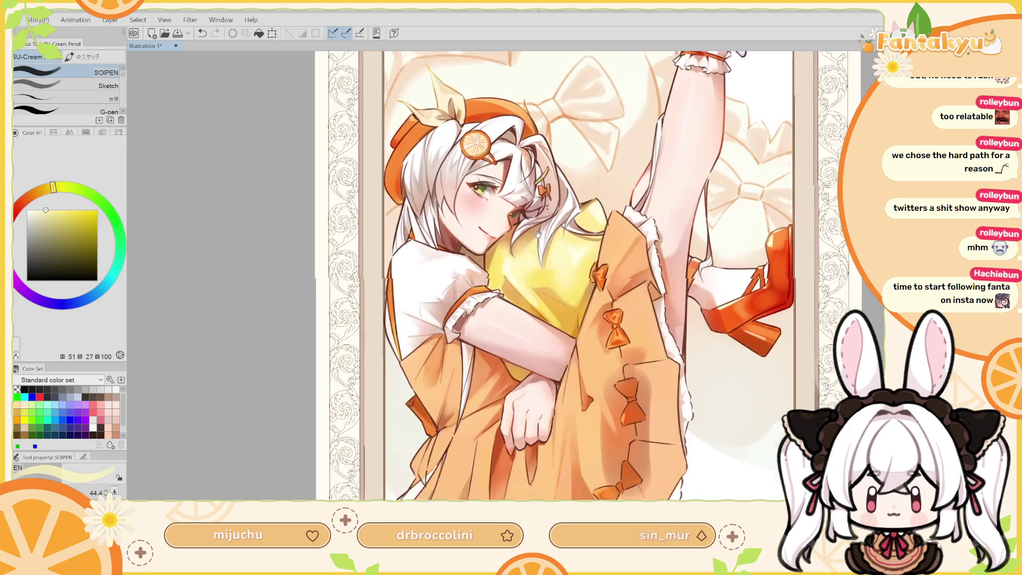
{"action": "key", "text": "h"}
Sample a pale yellow and brush a soft highlight over the pillow at size about 148.
{"action": "left_click", "coordinate": [535, 265], "text": "alt"}
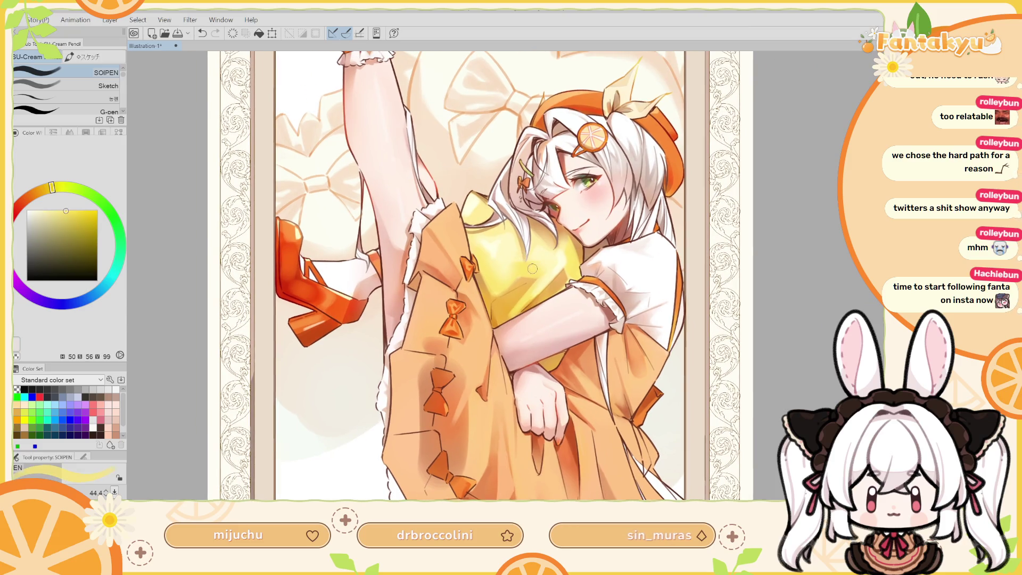
{"action": "key", "text": "ctrl+z"}
{"action": "left_click", "coordinate": [548, 259], "text": "alt"}
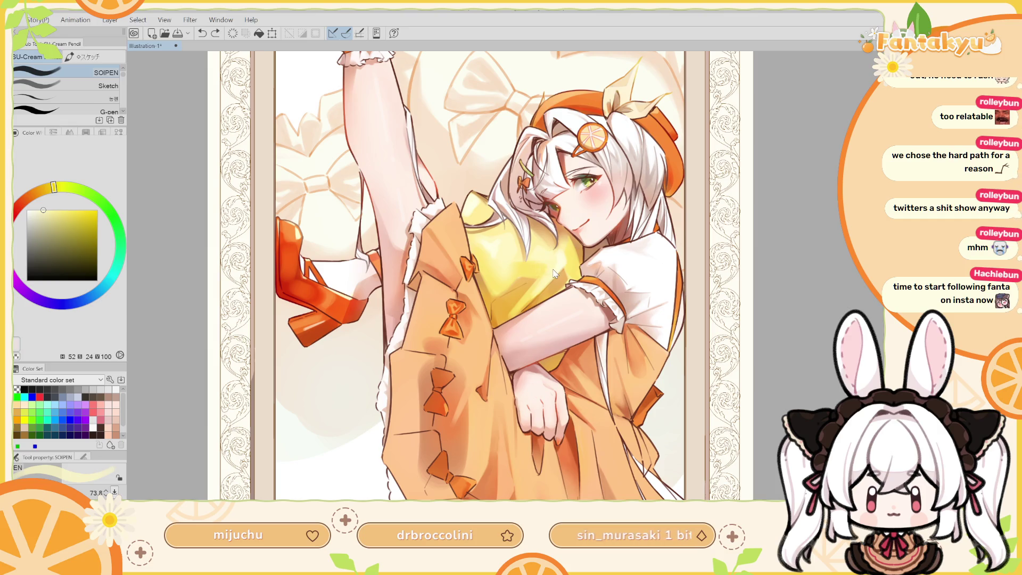
{"action": "key", "text": "bracketright"}
{"action": "left_click_drag", "start_coordinate": [548, 263], "coordinate": [535, 253]}
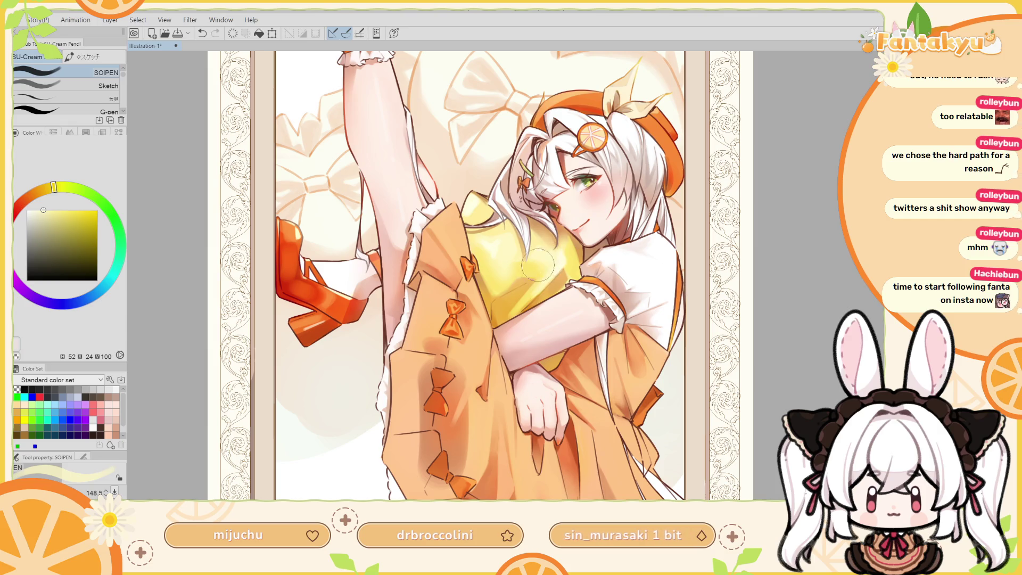
Check the pillow mirrored, resample deeper and paler yellows, and resize the brush to about 103.
{"action": "key", "text": "h"}
{"action": "left_click_drag", "start_coordinate": [549, 192], "coordinate": [525, 323]}
{"action": "left_click", "coordinate": [525, 323], "text": "alt"}
{"action": "key", "text": "bracketleft"}
{"action": "key", "text": "bracketleft"}
{"action": "key", "text": "bracketleft"}
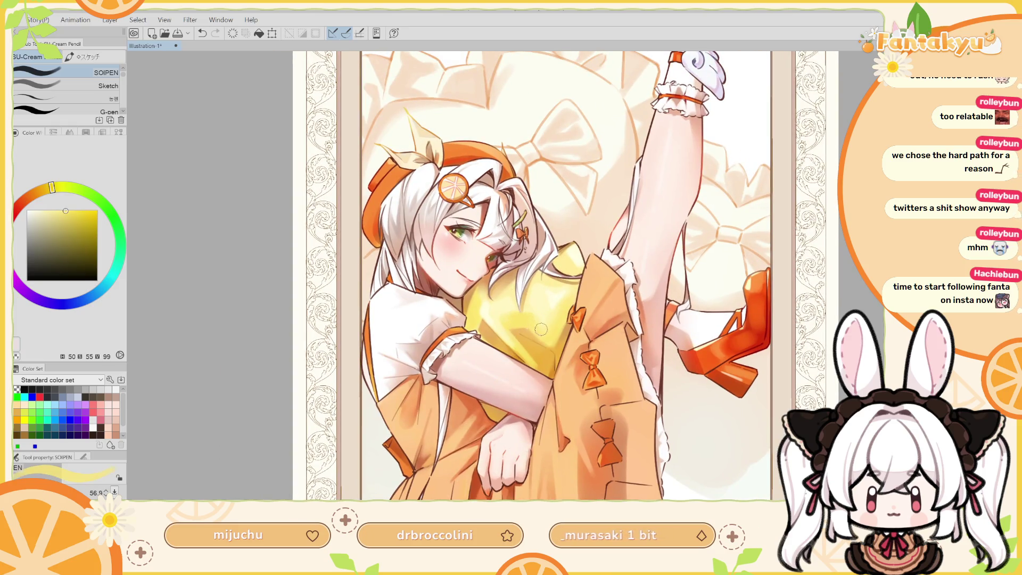
{"action": "key", "text": "h"}
{"action": "left_click_drag", "start_coordinate": [495, 302], "coordinate": [528, 288]}
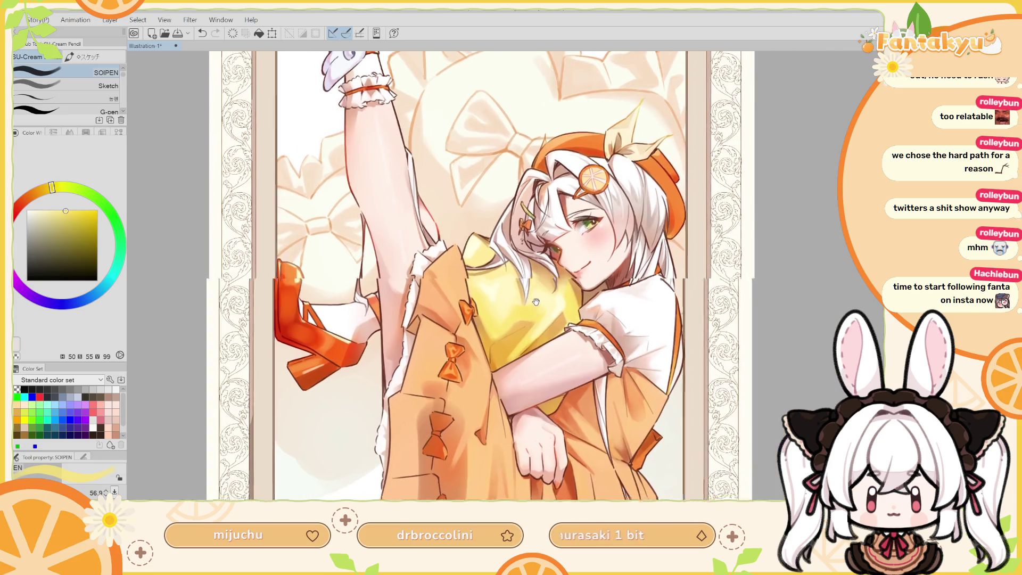
{"action": "left_click", "coordinate": [528, 289], "text": "alt"}
{"action": "left_click", "coordinate": [530, 292], "text": "alt"}
{"action": "key", "text": "bracketright"}
{"action": "key", "text": "bracketright"}
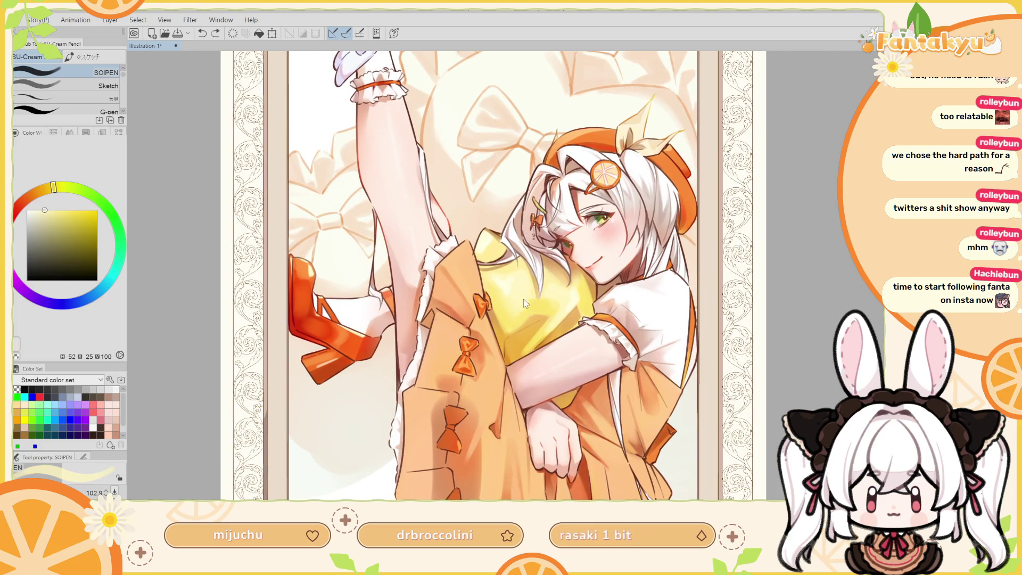
{"action": "left_click_drag", "start_coordinate": [503, 292], "coordinate": [533, 372]}
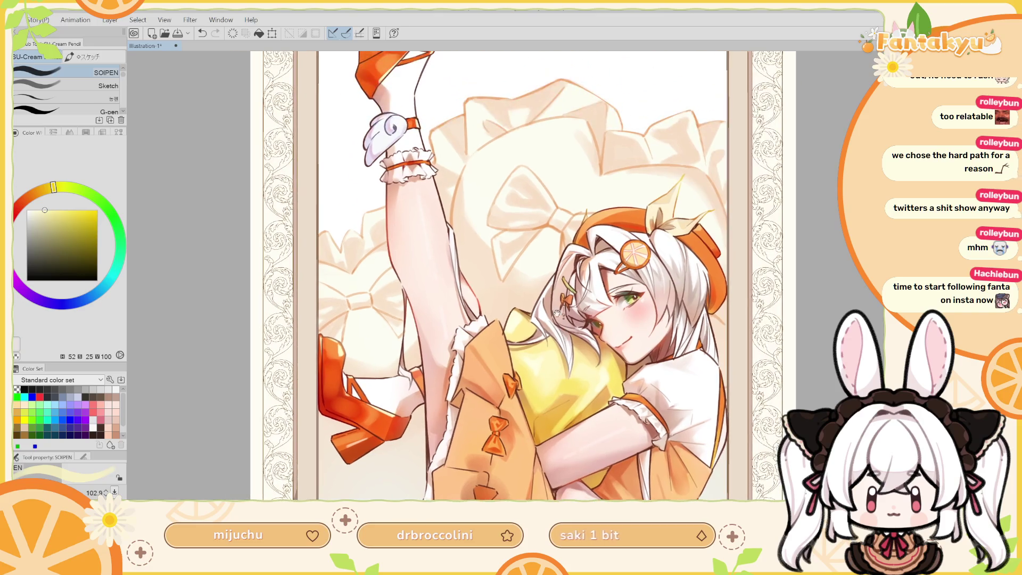
{"action": "scroll", "coordinate": [523, 277], "scroll_direction": "down", "scroll_amount": 4}
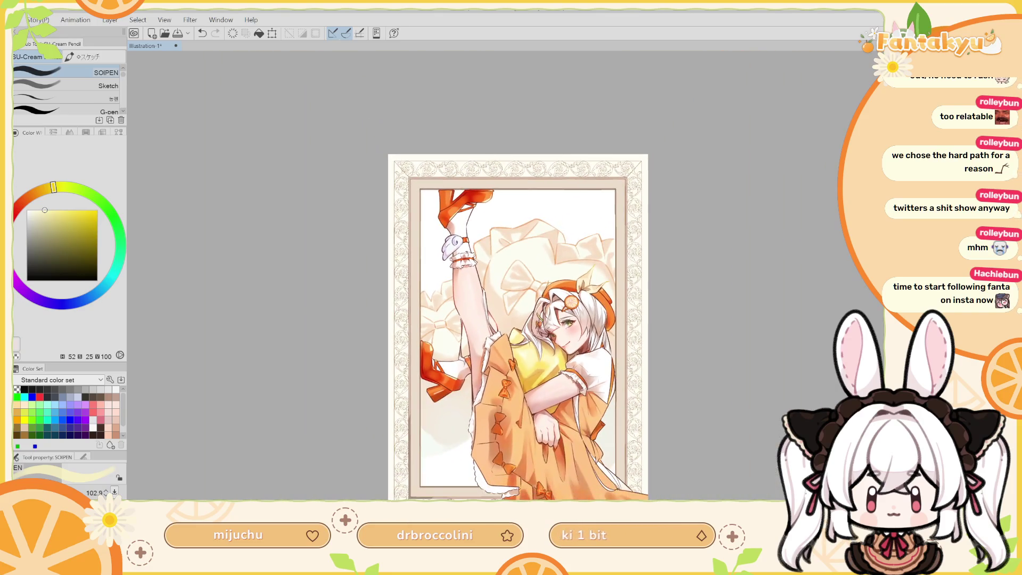
Choose a slightly darkened orange and test a faint stroke on the pillow, then undo it.
{"action": "scroll", "coordinate": [523, 276], "scroll_direction": "up", "scroll_amount": 5}
{"action": "left_click", "coordinate": [573, 411], "text": "alt"}
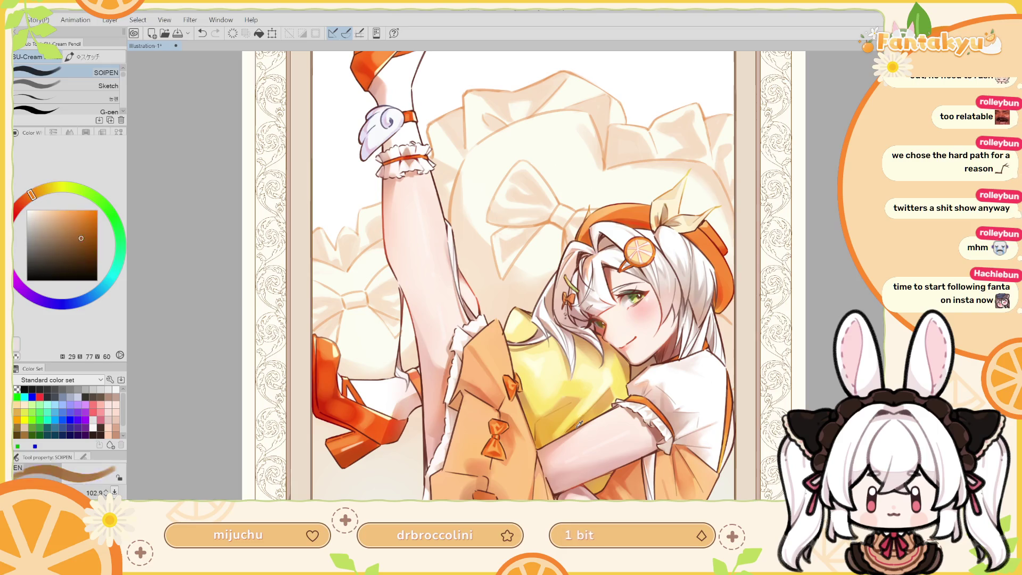
{"action": "left_click", "coordinate": [84, 227]}
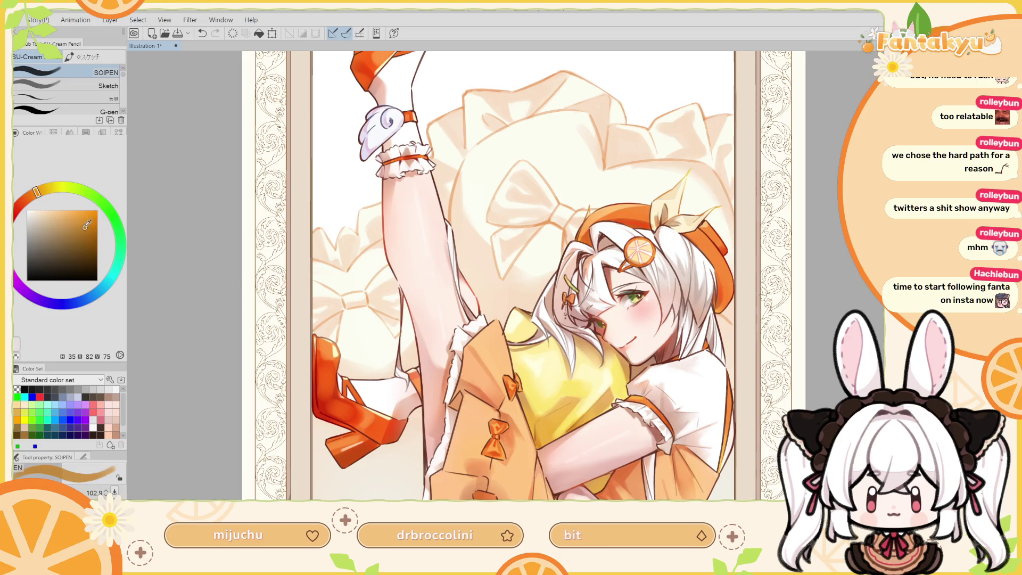
{"action": "left_click_drag", "start_coordinate": [571, 433], "coordinate": [599, 323]}
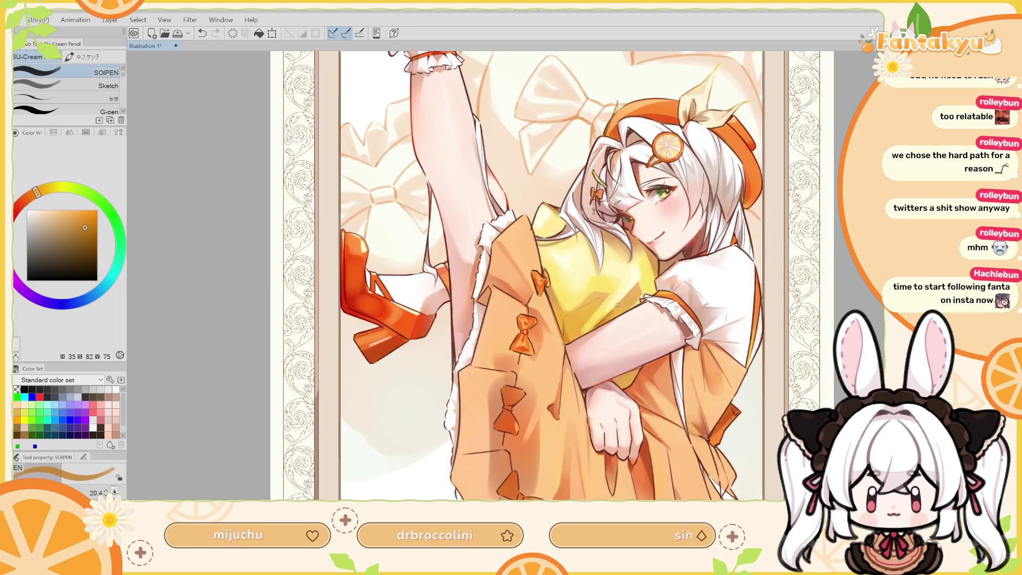
{"action": "left_click_drag", "start_coordinate": [619, 305], "coordinate": [633, 279]}
{"action": "key", "text": "h"}
{"action": "key", "text": "ctrl+z"}
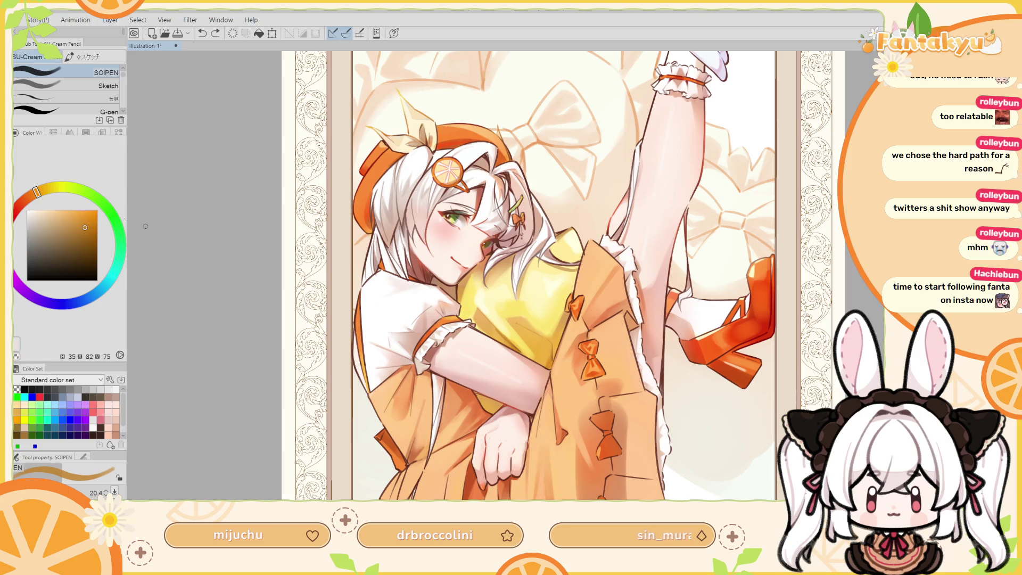
Paint small stronger-orange shading strokes on the pillow, undoing misplaced ones, and sample a paler orange.
{"action": "left_click_drag", "start_coordinate": [85, 221], "coordinate": [89, 231]}
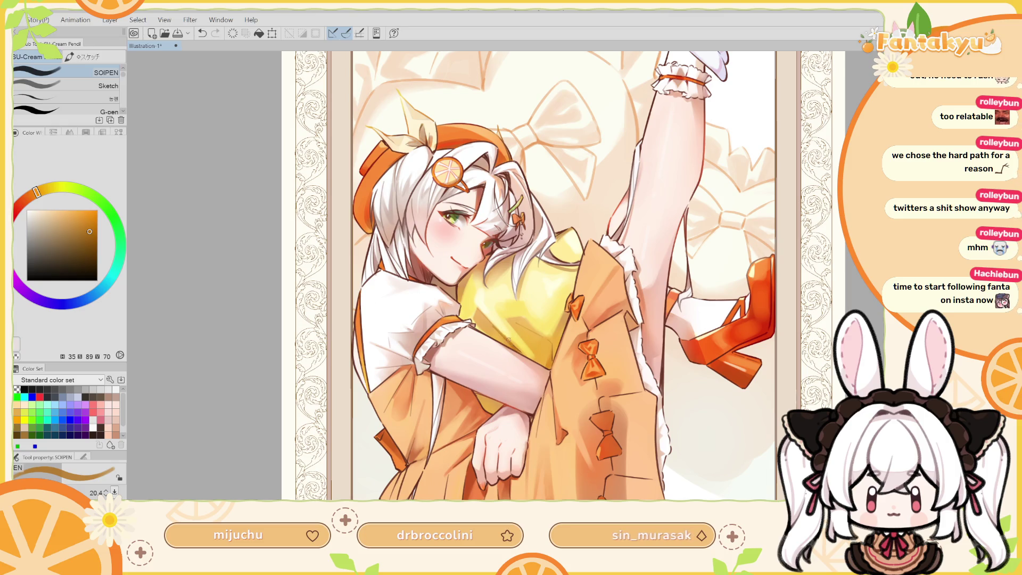
{"action": "left_click_drag", "start_coordinate": [496, 329], "coordinate": [506, 341]}
{"action": "key", "text": "h"}
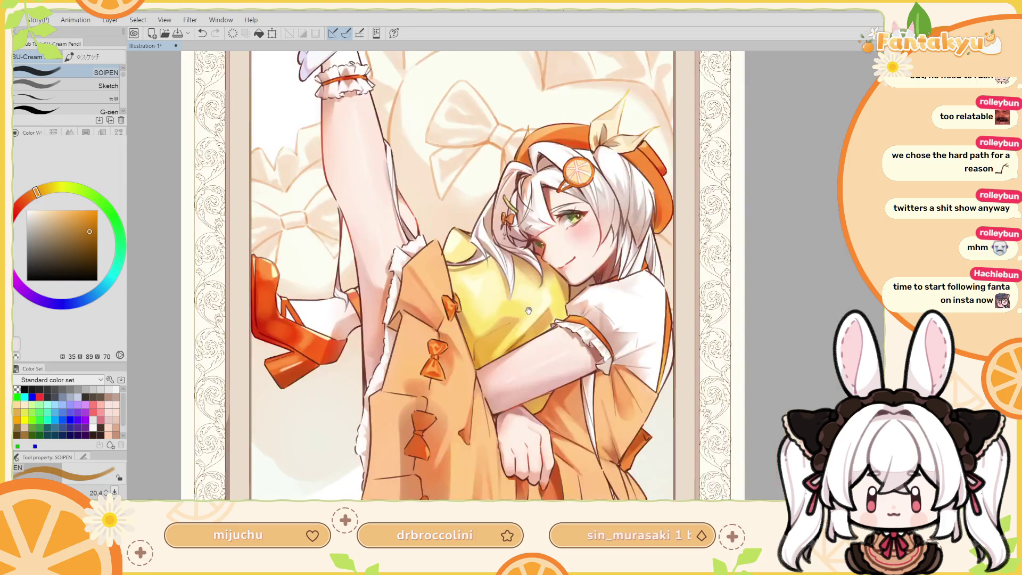
{"action": "key", "text": "ctrl+z"}
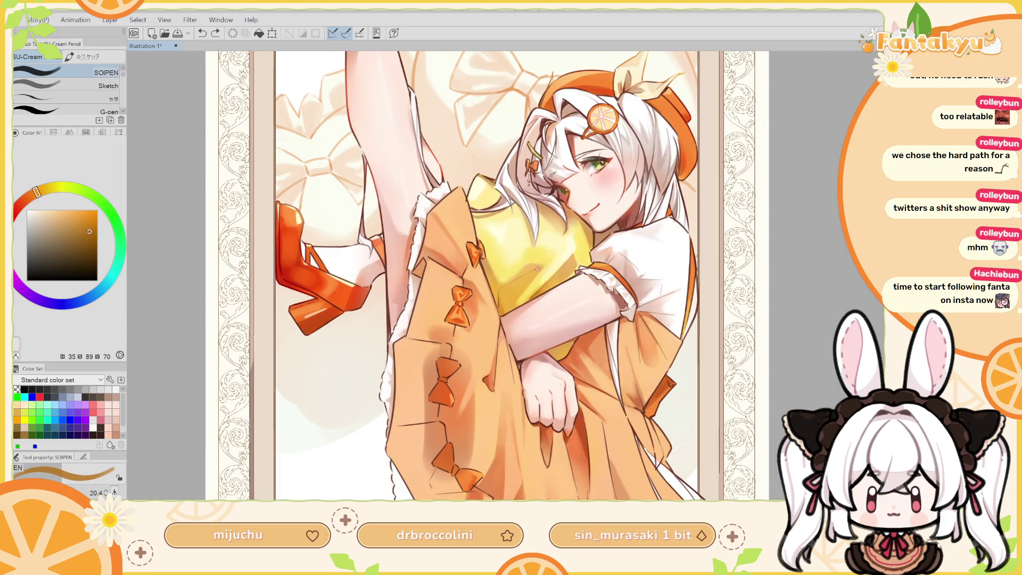
{"action": "left_click", "coordinate": [92, 230]}
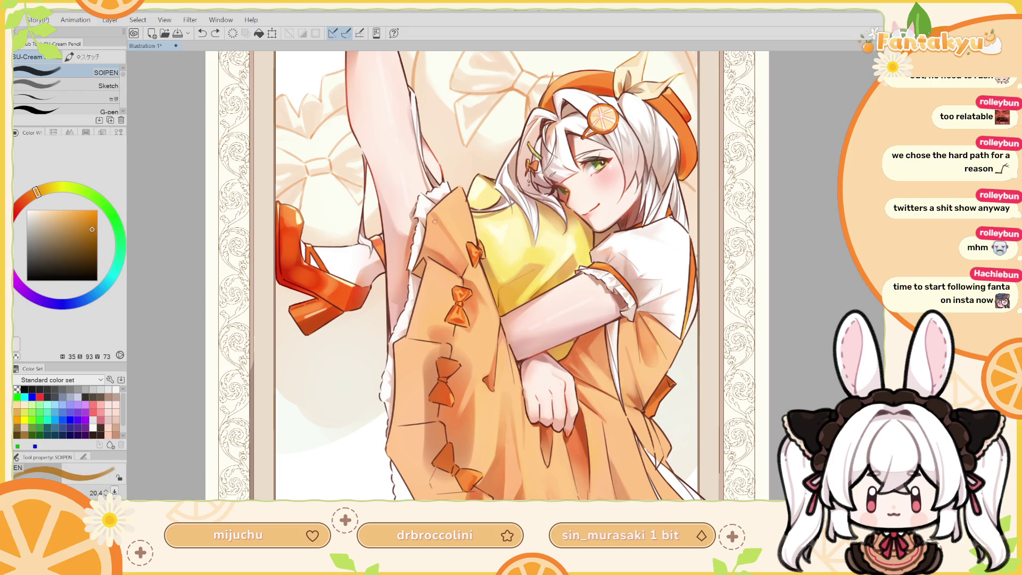
{"action": "mouse_move", "coordinate": [533, 291]}
{"action": "left_mouse_down"}
{"action": "mouse_move", "coordinate": [558, 272]}
{"action": "mouse_move", "coordinate": [529, 277]}
{"action": "mouse_move", "coordinate": [530, 305]}
{"action": "left_mouse_up"}
{"action": "key", "text": "ctrl+z"}
{"action": "key", "text": "ctrl+z"}
{"action": "key", "text": "ctrl+z"}
{"action": "key", "text": "ctrl+z"}
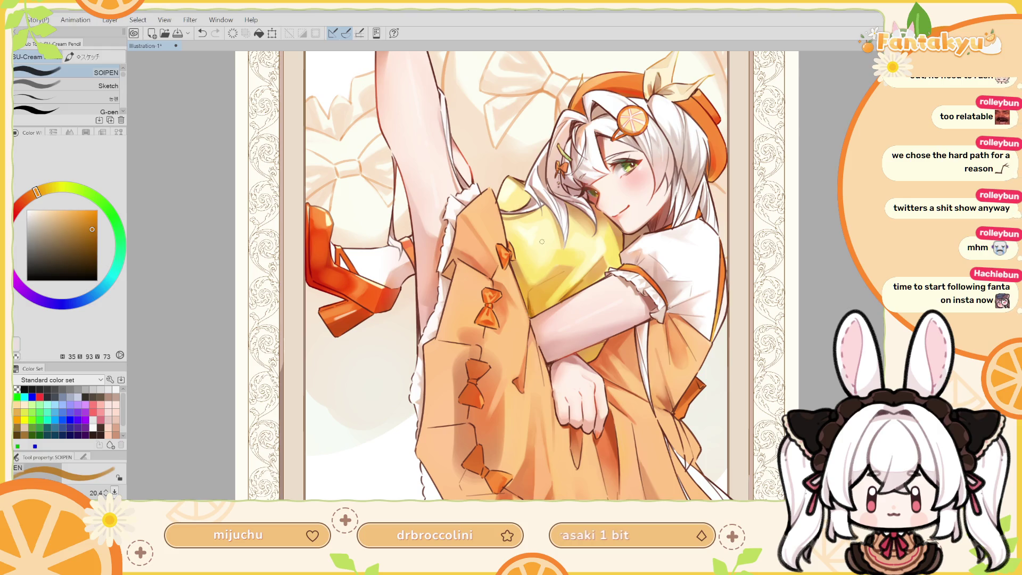
{"action": "left_click", "coordinate": [536, 300], "text": "alt"}
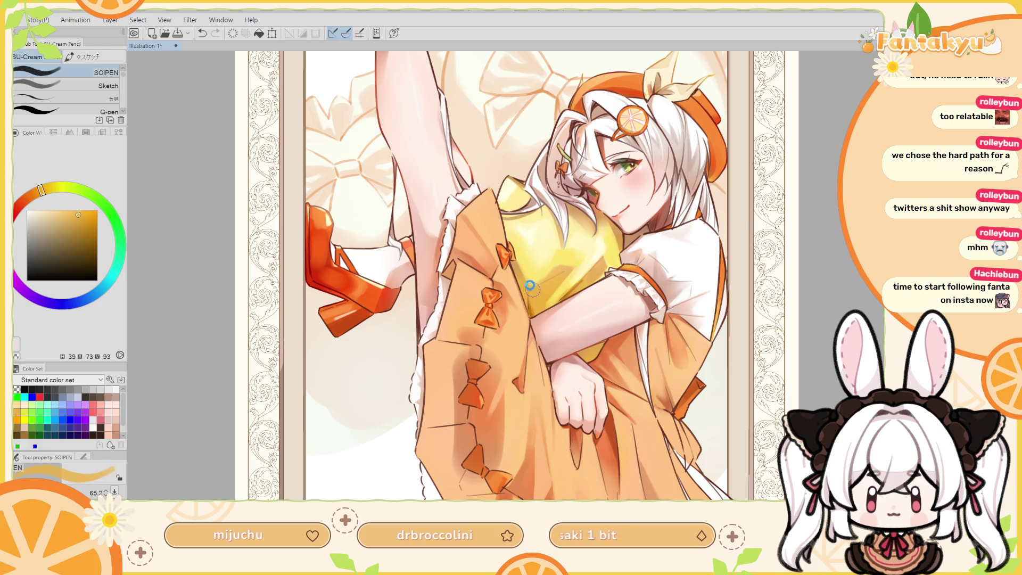
{"action": "left_click", "coordinate": [589, 279], "text": "alt"}
Sample deep orange from the dress, shrink the brush to about 18, and touch up a stroke.
{"action": "key", "text": "h"}
{"action": "left_click_drag", "start_coordinate": [540, 338], "coordinate": [571, 371]}
{"action": "left_click", "coordinate": [513, 358], "text": "alt"}
{"action": "left_click", "coordinate": [514, 359], "text": "alt"}
{"action": "left_click", "coordinate": [532, 368], "text": "alt"}
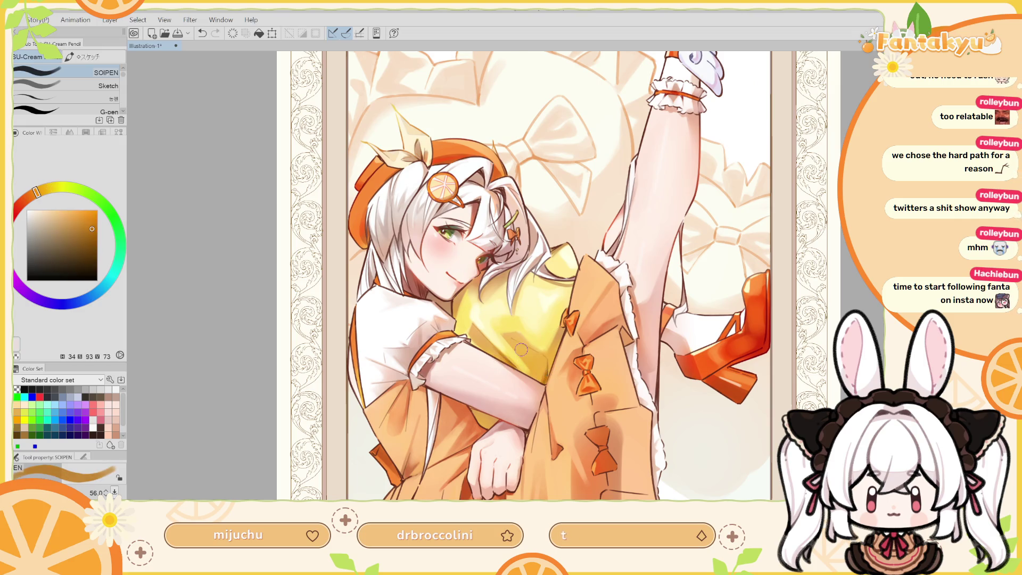
{"action": "key", "text": "h"}
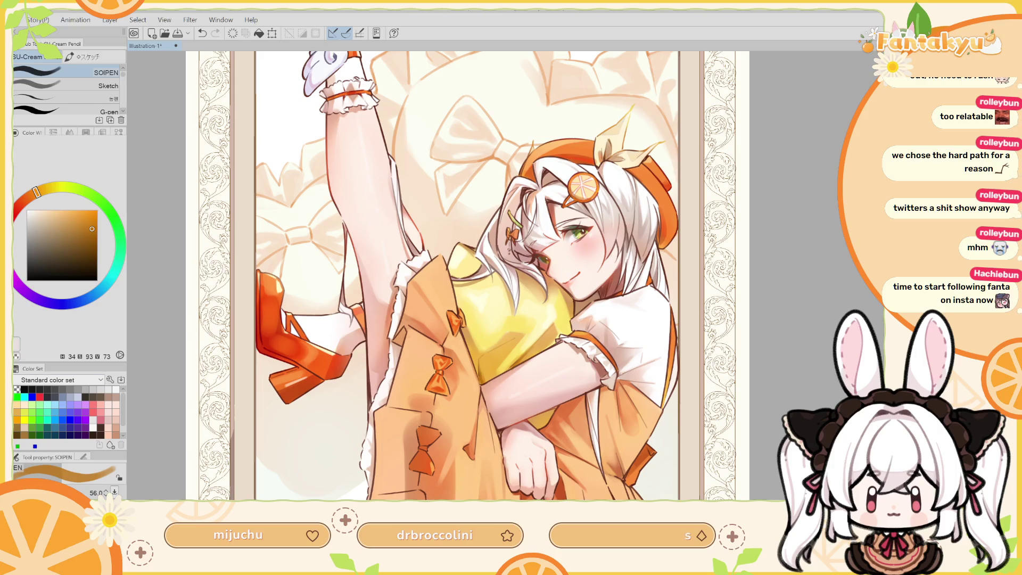
{"action": "left_click_drag", "start_coordinate": [539, 410], "coordinate": [548, 282]}
{"action": "key", "text": "bracketleft"}
{"action": "key", "text": "bracketleft"}
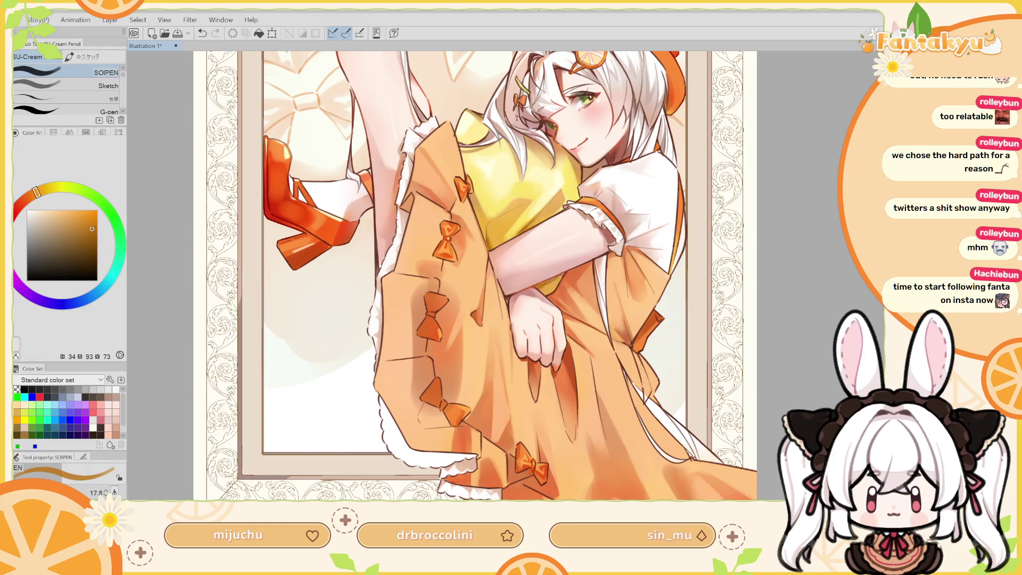
{"action": "key", "text": "ctrl+z"}
{"action": "left_click", "coordinate": [551, 289], "text": "alt"}
{"action": "left_click_drag", "start_coordinate": [542, 290], "coordinate": [552, 283]}
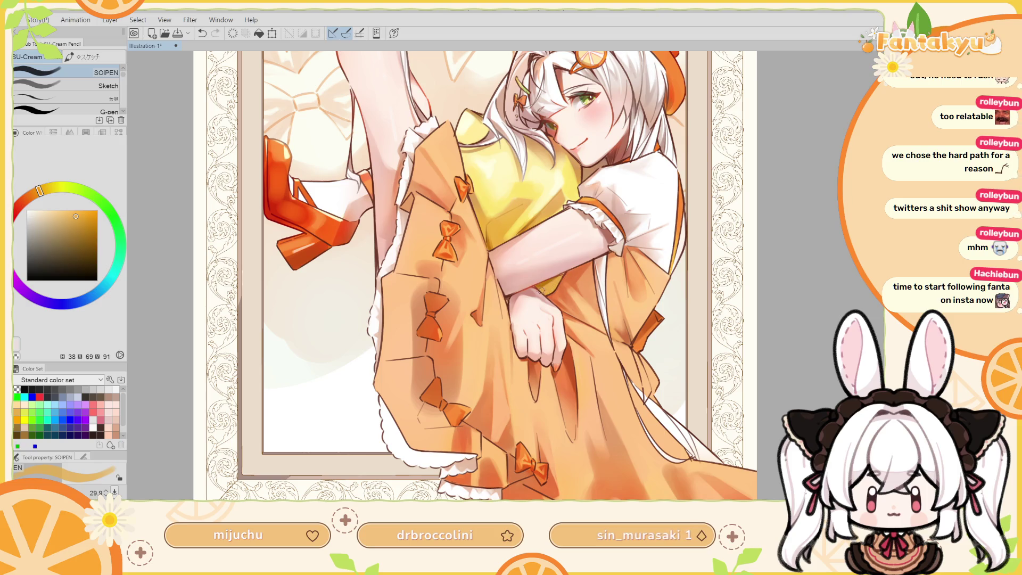
Flip the view mirrored and back while panning, then zoom out to the full framed canvas.
{"action": "key", "text": "h"}
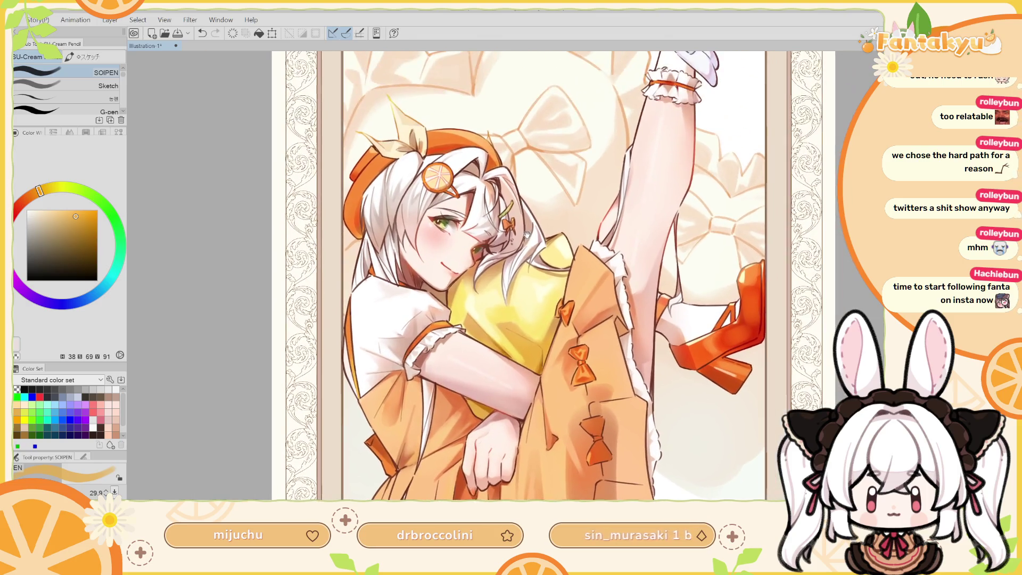
{"action": "left_click_drag", "start_coordinate": [508, 245], "coordinate": [485, 306]}
{"action": "left_click_drag", "start_coordinate": [539, 143], "coordinate": [550, 173]}
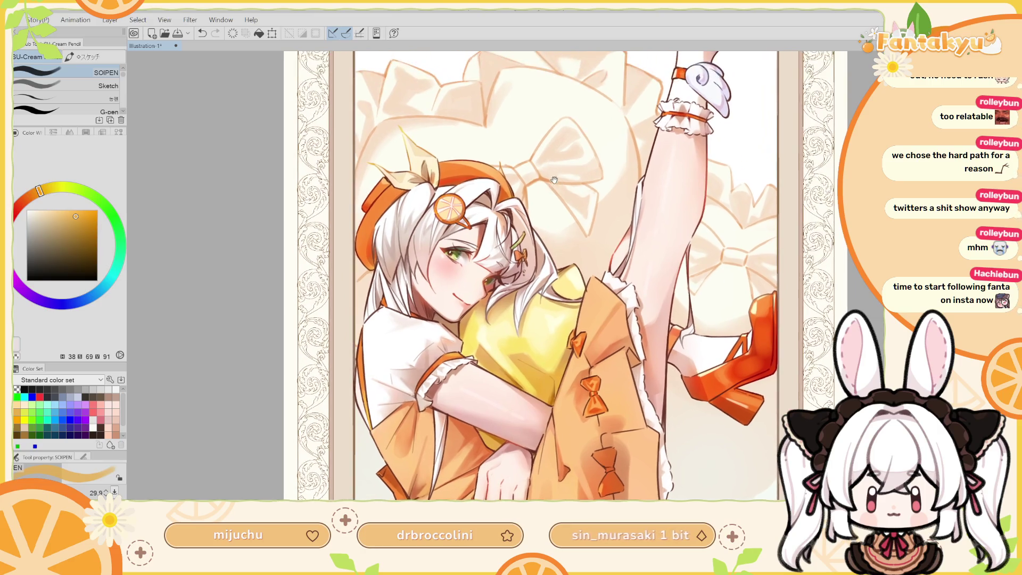
{"action": "key", "text": "h"}
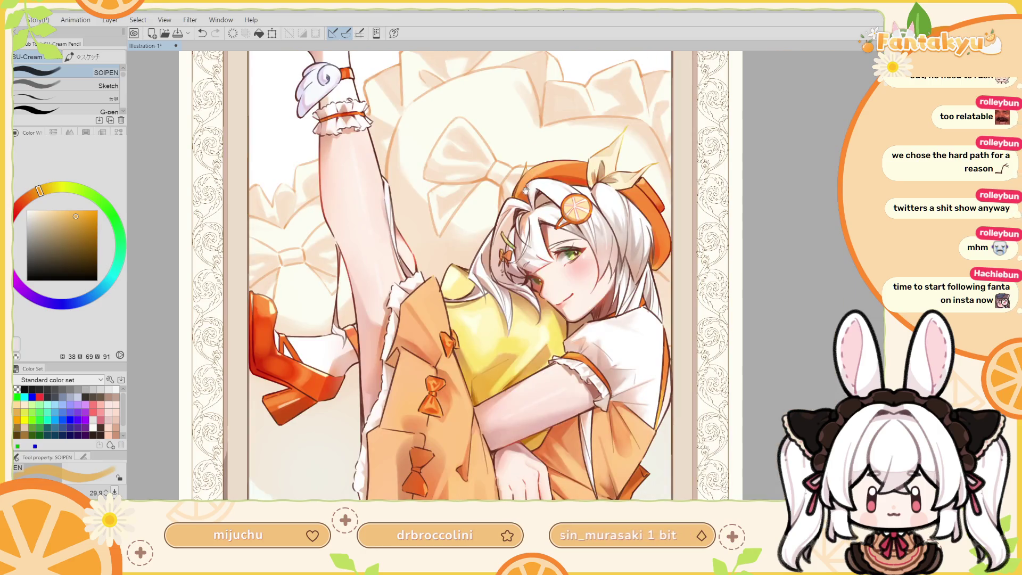
{"action": "mouse_move", "coordinate": [528, 186]}
{"action": "left_mouse_down"}
{"action": "mouse_move", "coordinate": [554, 222]}
{"action": "mouse_move", "coordinate": [548, 196]}
{"action": "left_mouse_up"}
{"action": "scroll", "coordinate": [511, 346], "scroll_direction": "down", "scroll_amount": 1}
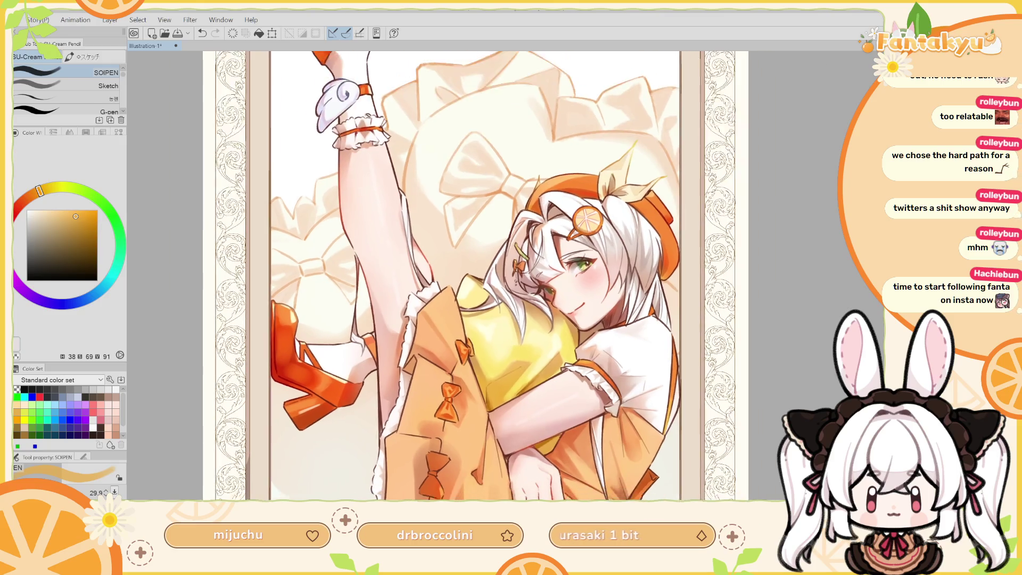
{"action": "scroll", "coordinate": [511, 346], "scroll_direction": "down", "scroll_amount": 2}
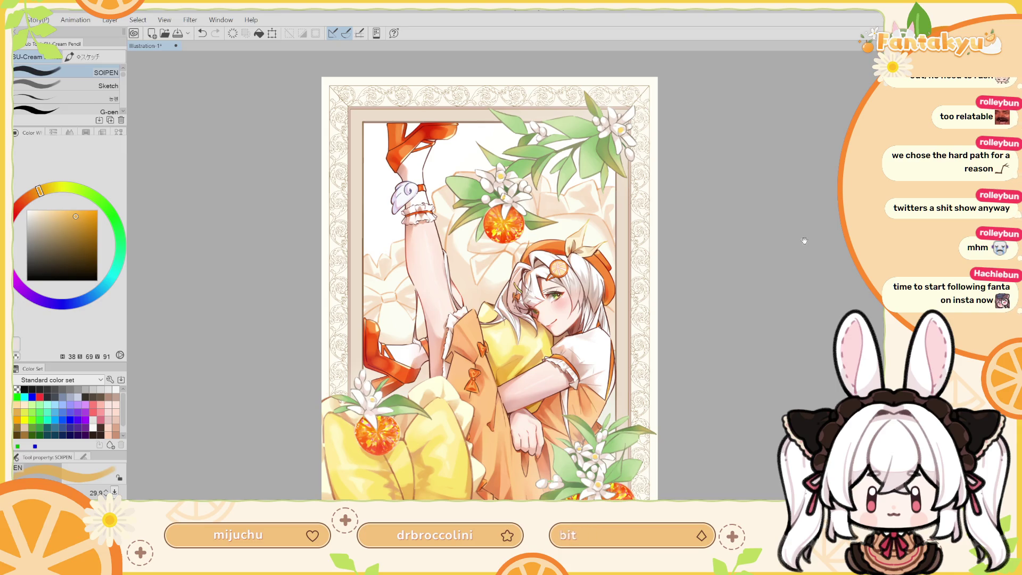
{"action": "key", "text": "h"}
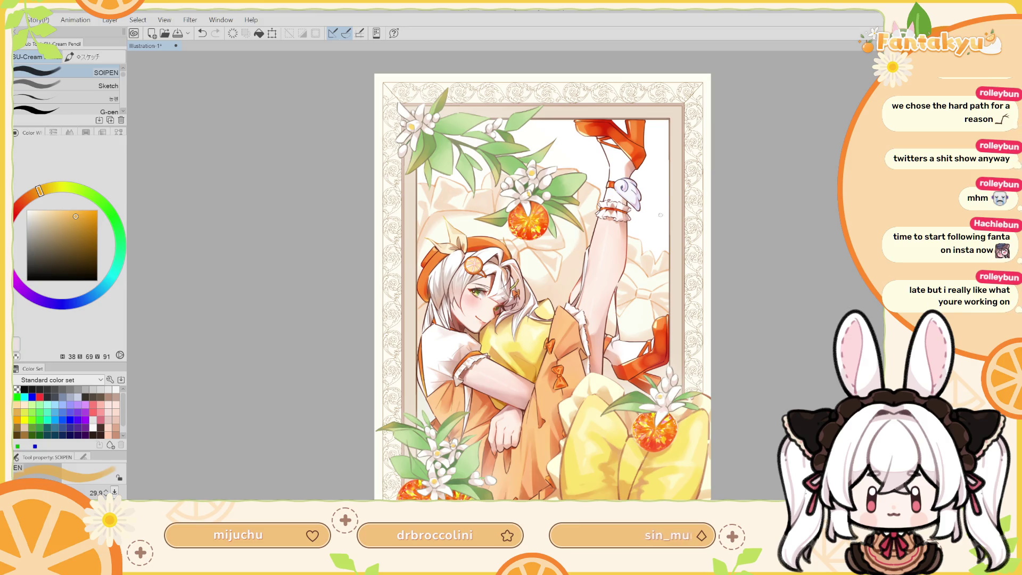
Pan the illustration lower, then right and up, and zoom in on the girl.
{"action": "left_click_drag", "start_coordinate": [695, 235], "coordinate": [682, 282]}
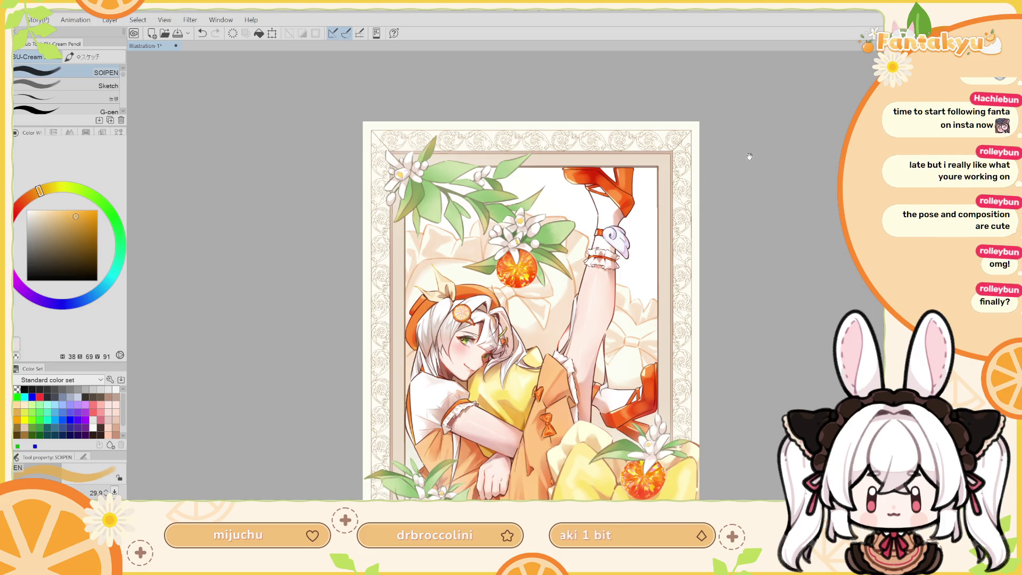
{"action": "left_click_drag", "start_coordinate": [749, 157], "coordinate": [769, 141]}
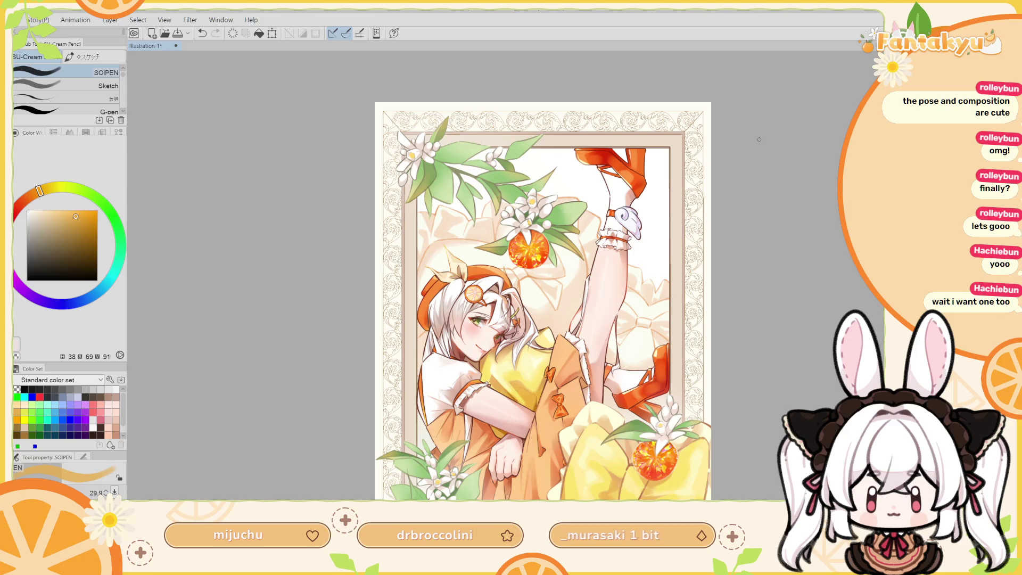
{"action": "key", "text": "ctrl+plus"}
{"action": "key", "text": "ctrl+plus"}
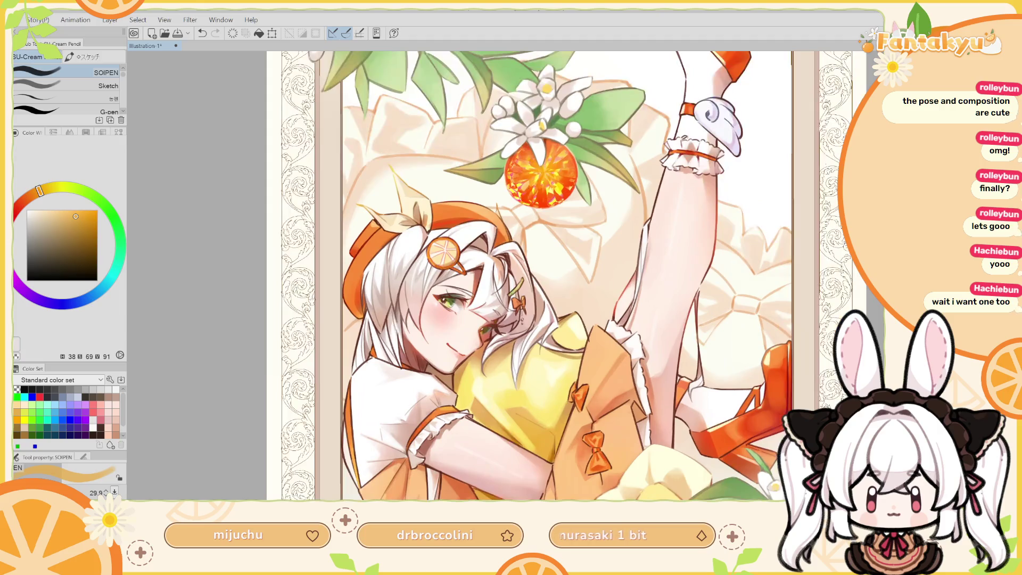
Zoom in on the orange blossom branch in the top-left frame corner, then zoom out.
{"action": "scroll", "coordinate": [586, 319], "scroll_direction": "up", "scroll_amount": 3}
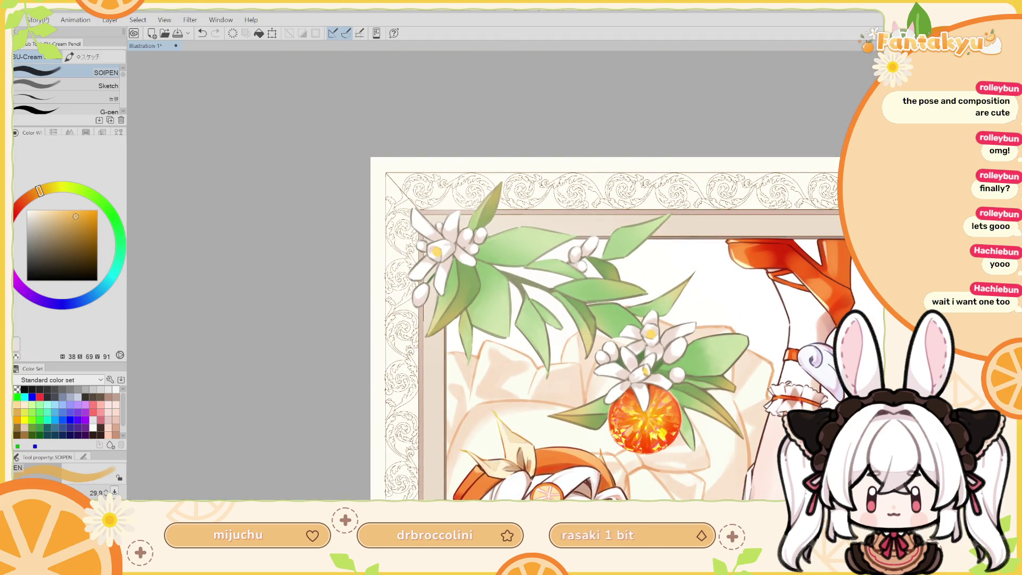
{"action": "key", "text": "ctrl+minus"}
{"action": "key", "text": "ctrl+plus"}
{"action": "key", "text": "ctrl+plus"}
{"action": "key", "text": "ctrl+plus"}
{"action": "key", "text": "ctrl+plus"}
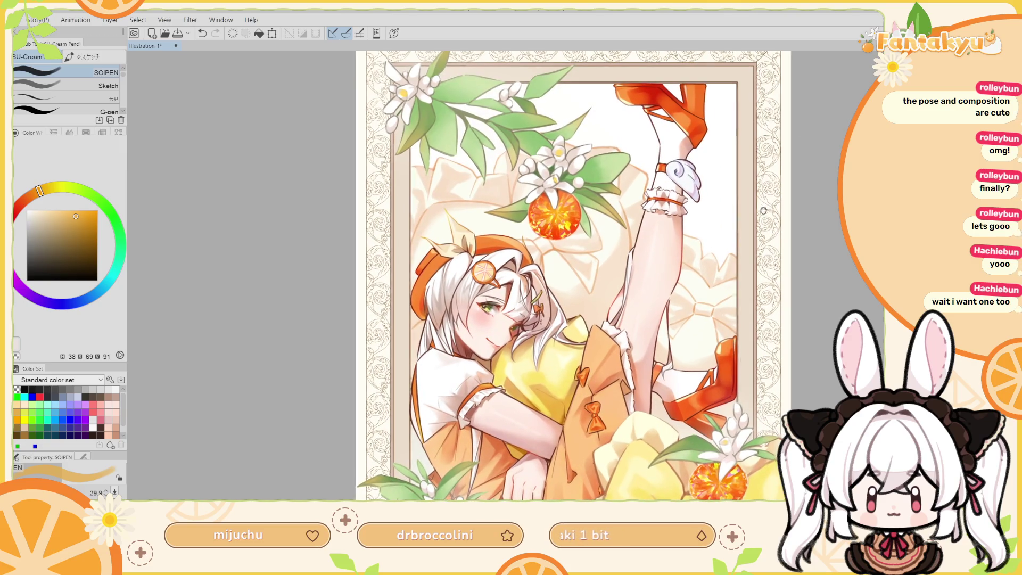
{"action": "left_click_drag", "start_coordinate": [714, 251], "coordinate": [704, 270]}
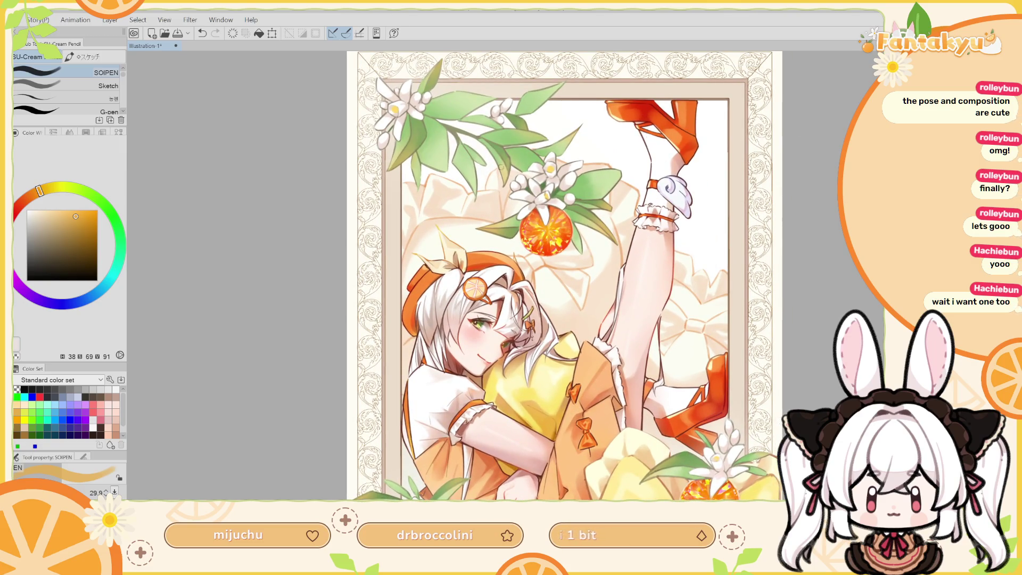
{"action": "scroll", "coordinate": [794, 130], "scroll_direction": "up", "scroll_amount": 5}
{"action": "key", "text": "ctrl+plus"}
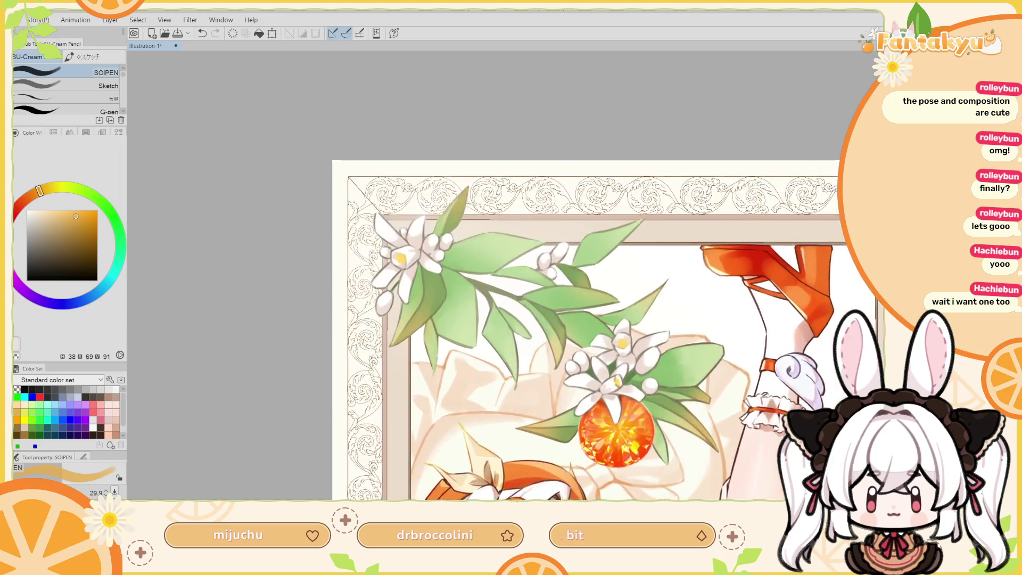
{"action": "key", "text": "ctrl+plus"}
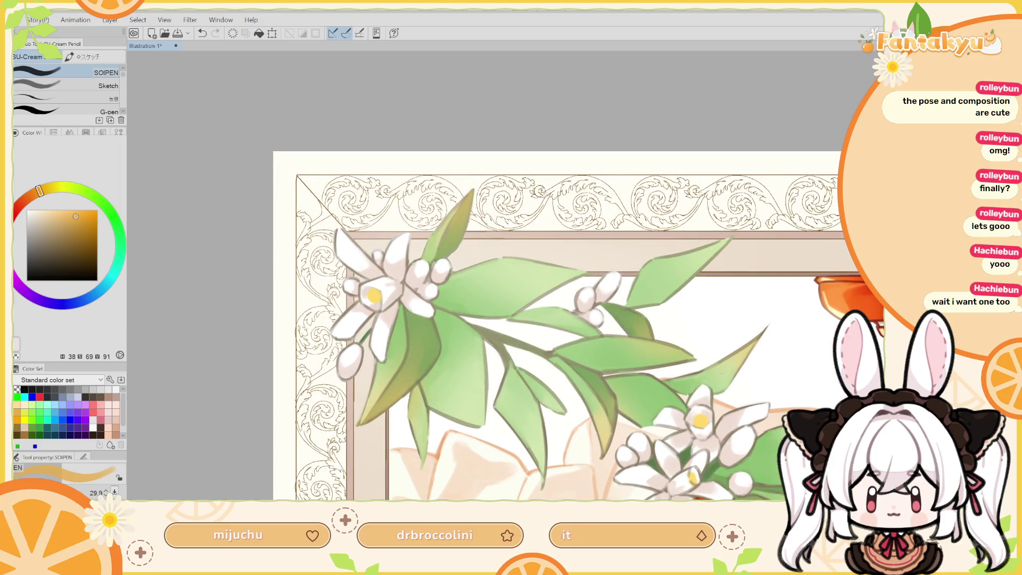
{"action": "left_click_drag", "start_coordinate": [548, 193], "coordinate": [536, 228]}
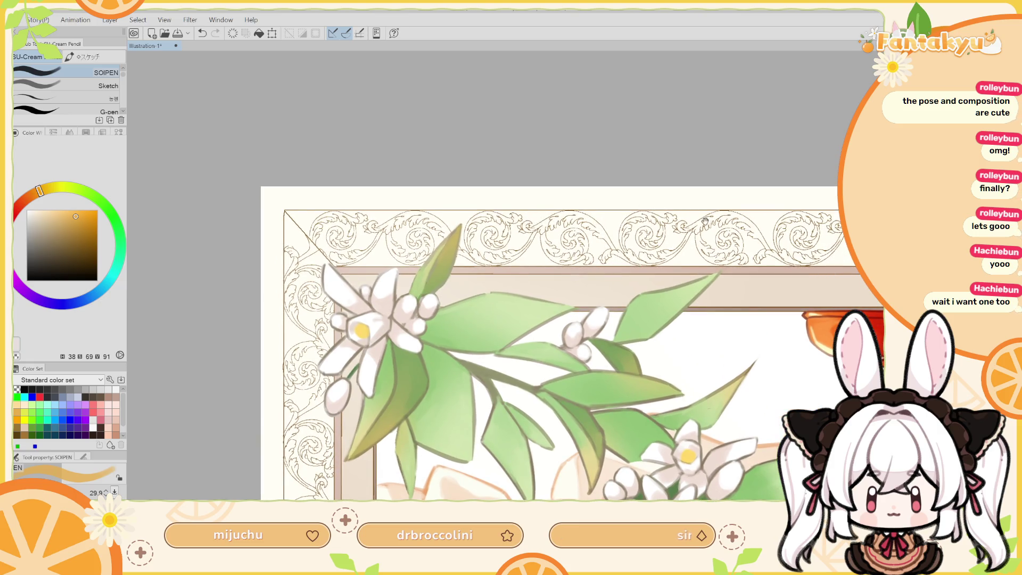
{"action": "key", "text": "ctrl+minus"}
{"action": "key", "text": "ctrl+minus"}
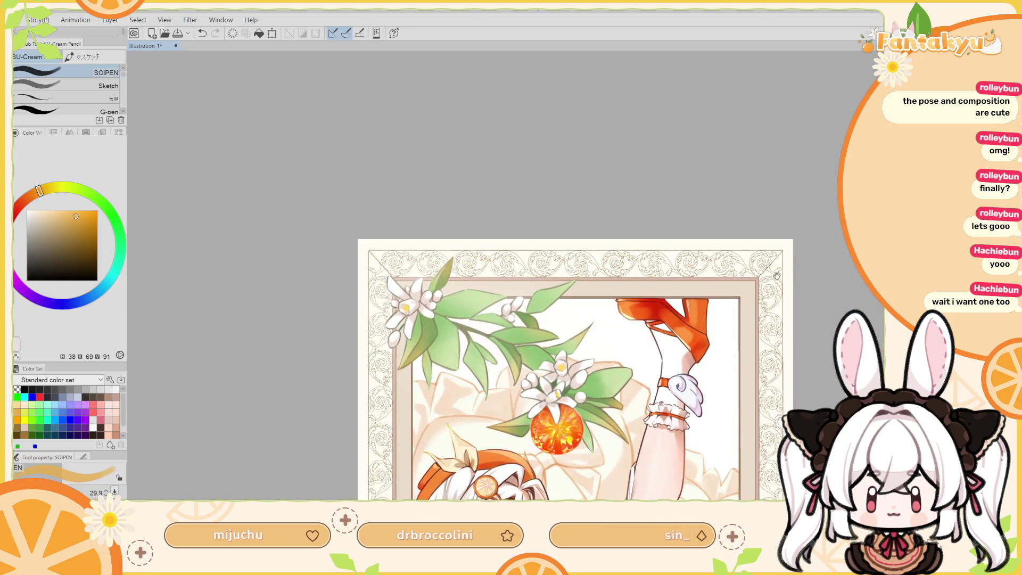
Pan across the girl's face and body down to the lower part of the artwork.
{"action": "left_click_drag", "start_coordinate": [776, 276], "coordinate": [730, 74]}
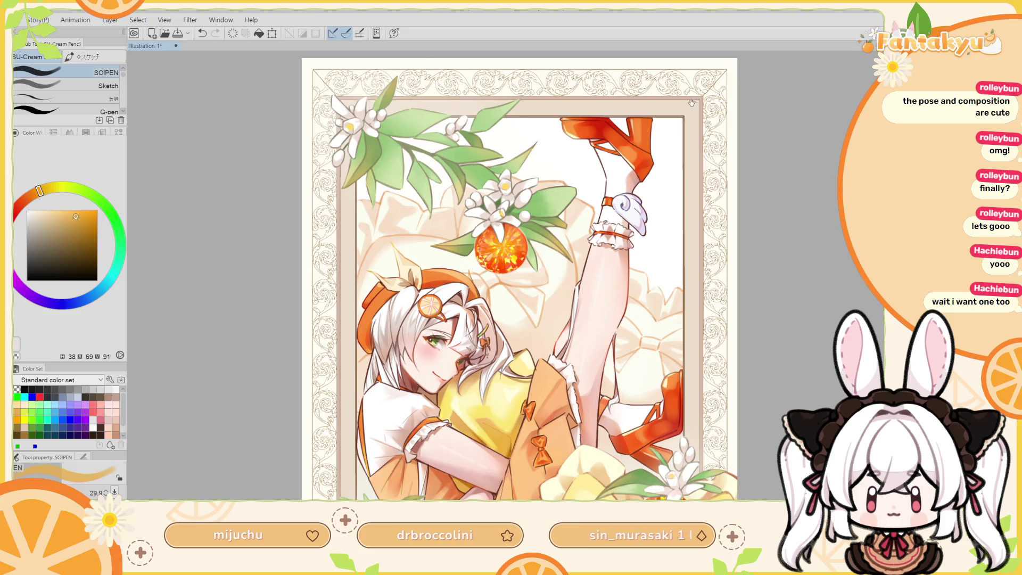
{"action": "left_click_drag", "start_coordinate": [692, 120], "coordinate": [710, 172]}
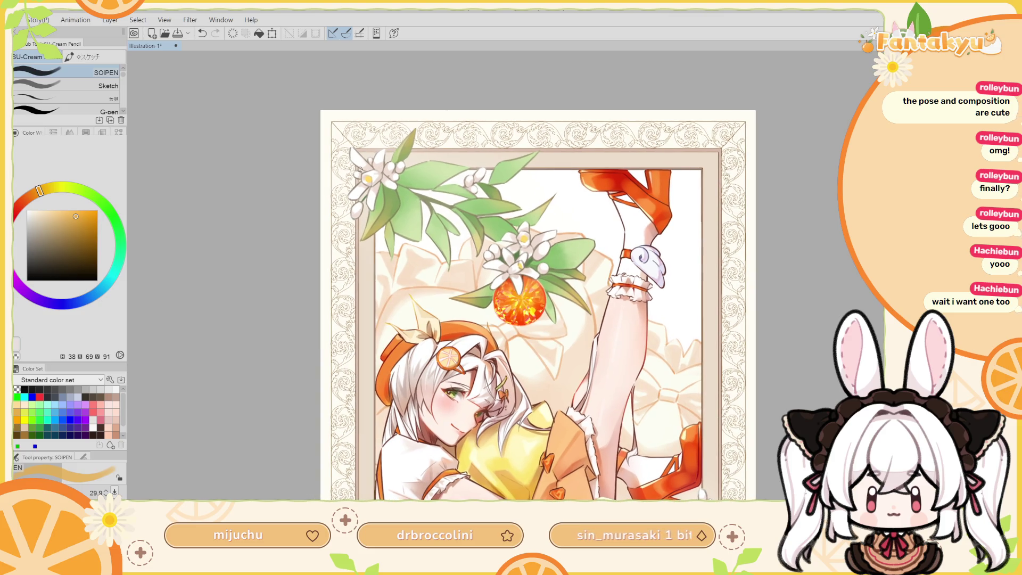
{"action": "left_click_drag", "start_coordinate": [753, 409], "coordinate": [751, 332]}
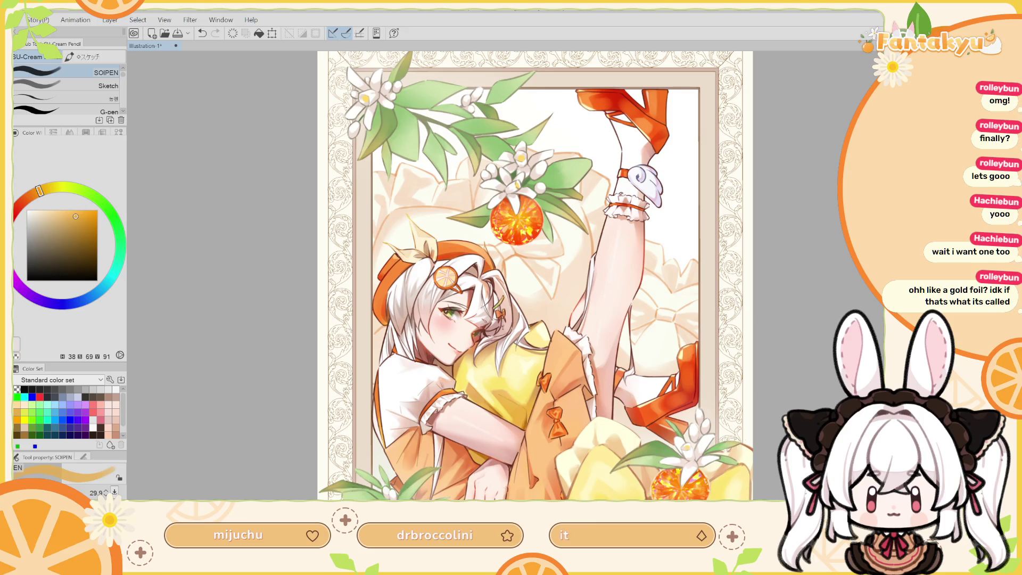
{"action": "scroll", "coordinate": [519, 265], "scroll_direction": "up", "scroll_amount": 3}
Zoom onto the girl's face and sample the yellow-green of her hair clip.
{"action": "scroll", "coordinate": [518, 266], "scroll_direction": "up", "scroll_amount": 3}
{"action": "scroll", "coordinate": [519, 265], "scroll_direction": "up", "scroll_amount": 2}
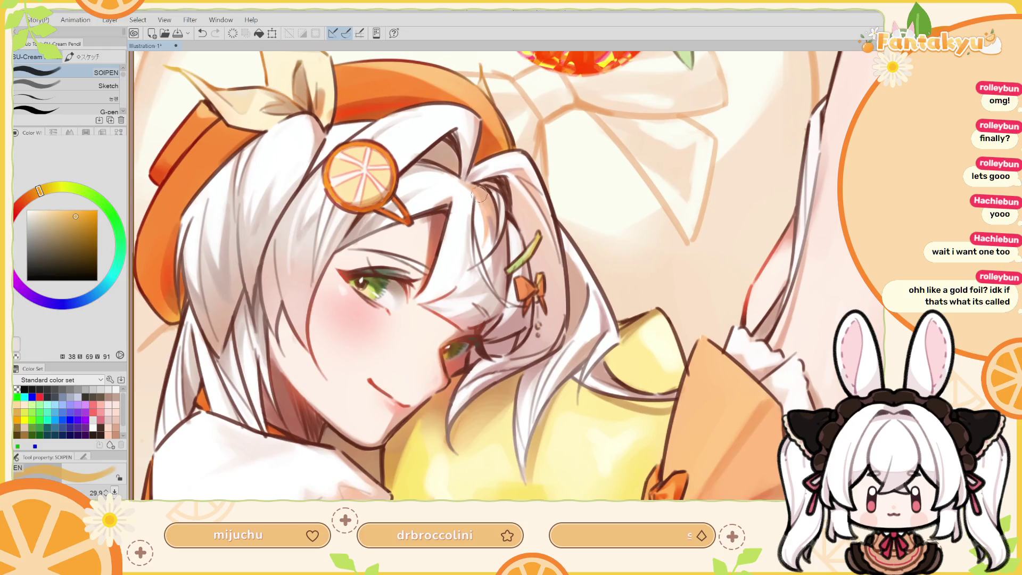
{"action": "left_click", "coordinate": [520, 260], "text": "alt"}
{"action": "key", "text": "h"}
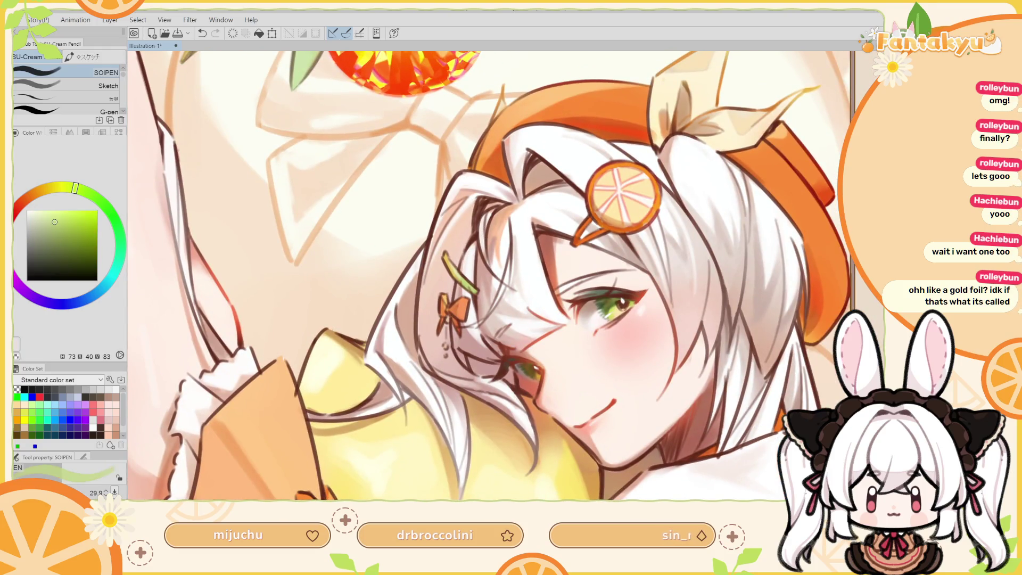
{"action": "left_click_drag", "start_coordinate": [468, 280], "coordinate": [501, 247]}
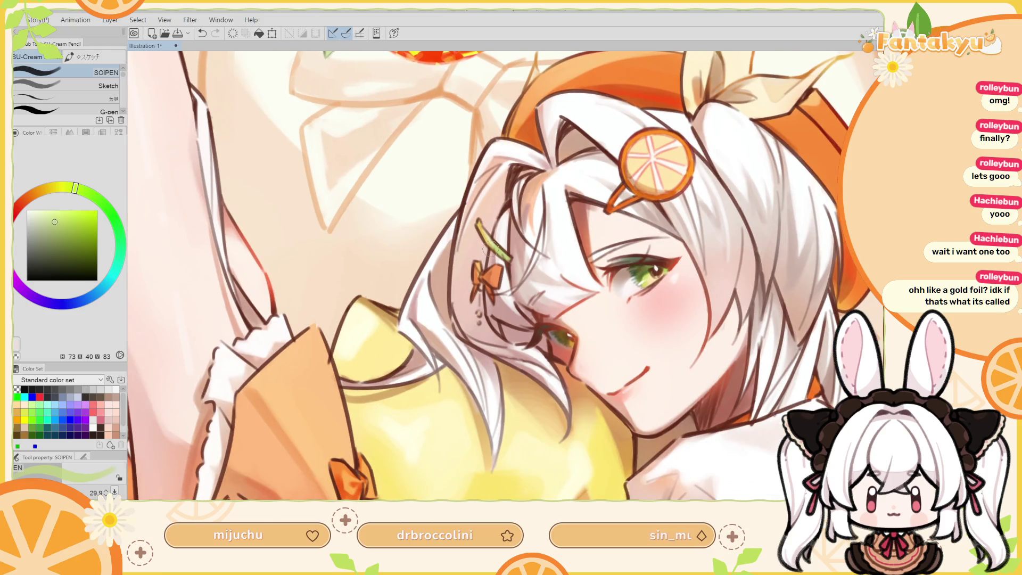
{"action": "left_click", "coordinate": [501, 248], "text": "alt"}
Darken the green on the colour wheel, shrink the brush, and test a small stroke on the clip.
{"action": "left_click", "coordinate": [63, 231]}
{"action": "left_click_drag", "start_coordinate": [72, 198], "coordinate": [87, 196]}
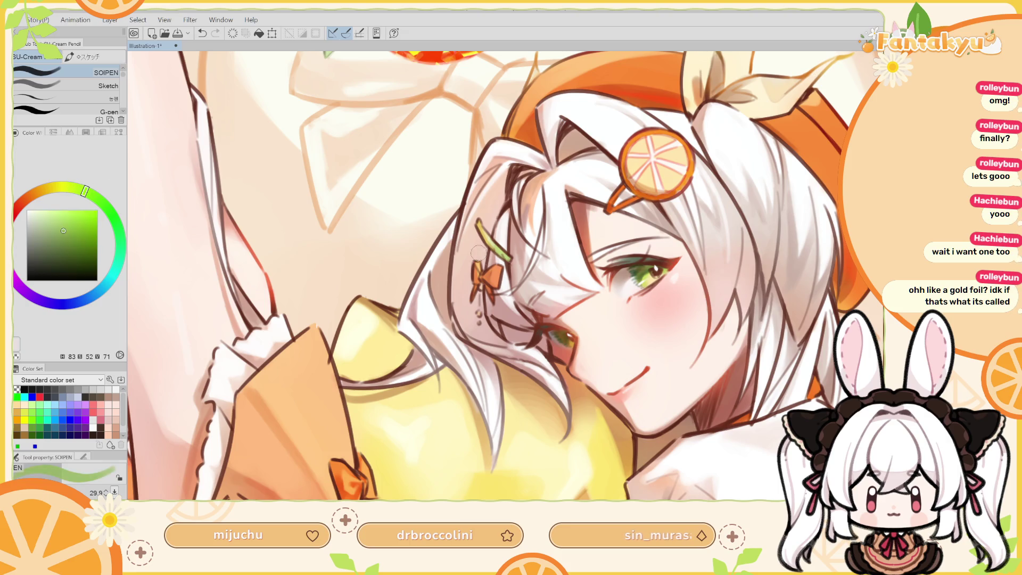
{"action": "key", "text": "bracketleft"}
{"action": "key", "text": "ctrl+z"}
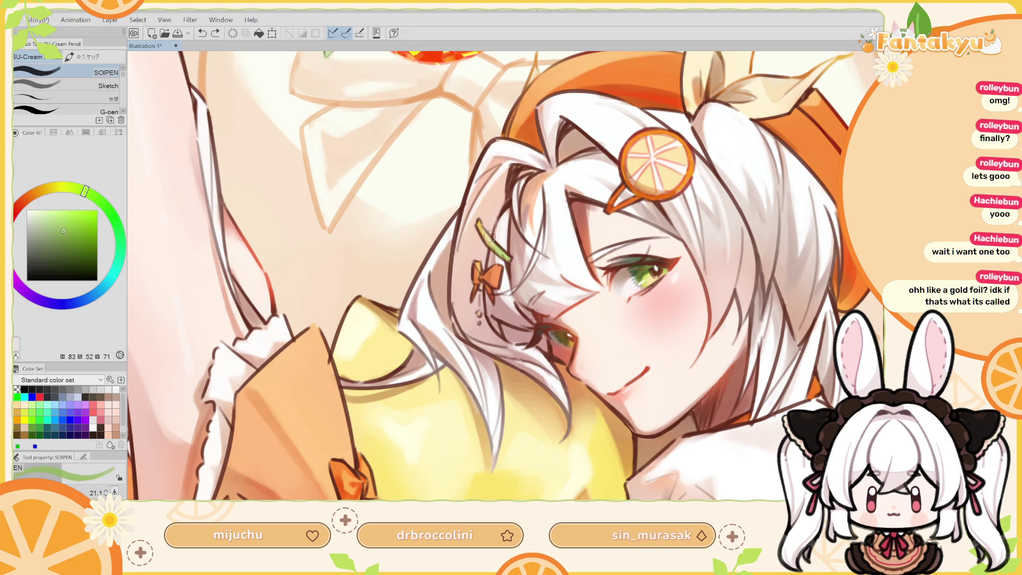
{"action": "key", "text": "bracketleft"}
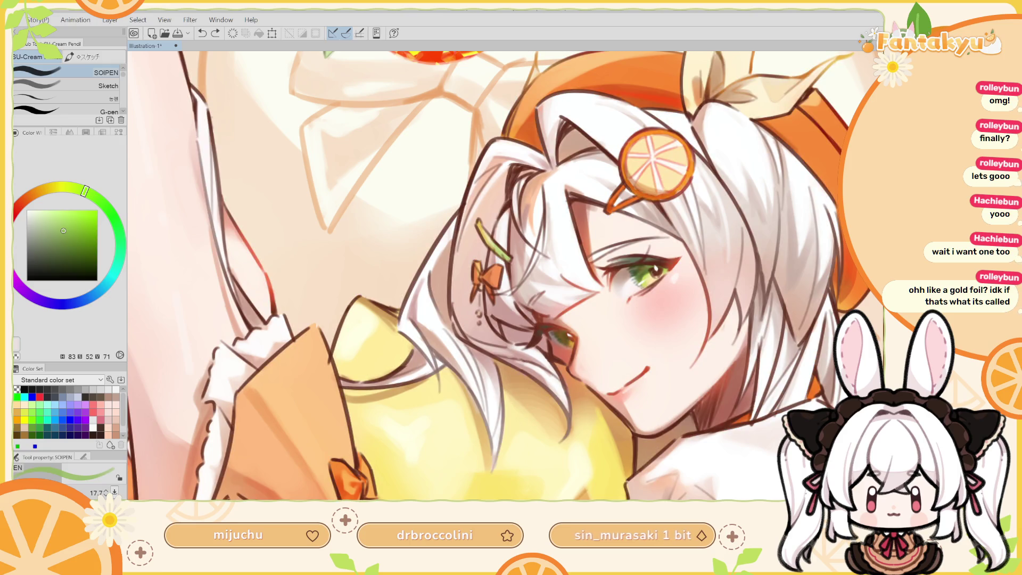
{"action": "left_click", "coordinate": [541, 340]}
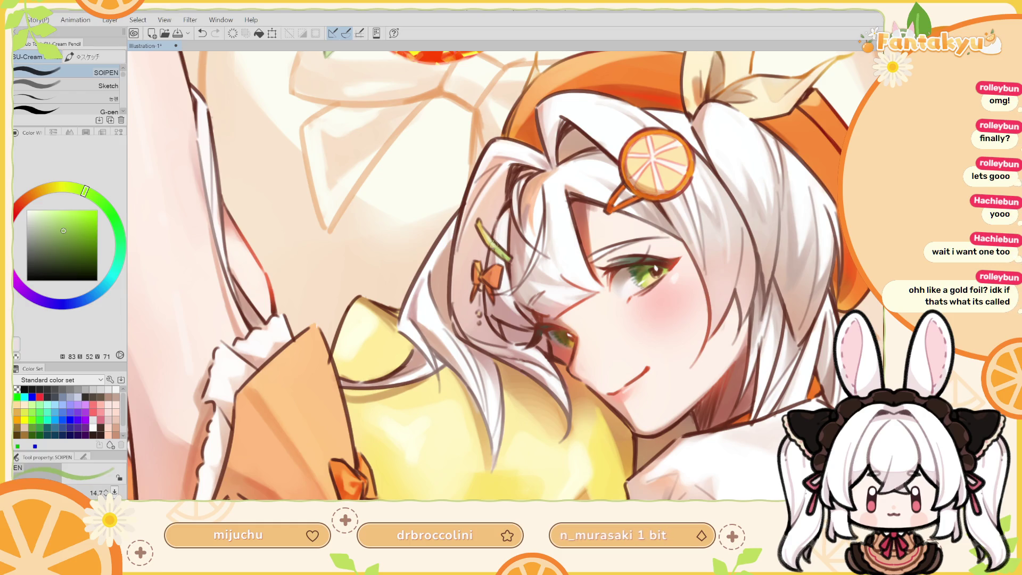
{"action": "key", "text": "ctrl+z"}
{"action": "key", "text": "ctrl+y"}
Flip the view, choose a deeper green, then switch the paint colour to bright orange.
{"action": "key", "text": "h"}
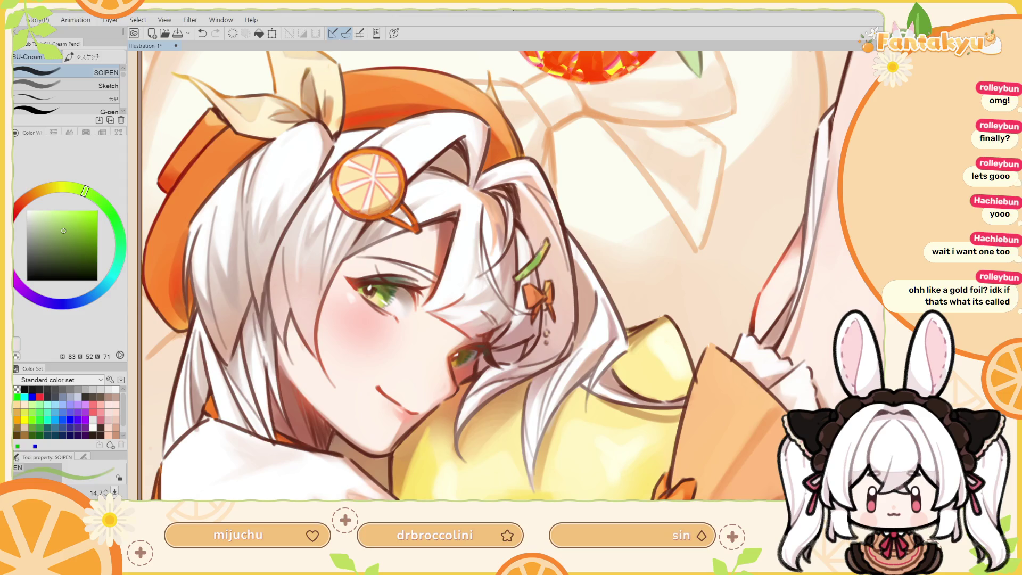
{"action": "scroll", "coordinate": [565, 158], "scroll_direction": "up", "scroll_amount": 1}
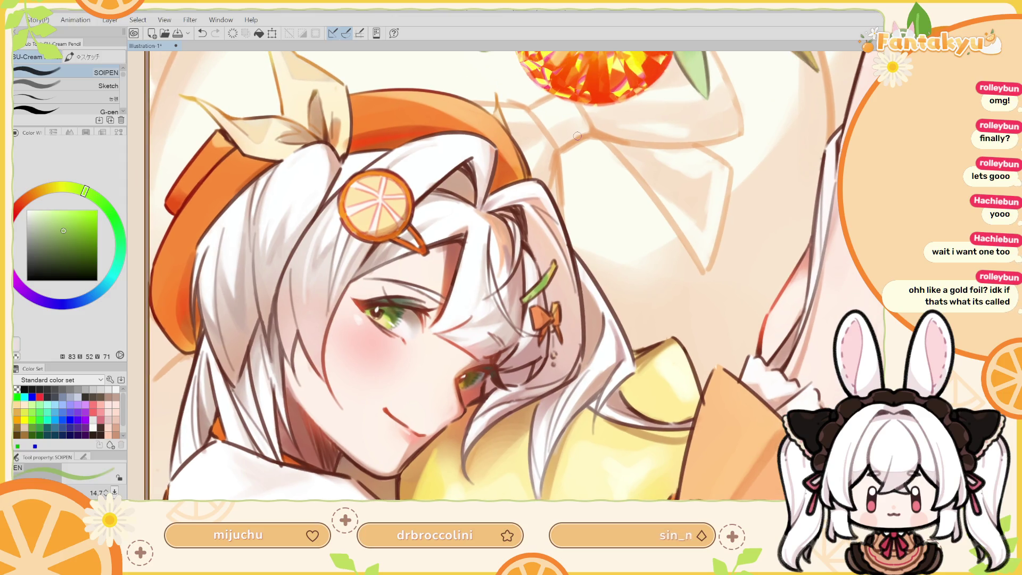
{"action": "left_click", "coordinate": [74, 237]}
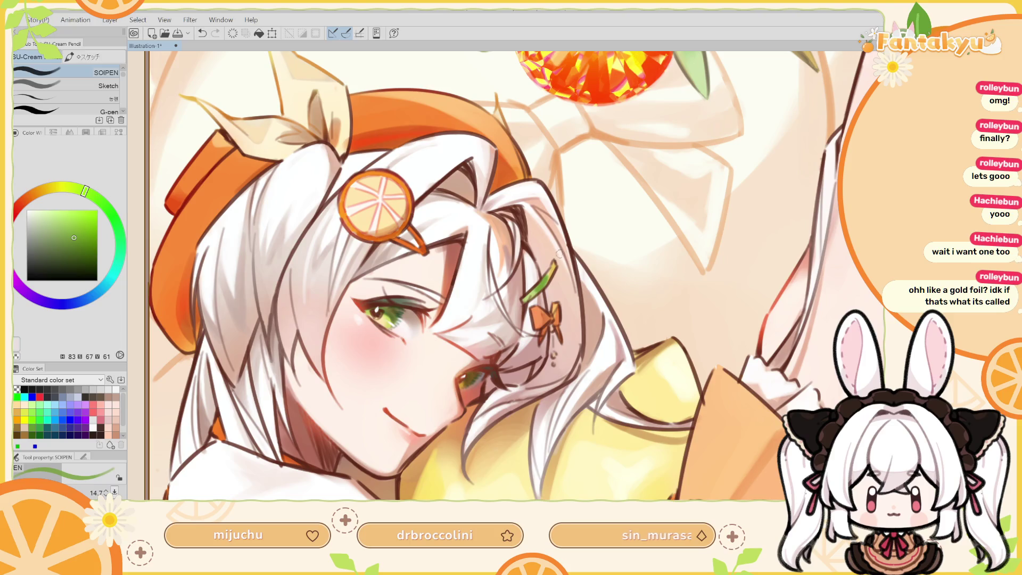
{"action": "scroll", "coordinate": [560, 253], "scroll_direction": "down", "scroll_amount": 1}
{"action": "scroll", "coordinate": [556, 277], "scroll_direction": "down", "scroll_amount": 1}
{"action": "scroll", "coordinate": [554, 294], "scroll_direction": "down", "scroll_amount": 2}
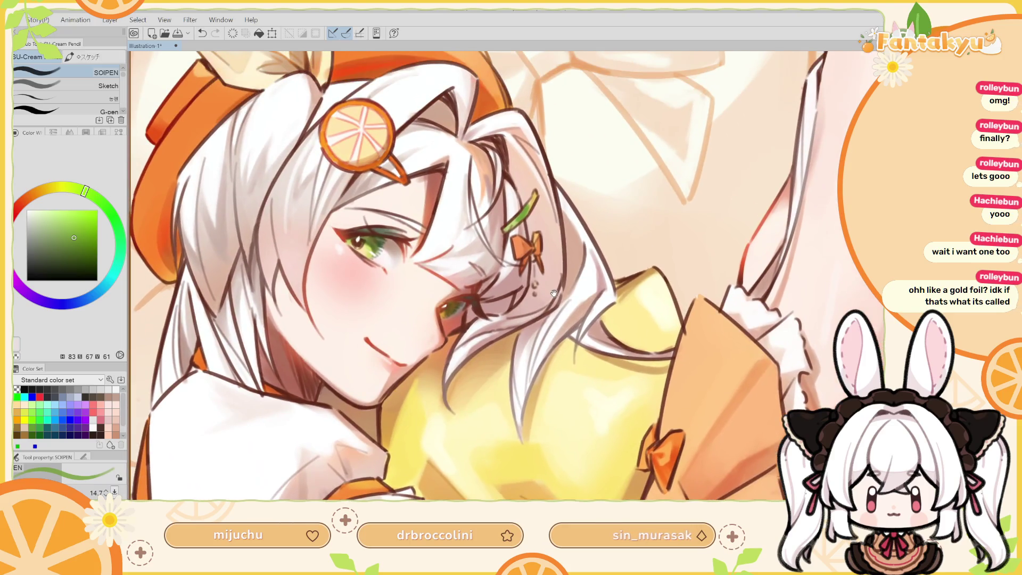
{"action": "left_click", "coordinate": [656, 422], "text": "alt"}
{"action": "scroll", "coordinate": [608, 350], "scroll_direction": "up", "scroll_amount": 2}
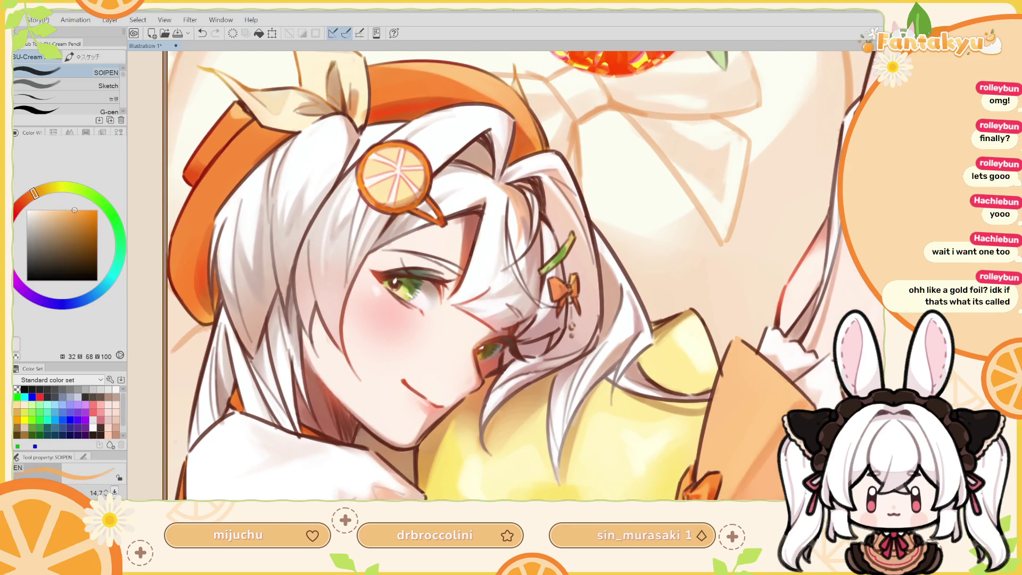
Paint orange onto the bow earring, then pick a deeper red and shrink the brush.
{"action": "left_click_drag", "start_coordinate": [556, 283], "coordinate": [566, 288]}
{"action": "left_click", "coordinate": [658, 400], "text": "alt"}
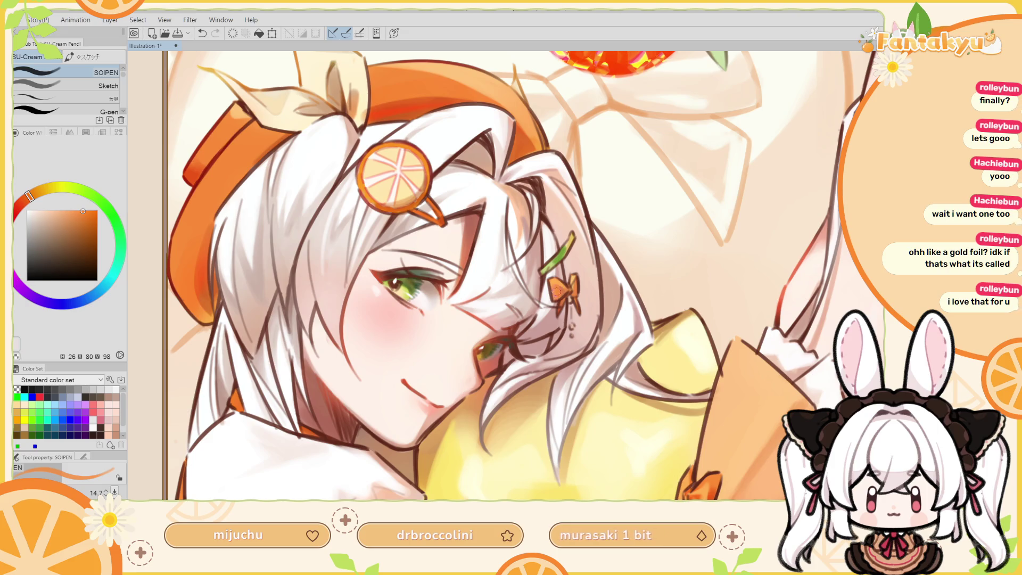
{"action": "key", "text": "ctrl+z"}
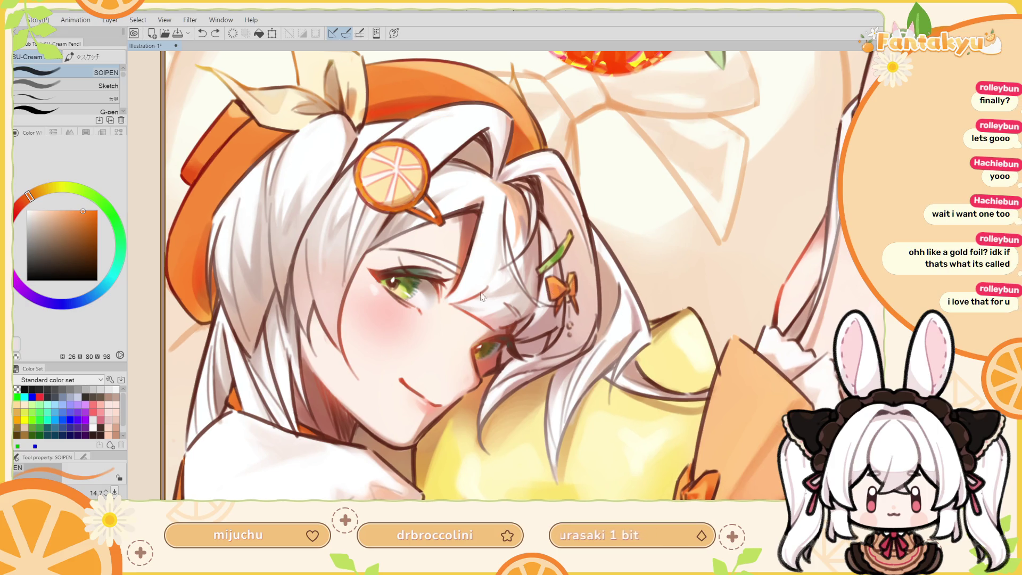
{"action": "left_click_drag", "start_coordinate": [31, 200], "coordinate": [20, 205]}
{"action": "left_click_drag", "start_coordinate": [90, 210], "coordinate": [86, 223]}
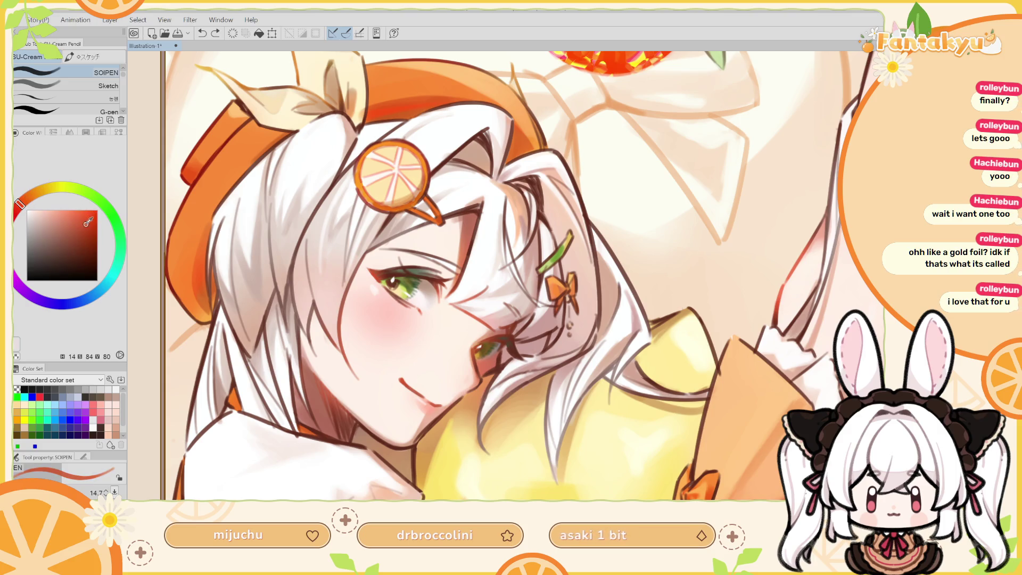
{"action": "key", "text": "bracketleft"}
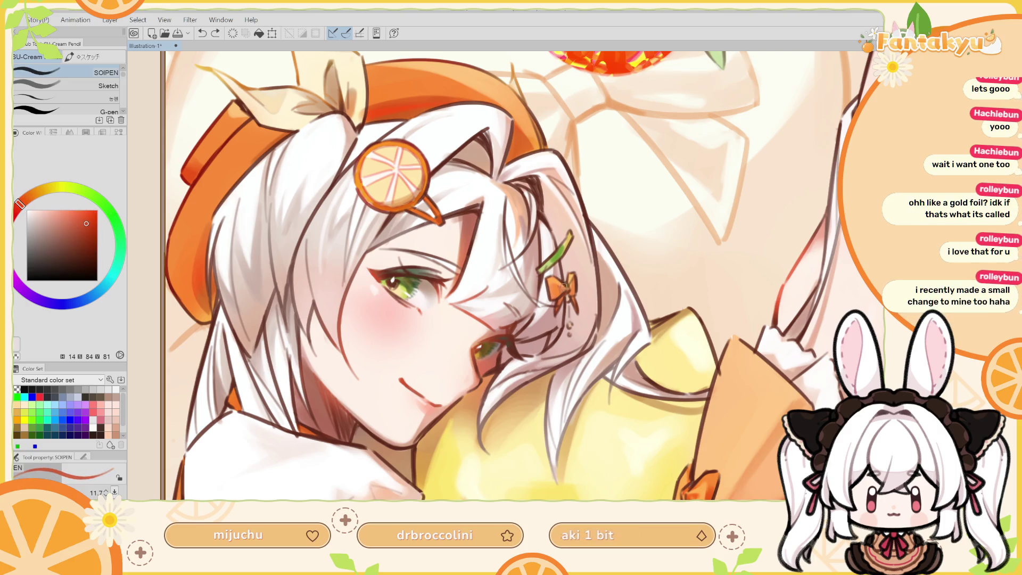
Touch up the earring with a small reddish stroke, comparing it repeatedly with undo and redo.
{"action": "key", "text": "ctrl+z"}
{"action": "left_click_drag", "start_coordinate": [563, 290], "coordinate": [563, 292]}
{"action": "key", "text": "ctrl+z"}
{"action": "key", "text": "h"}
{"action": "mouse_move", "coordinate": [478, 261]}
{"action": "left_mouse_down"}
{"action": "mouse_move", "coordinate": [529, 257]}
{"action": "mouse_move", "coordinate": [515, 282]}
{"action": "left_mouse_up"}
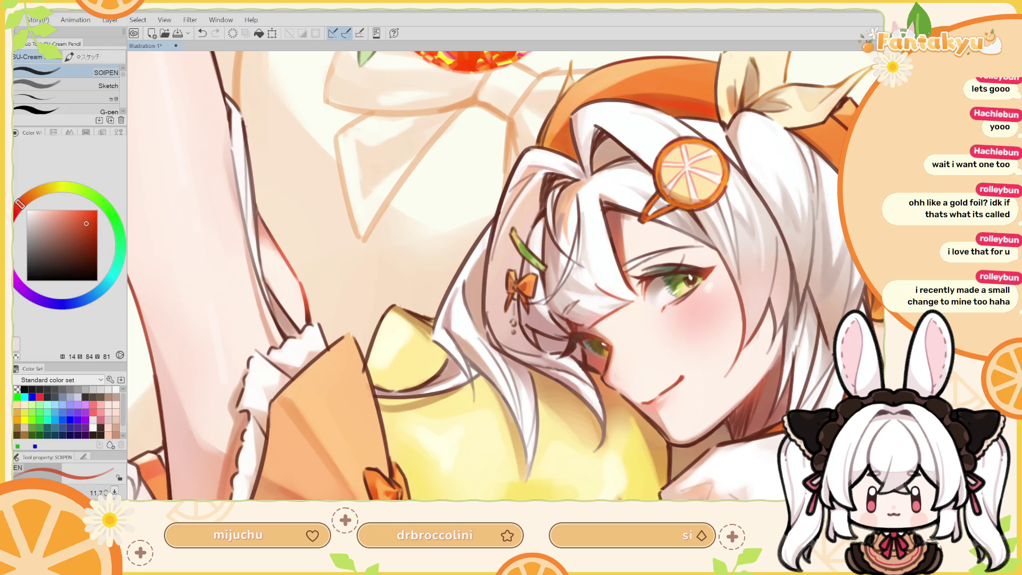
{"action": "key", "text": "ctrl+z"}
{"action": "key", "text": "ctrl+y"}
{"action": "key", "text": "ctrl+z"}
{"action": "key", "text": "ctrl+y"}
{"action": "key", "text": "ctrl+z"}
{"action": "key", "text": "ctrl+y"}
{"action": "key", "text": "ctrl+z"}
{"action": "key", "text": "ctrl+y"}
{"action": "key", "text": "ctrl+z"}
{"action": "key", "text": "ctrl+y"}
Eyedrop the bow earring's orange, compare the earring edits, and rotate the canvas view slightly.
{"action": "mouse_move", "coordinate": [571, 220]}
{"action": "left_mouse_down"}
{"action": "mouse_move", "coordinate": [579, 252]}
{"action": "mouse_move", "coordinate": [554, 292]}
{"action": "left_mouse_up"}
{"action": "left_click", "coordinate": [553, 277], "text": "alt"}
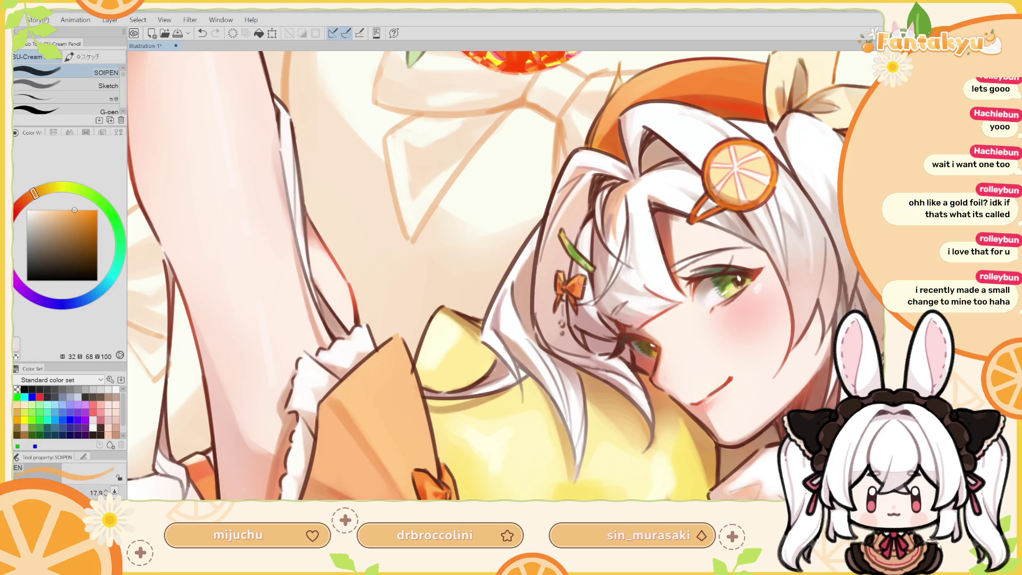
{"action": "key", "text": "ctrl+z"}
{"action": "key", "text": "ctrl+y"}
{"action": "key", "text": "ctrl+z"}
{"action": "key", "text": "ctrl+y"}
{"action": "key", "text": "ctrl+z"}
{"action": "key", "text": "ctrl+y"}
{"action": "key", "text": "r"}
{"action": "left_click_drag", "start_coordinate": [593, 231], "coordinate": [590, 295]}
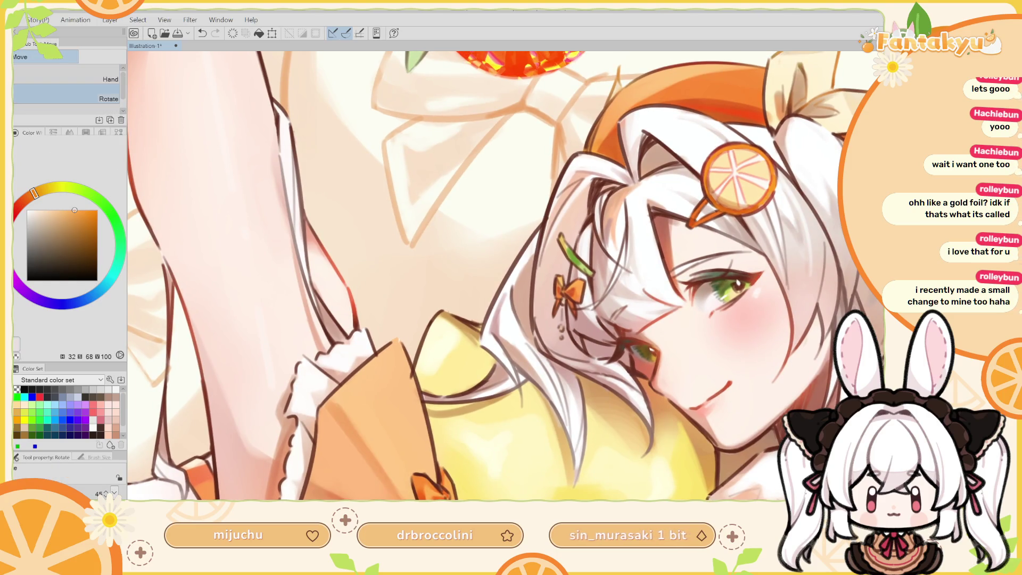
Set the pencil to a golden orange and make the brush smaller.
{"action": "key", "text": "p"}
{"action": "left_click", "coordinate": [69, 209]}
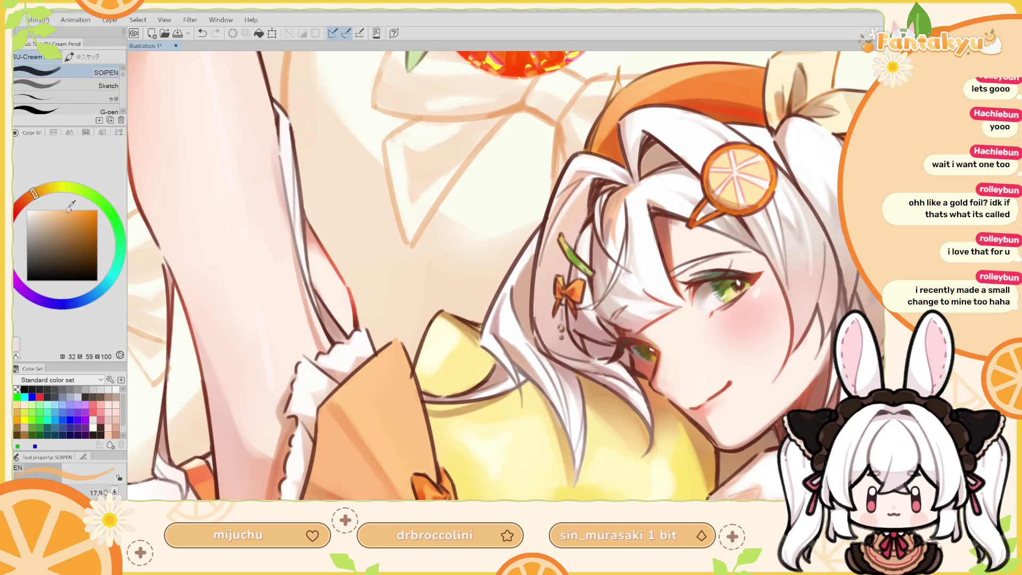
{"action": "left_click", "coordinate": [41, 194]}
{"action": "key", "text": "bracketleft"}
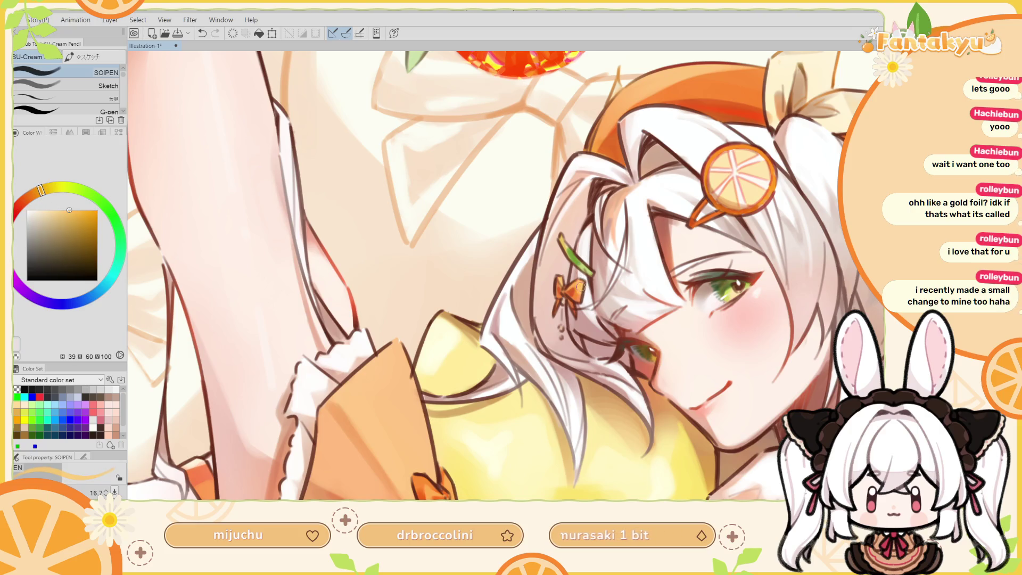
{"action": "key", "text": "bracketleft"}
{"action": "key", "text": "bracketleft"}
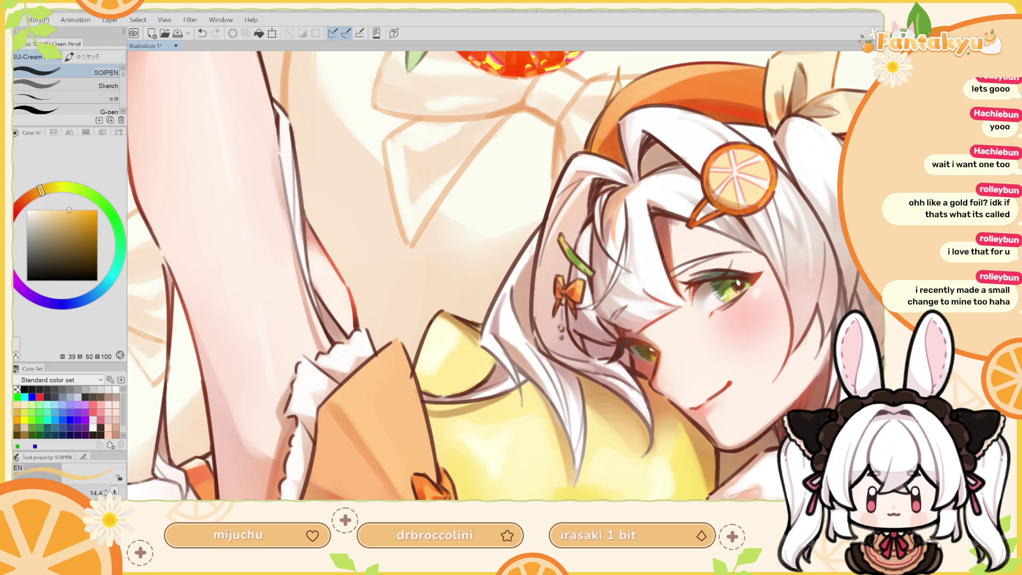
Zoom out, pan, and mirror the canvas to review the whole framed illustration.
{"action": "scroll", "coordinate": [579, 286], "scroll_direction": "up", "scroll_amount": 1}
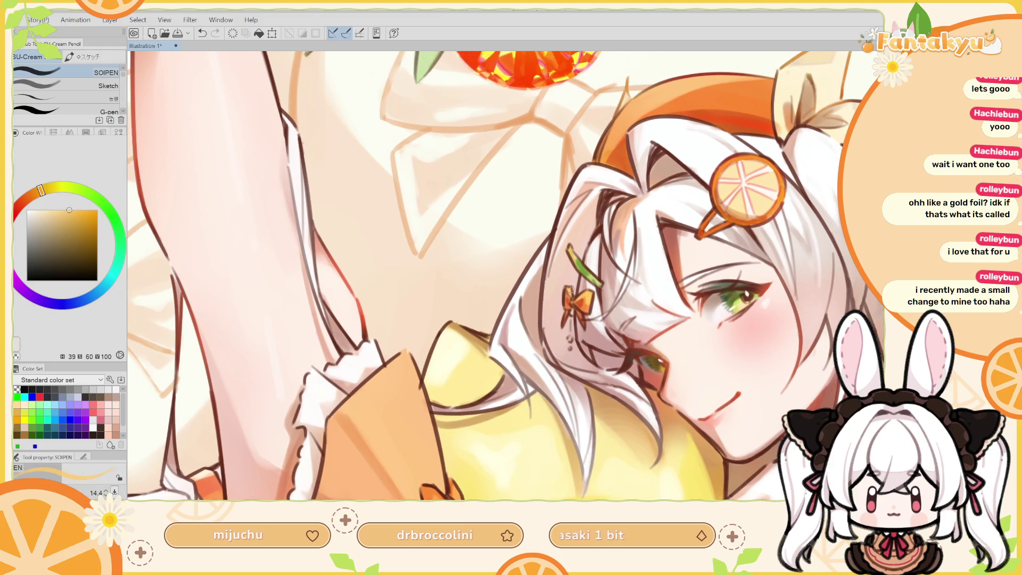
{"action": "left_click_drag", "start_coordinate": [565, 287], "coordinate": [539, 256]}
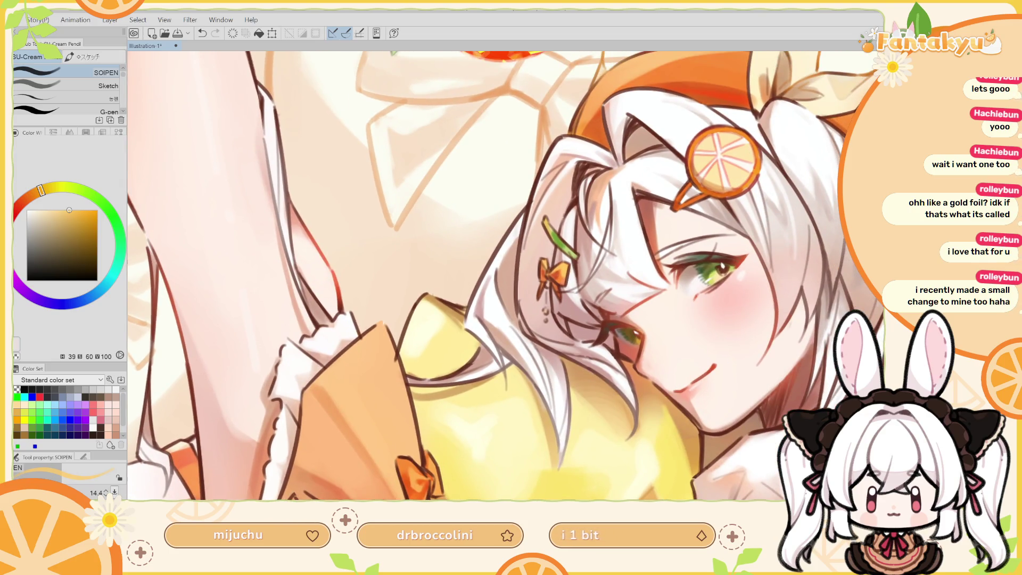
{"action": "scroll", "coordinate": [532, 337], "scroll_direction": "down", "scroll_amount": 5}
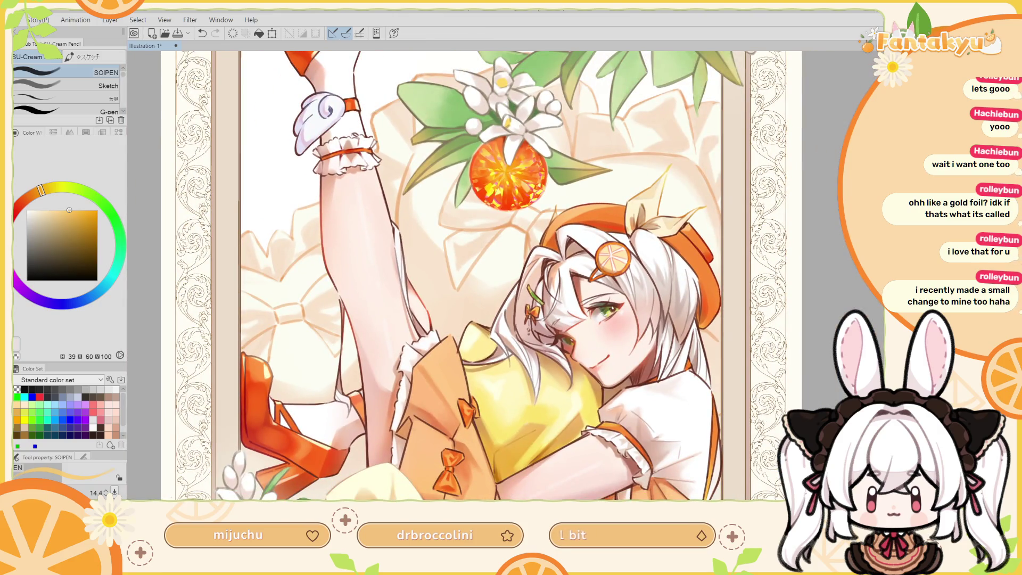
{"action": "scroll", "coordinate": [513, 351], "scroll_direction": "down", "scroll_amount": 1}
{"action": "mouse_move", "coordinate": [818, 218]}
{"action": "left_mouse_down"}
{"action": "mouse_move", "coordinate": [816, 146]}
{"action": "mouse_move", "coordinate": [800, 166]}
{"action": "left_mouse_up"}
{"action": "key", "text": "h"}
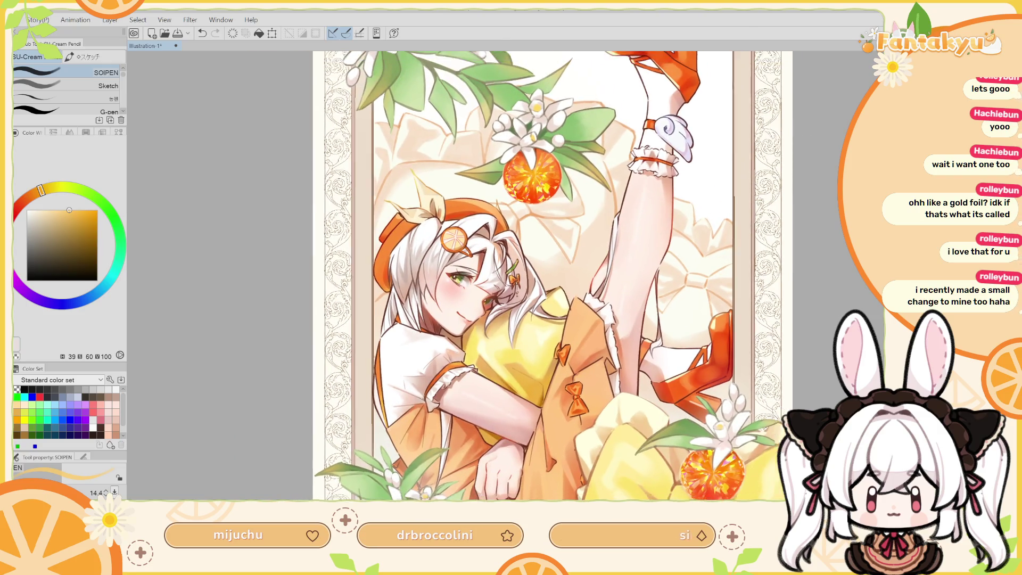
{"action": "scroll", "coordinate": [508, 357], "scroll_direction": "down", "scroll_amount": 1}
{"action": "scroll", "coordinate": [544, 303], "scroll_direction": "up", "scroll_amount": 1}
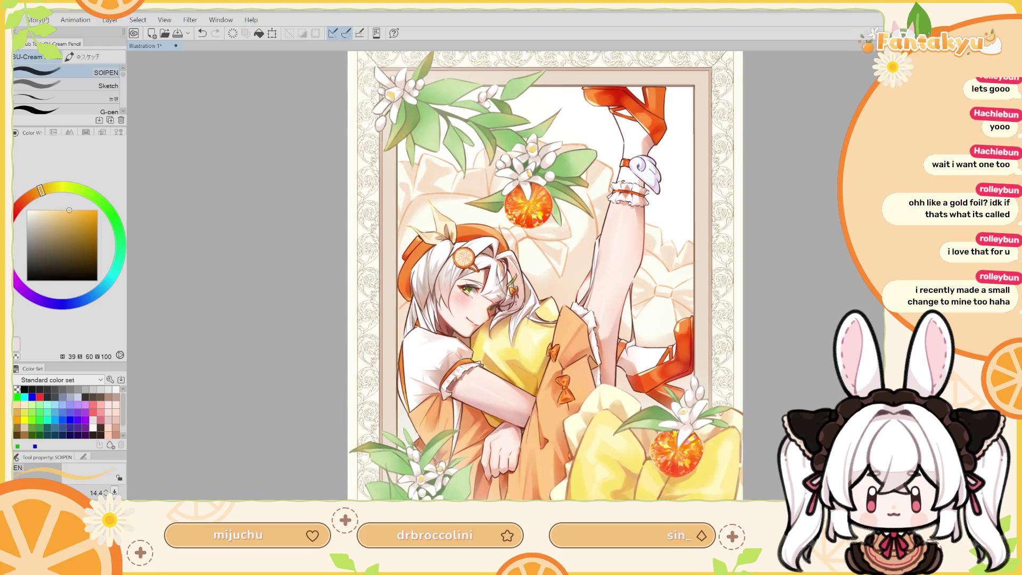
{"action": "scroll", "coordinate": [511, 349], "scroll_direction": "up", "scroll_amount": 2}
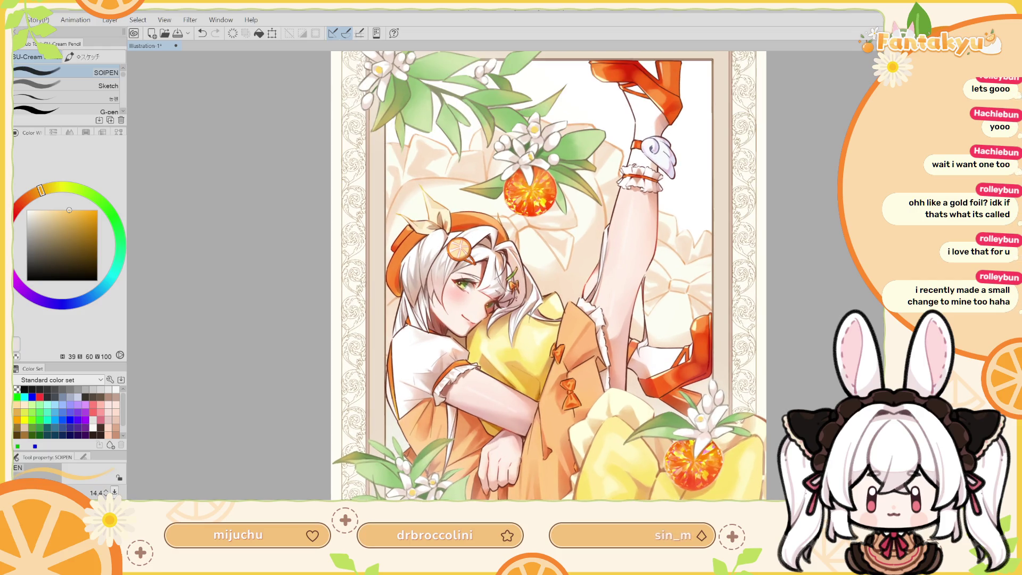
{"action": "scroll", "coordinate": [425, 207], "scroll_direction": "up", "scroll_amount": 2}
{"action": "scroll", "coordinate": [425, 207], "scroll_direction": "up", "scroll_amount": 1}
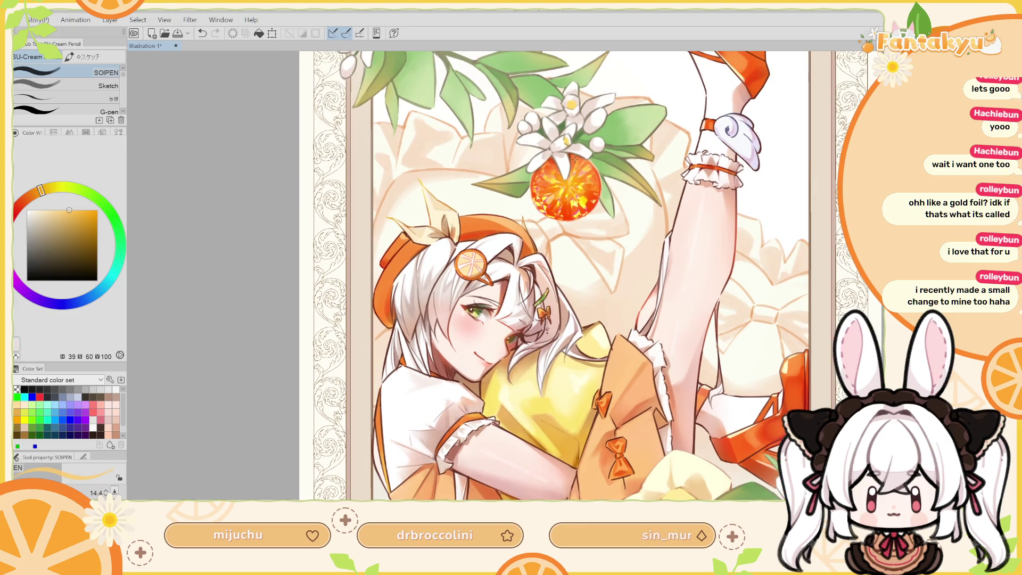
{"action": "left_click_drag", "start_coordinate": [581, 277], "coordinate": [582, 105]}
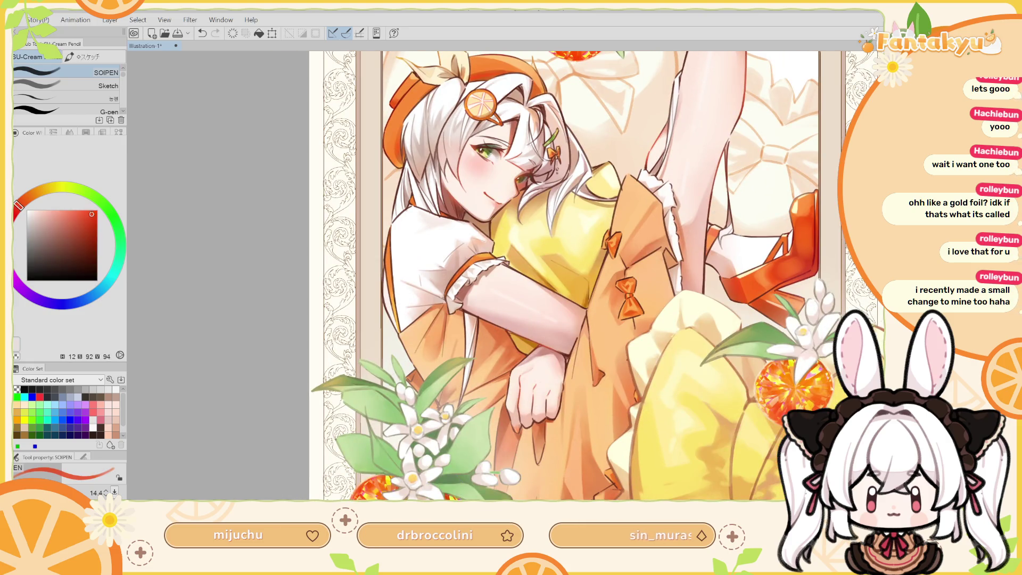
Fine-tune the red-orange, recentre on the girl's face, and bring up the 'Fanta illust-1' reference board.
{"action": "left_click_drag", "start_coordinate": [92, 213], "coordinate": [95, 215]}
{"action": "left_click_drag", "start_coordinate": [651, 181], "coordinate": [606, 345]}
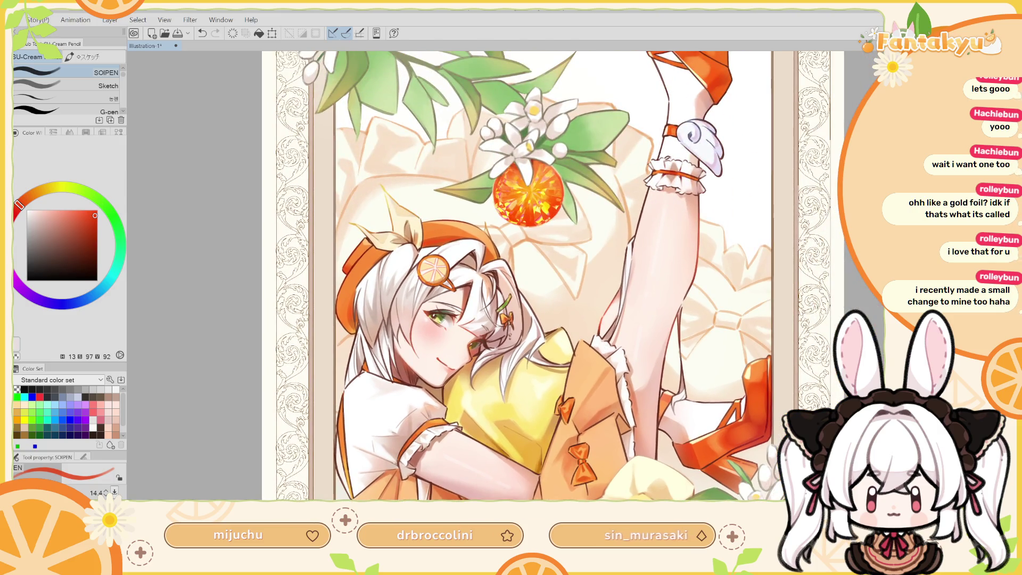
{"action": "scroll", "coordinate": [526, 351], "scroll_direction": "up", "scroll_amount": 5}
{"action": "left_click_drag", "start_coordinate": [656, 181], "coordinate": [690, 205]}
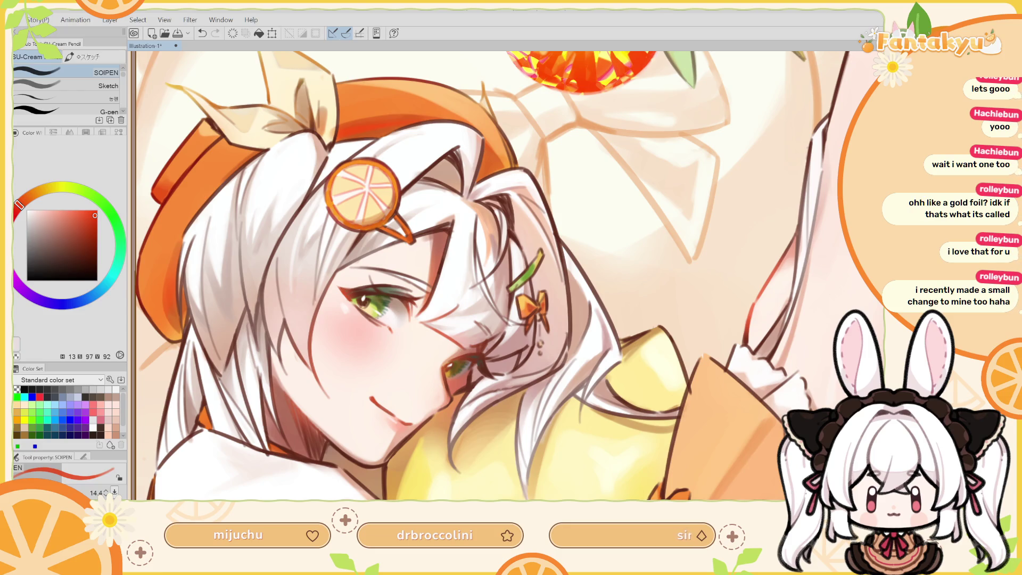
{"action": "scroll", "coordinate": [555, 277], "scroll_direction": "down", "scroll_amount": 5}
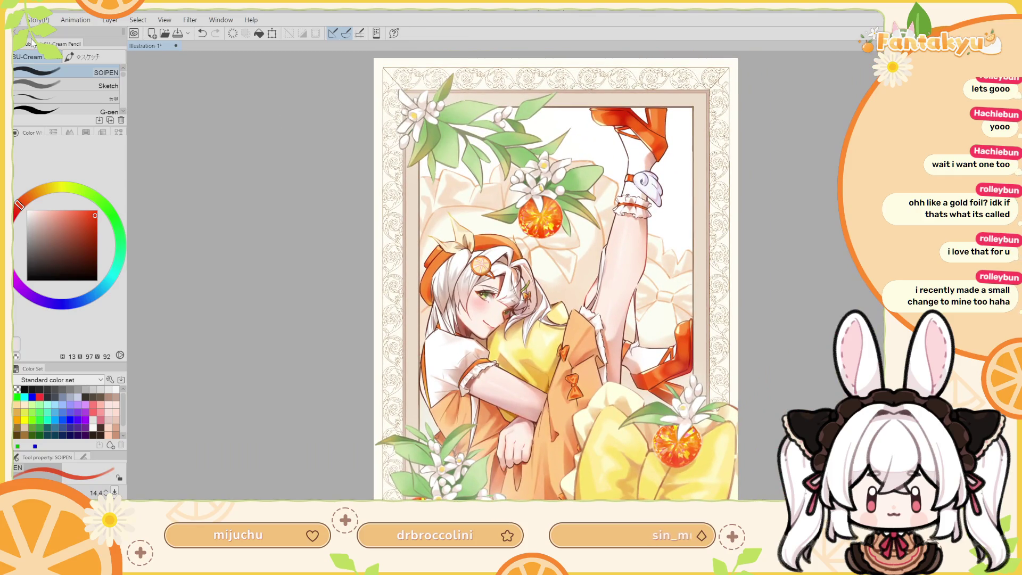
{"action": "key", "text": "alt+Tab"}
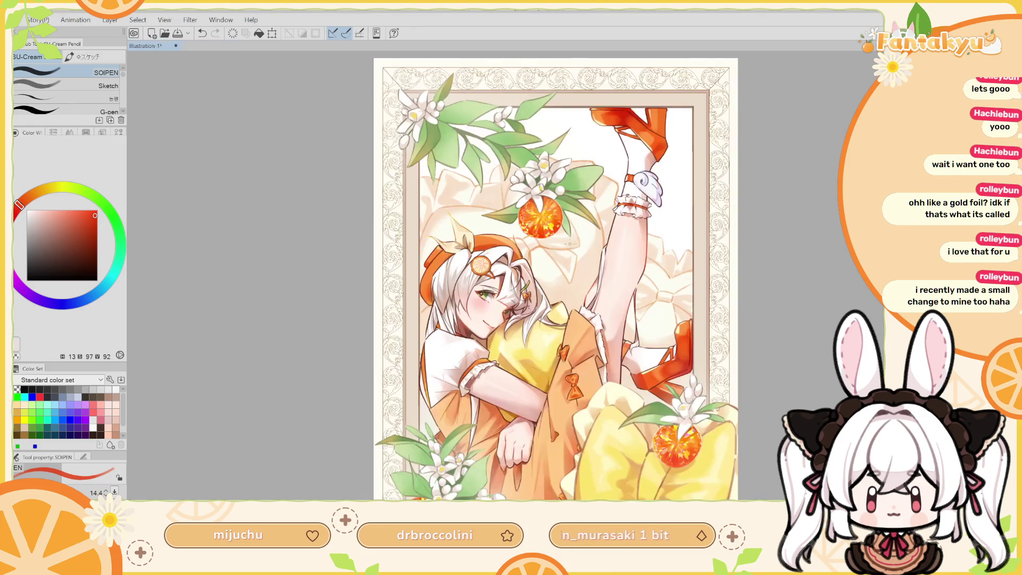
{"action": "key", "text": "ctrl+w"}
{"action": "left_click_drag", "start_coordinate": [665, 314], "coordinate": [656, 307]}
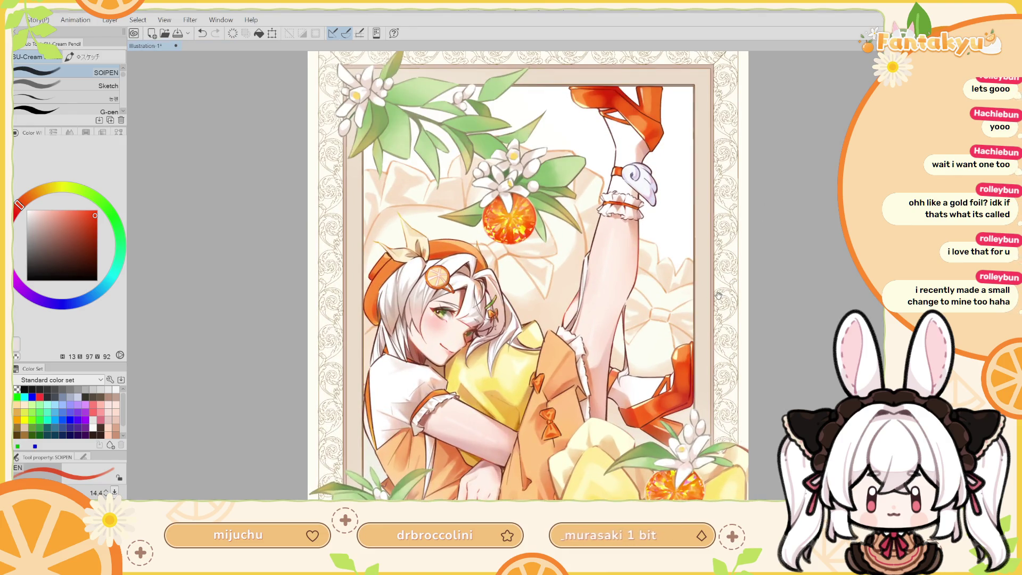
Rotate the view so the head sits upper right, mirror it, and adjust the pencil size.
{"action": "scroll", "coordinate": [645, 285], "scroll_direction": "up", "scroll_amount": 4}
{"action": "key", "text": "r"}
{"action": "left_click_drag", "start_coordinate": [645, 285], "coordinate": [563, 248]}
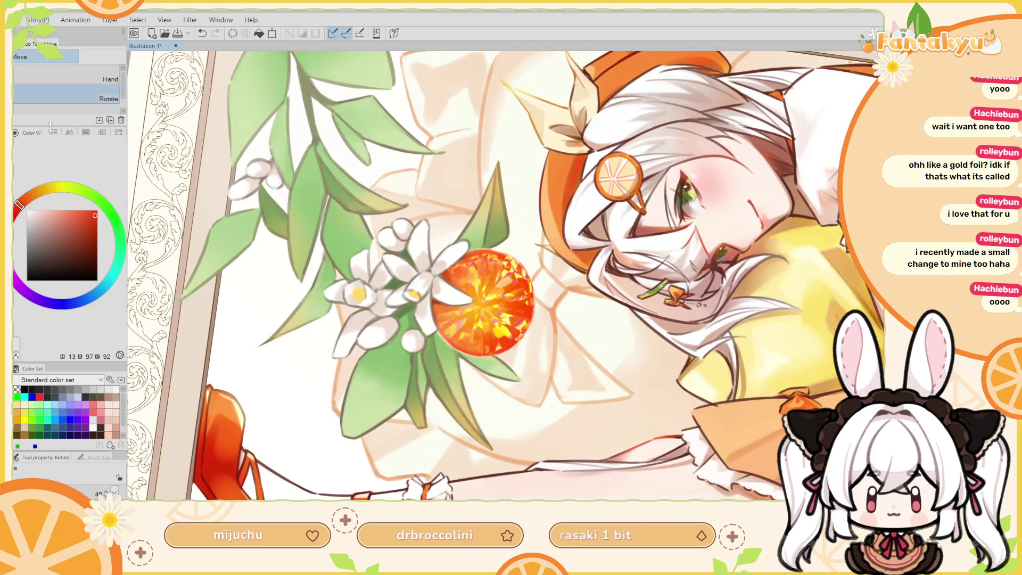
{"action": "key", "text": "p"}
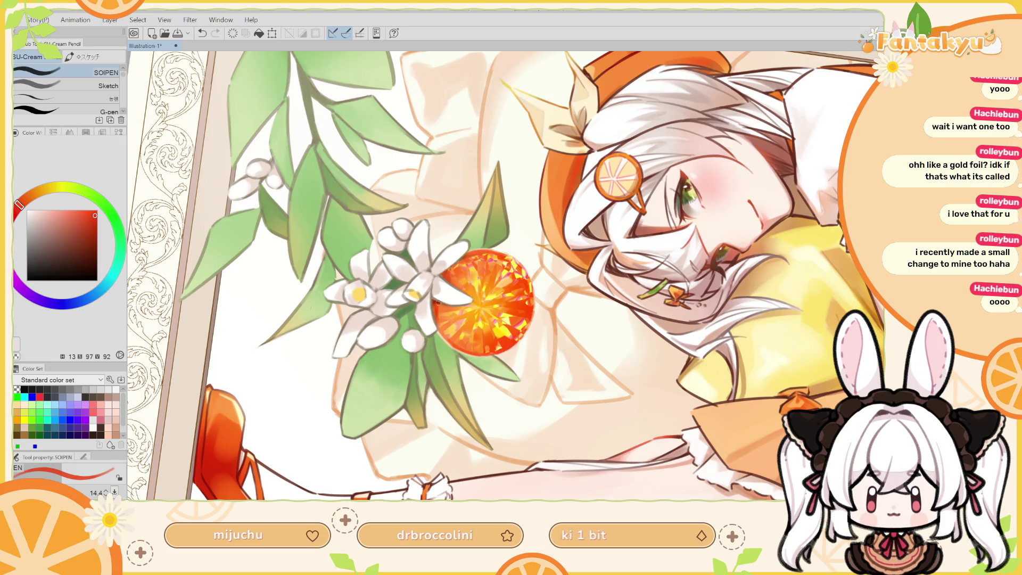
{"action": "key", "text": "h"}
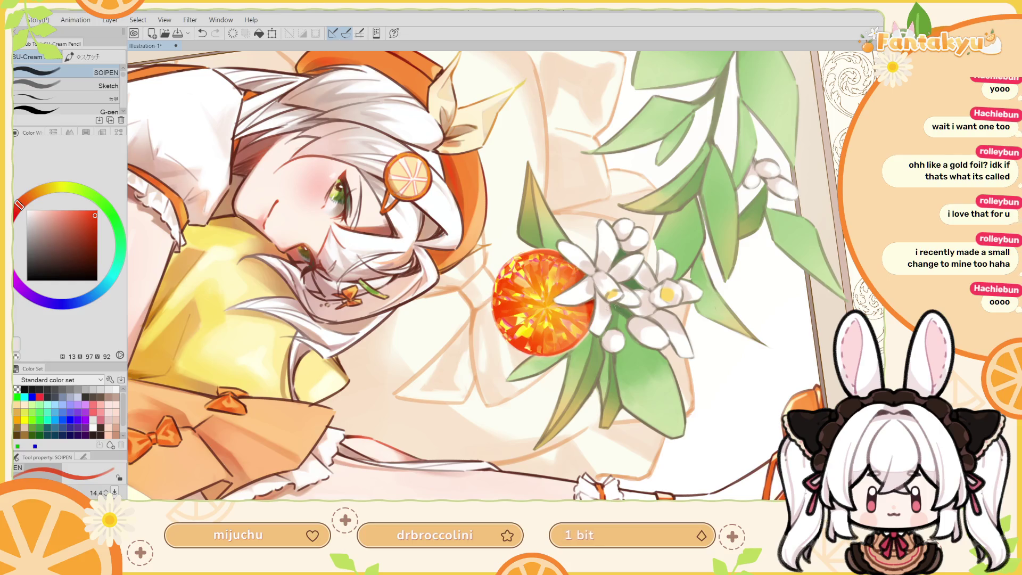
{"action": "key", "text": "bracketright"}
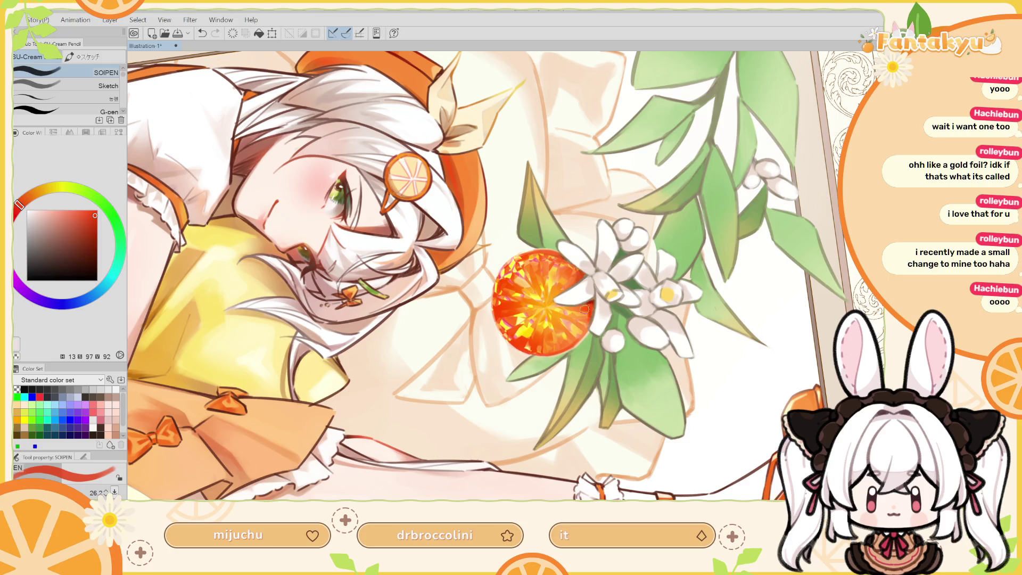
{"action": "key", "text": "bracketleft"}
Compare the latest small pencil marks by repeatedly undoing and redoing them.
{"action": "key", "text": "ctrl+z"}
{"action": "key", "text": "ctrl+y"}
{"action": "key", "text": "ctrl+z"}
{"action": "key", "text": "ctrl+y"}
{"action": "key", "text": "h"}
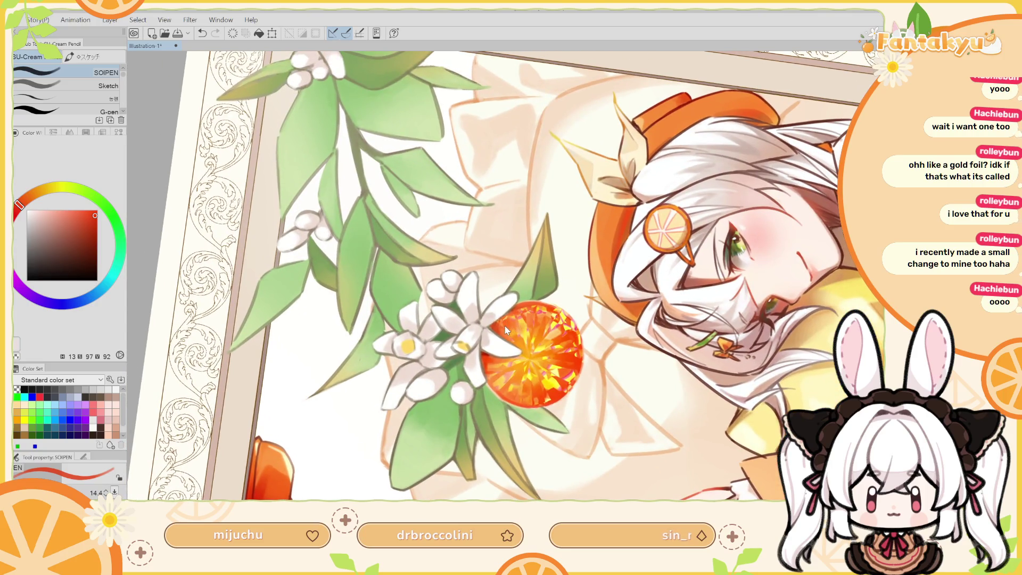
{"action": "key", "text": "bracketright"}
{"action": "key", "text": "ctrl+z"}
{"action": "key", "text": "ctrl+y"}
{"action": "key", "text": "ctrl+z"}
{"action": "key", "text": "ctrl+y"}
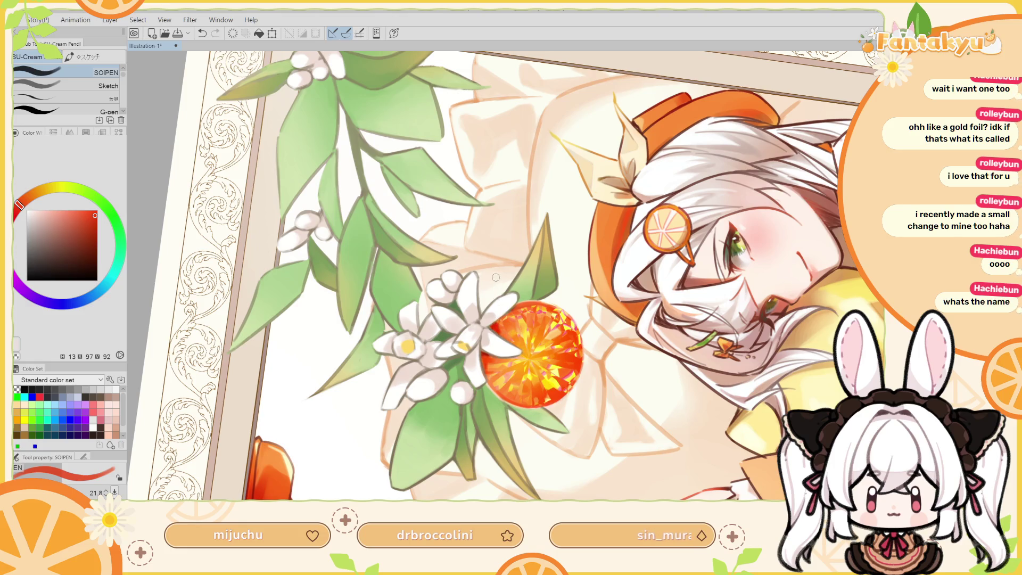
{"action": "key", "text": "ctrl+z"}
{"action": "key", "text": "ctrl+y"}
{"action": "key", "text": "ctrl+z"}
{"action": "key", "text": "ctrl+y"}
Rotate around the orange gem, pick a slightly redder orange, and fit the whole canvas in view.
{"action": "key", "text": "h"}
{"action": "left_click_drag", "start_coordinate": [507, 245], "coordinate": [496, 176]}
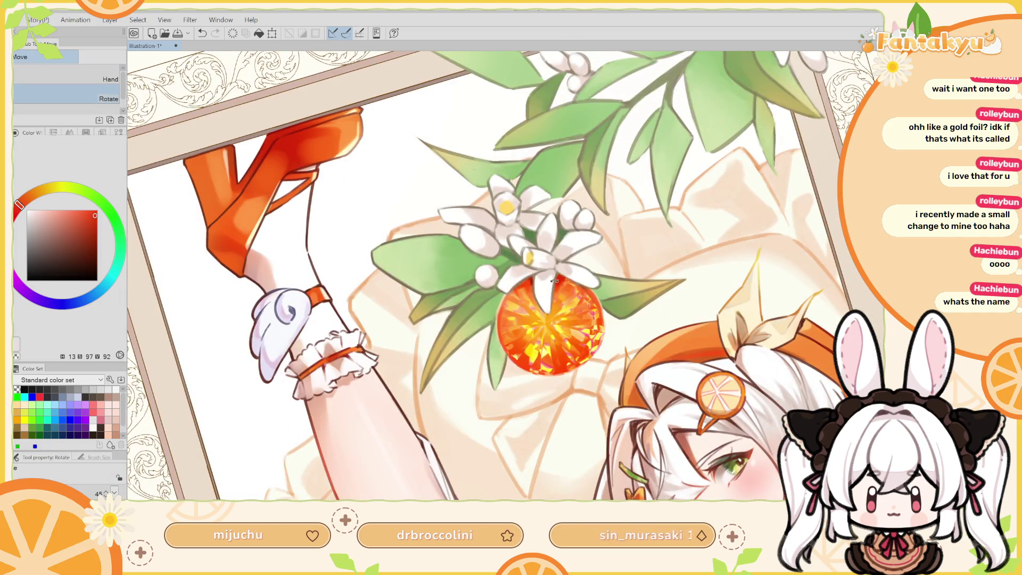
{"action": "left_click", "coordinate": [554, 281], "text": "alt"}
{"action": "left_click_drag", "start_coordinate": [608, 244], "coordinate": [466, 160]}
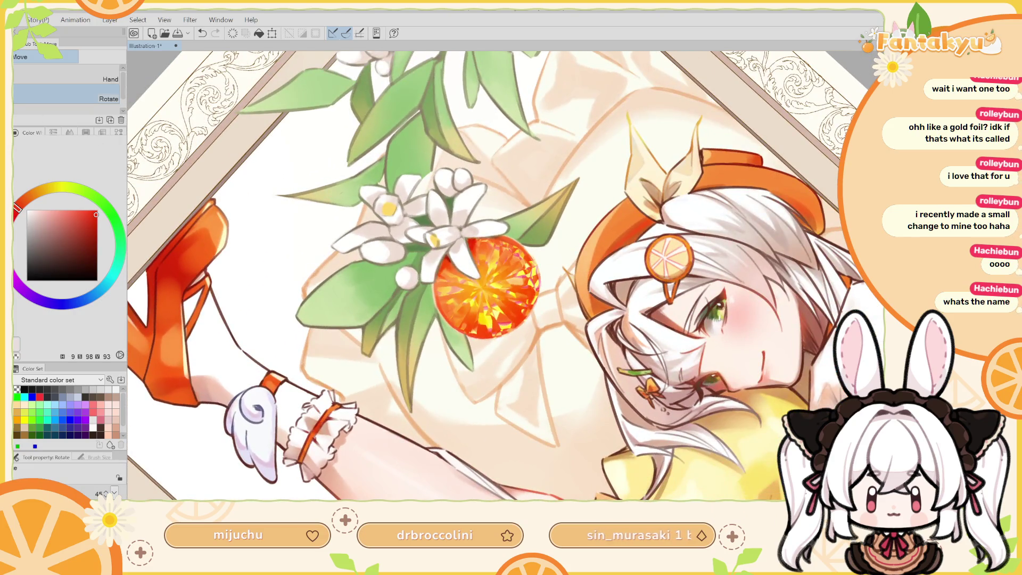
{"action": "key", "text": "p"}
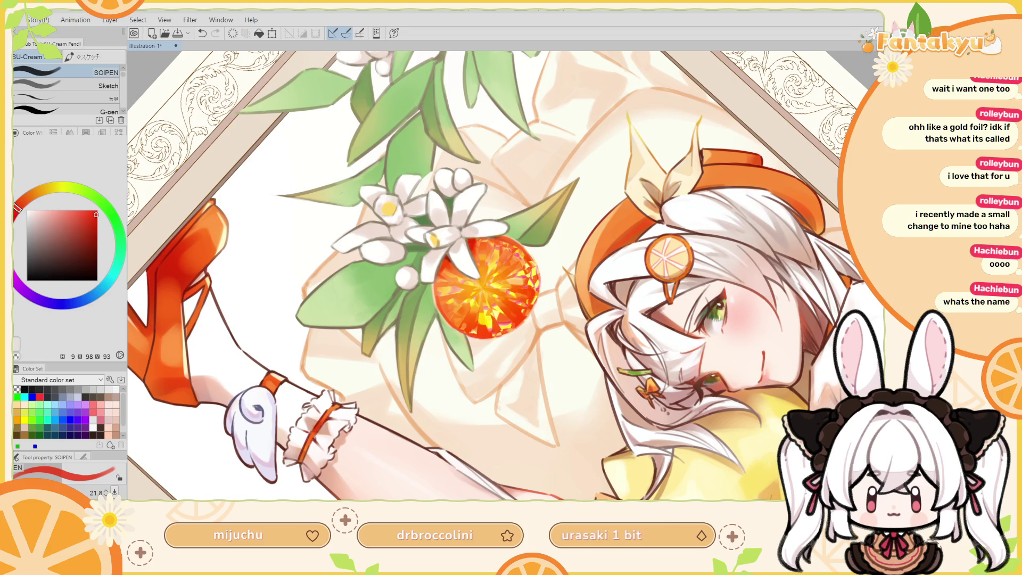
{"action": "key", "text": "ctrl+0"}
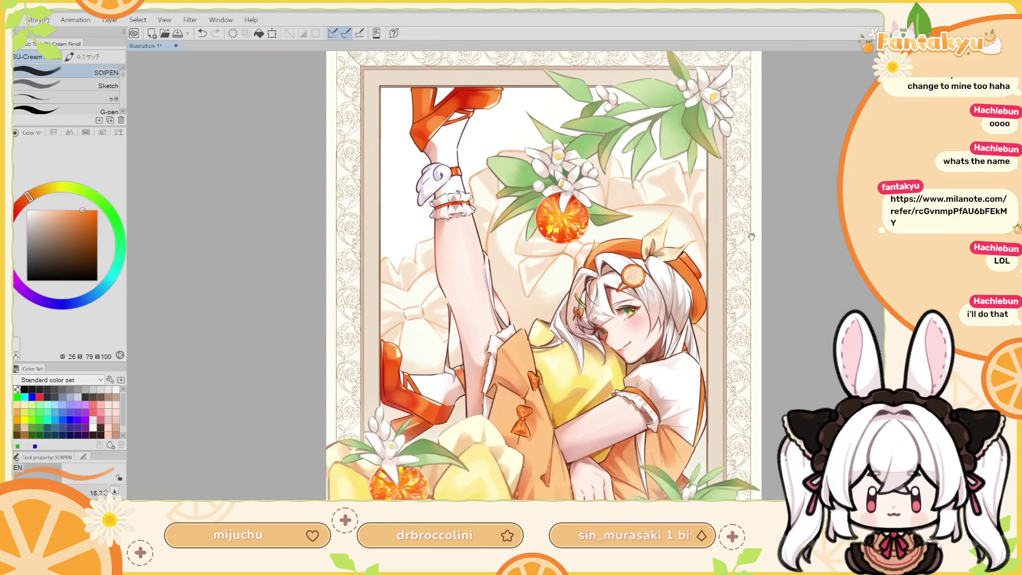
Rotate the canvas view back upright, flip it horizontally, and pan to centre the illustration.
{"action": "mouse_move", "coordinate": [734, 224]}
{"action": "left_mouse_down"}
{"action": "mouse_move", "coordinate": [754, 270]}
{"action": "mouse_move", "coordinate": [706, 202]}
{"action": "mouse_move", "coordinate": [740, 292]}
{"action": "mouse_move", "coordinate": [717, 315]}
{"action": "left_mouse_up"}
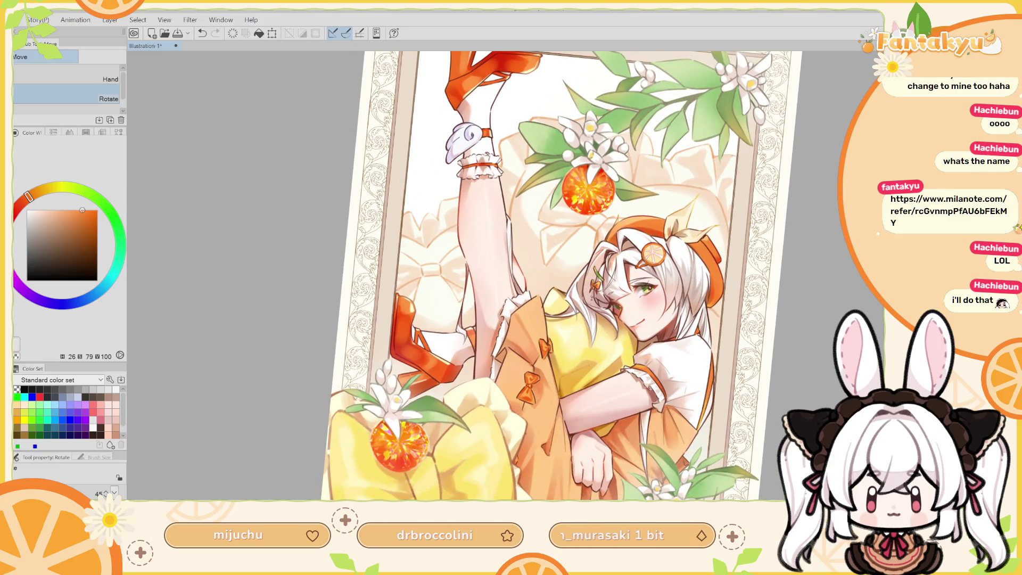
{"action": "left_click_drag", "start_coordinate": [717, 314], "coordinate": [837, 244]}
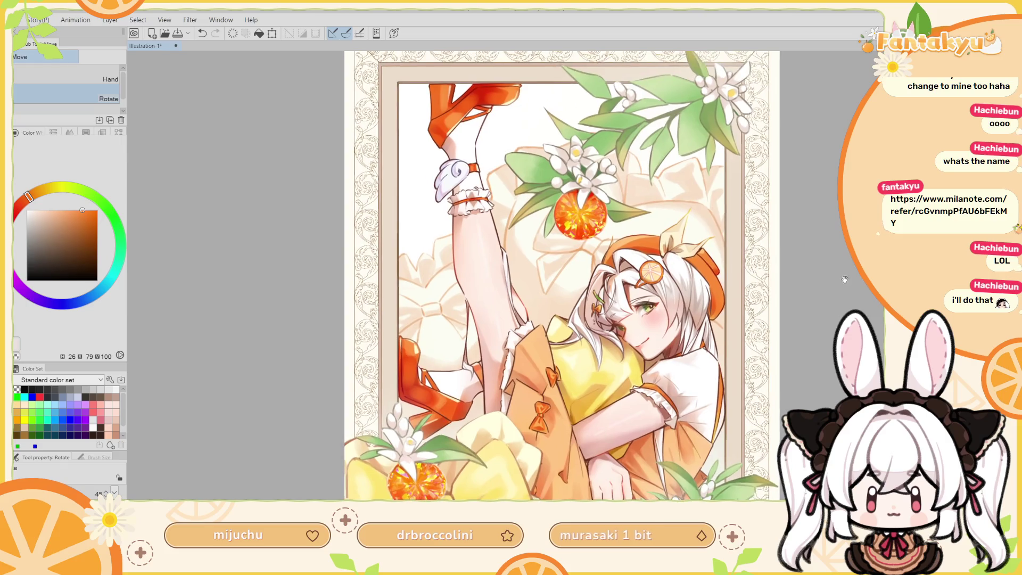
{"action": "key", "text": "h"}
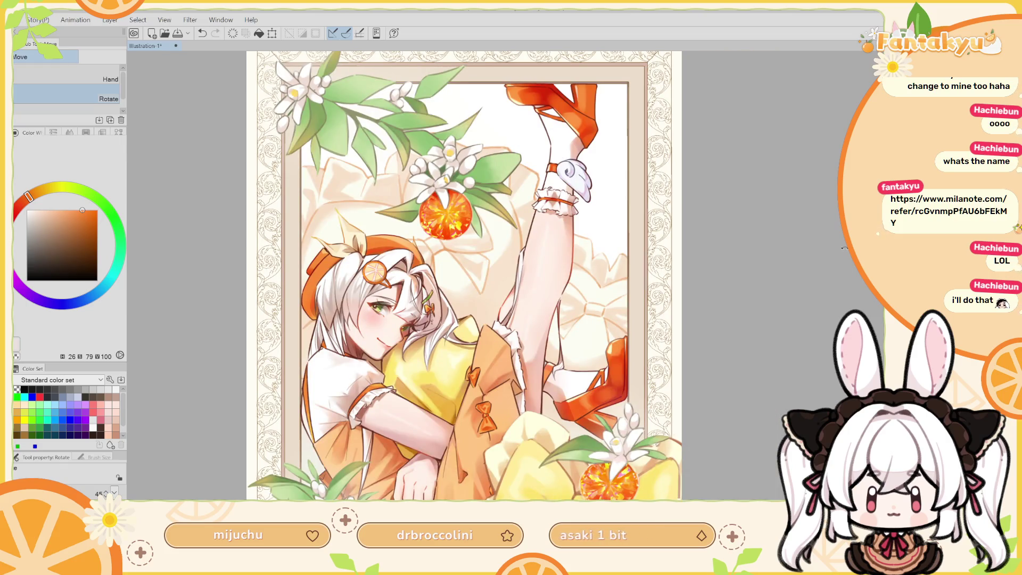
{"action": "left_click_drag", "start_coordinate": [844, 248], "coordinate": [923, 258]}
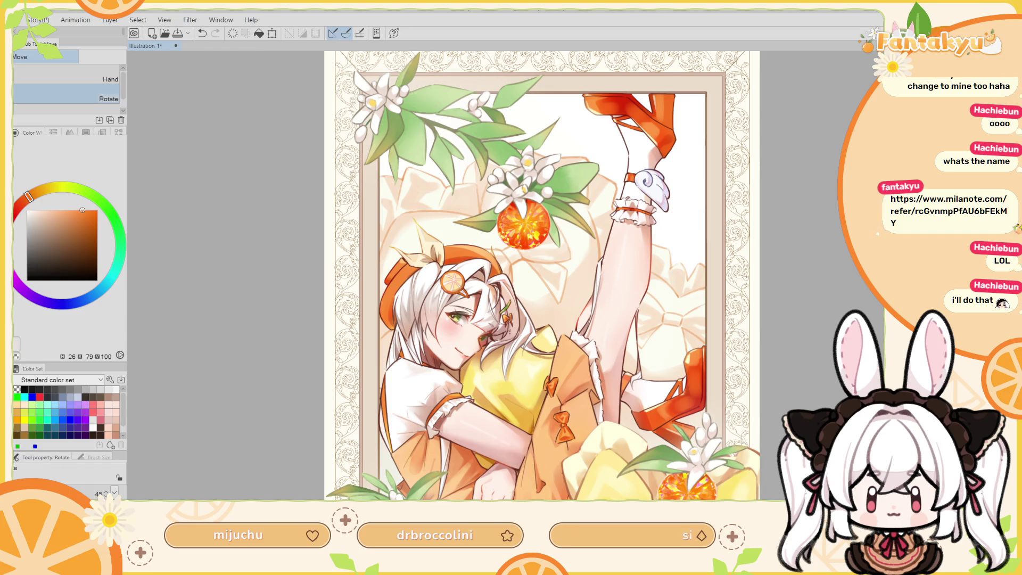
{"action": "scroll", "coordinate": [764, 375], "scroll_direction": "down", "scroll_amount": 5}
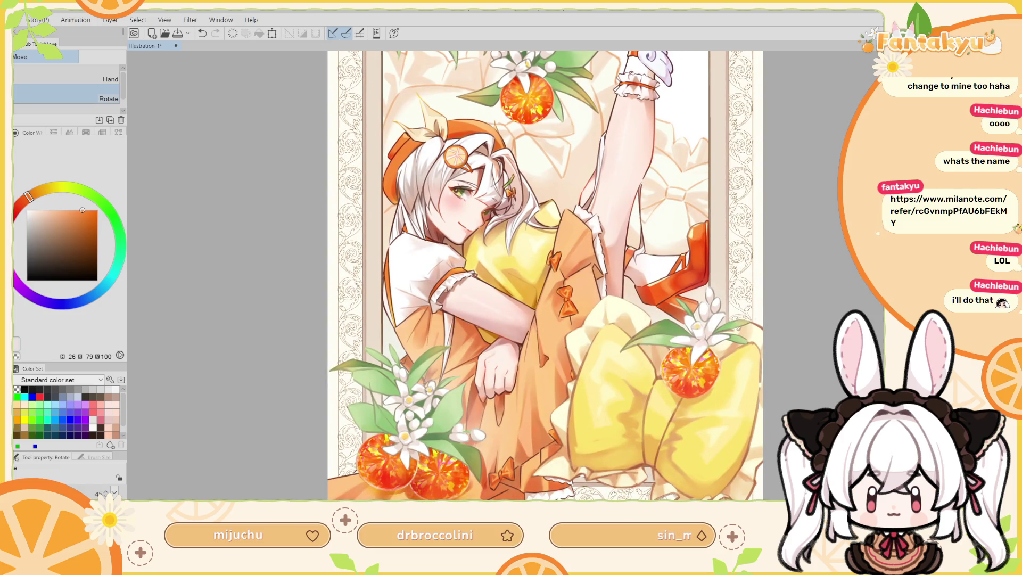
Switch to the eraser and enlarge it to about 340.
{"action": "key", "text": "e"}
{"action": "left_click_drag", "start_coordinate": [405, 490], "coordinate": [468, 482]}
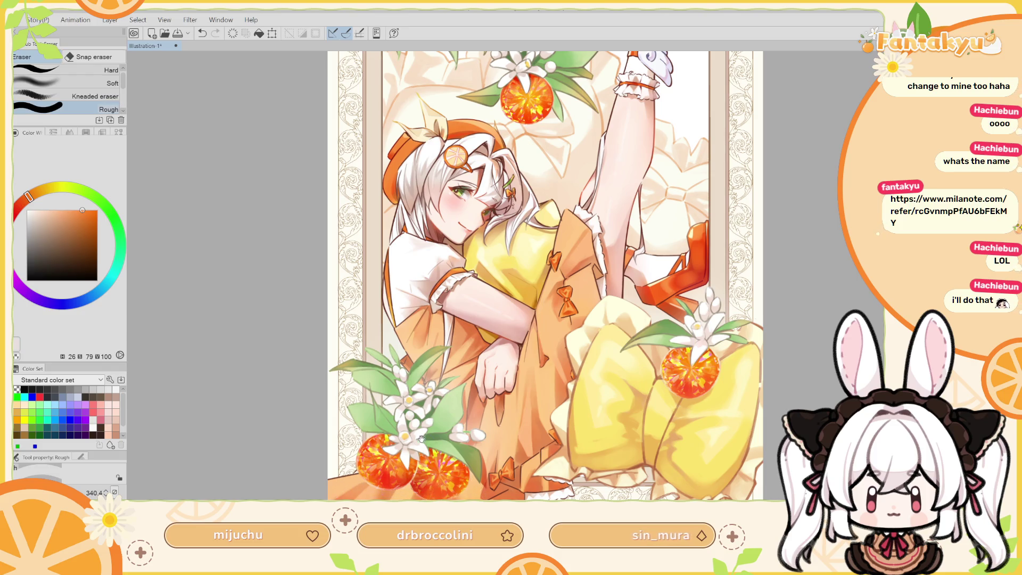
{"action": "left_click_drag", "start_coordinate": [427, 423], "coordinate": [463, 450]}
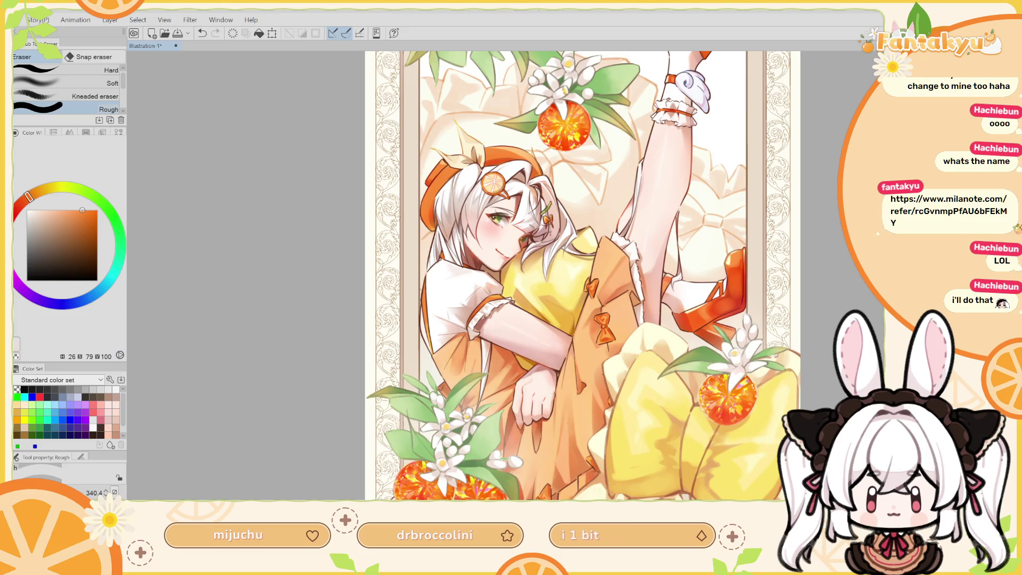
Clear the selection and zoom in on the two gem oranges at the bottom of the dress.
{"action": "scroll", "coordinate": [161, 372], "scroll_direction": "up", "scroll_amount": 1}
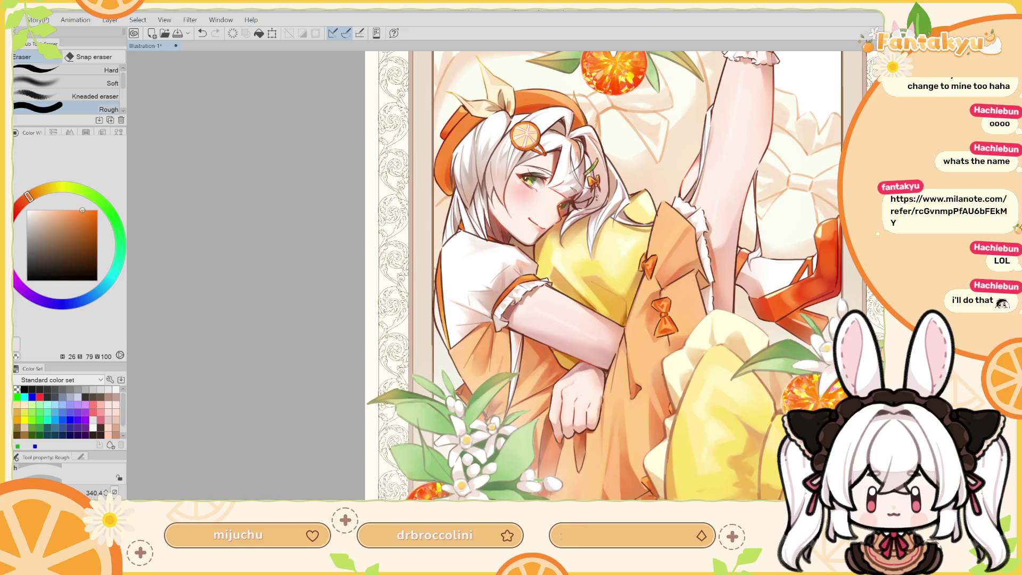
{"action": "key", "text": "ctrl+d"}
{"action": "left_click_drag", "start_coordinate": [216, 332], "coordinate": [244, 228]}
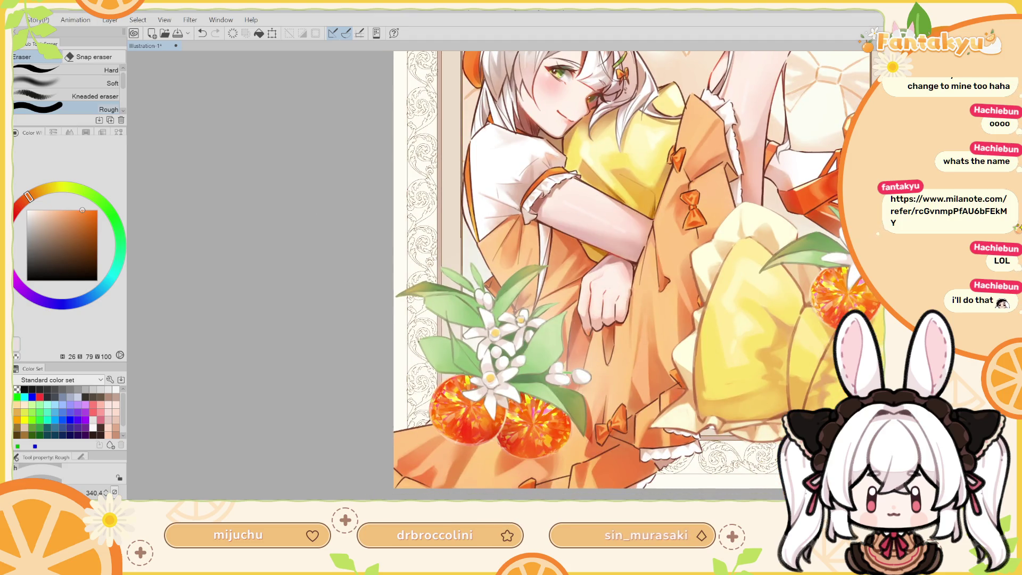
{"action": "key", "text": "m"}
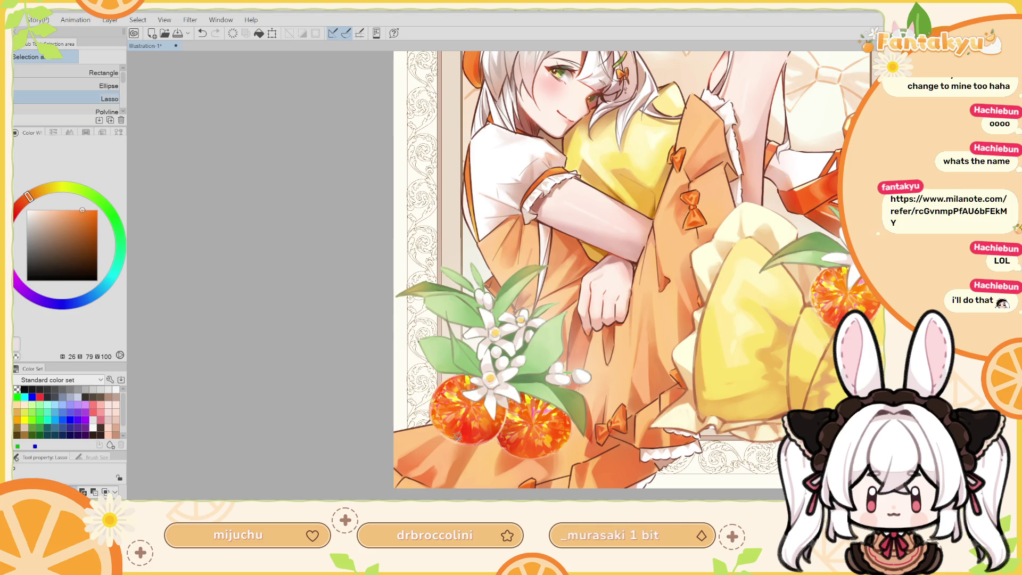
Lasso-select the first thin ray shapes spreading beneath the gem oranges.
{"action": "mouse_move", "coordinate": [460, 438]}
{"action": "left_mouse_down"}
{"action": "mouse_move", "coordinate": [435, 469]}
{"action": "mouse_move", "coordinate": [462, 431]}
{"action": "left_mouse_up"}
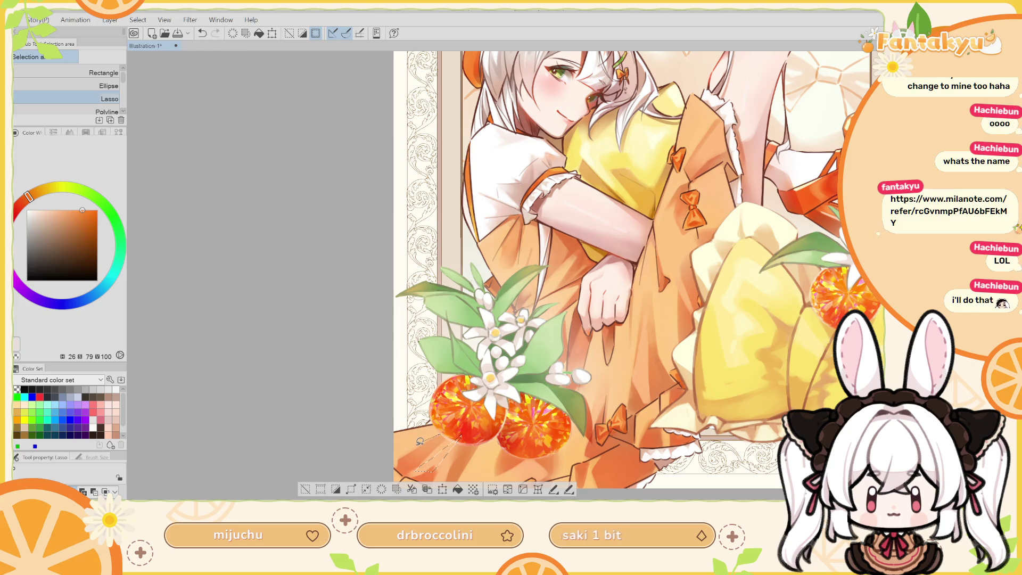
{"action": "left_click_drag", "start_coordinate": [447, 426], "coordinate": [462, 434]}
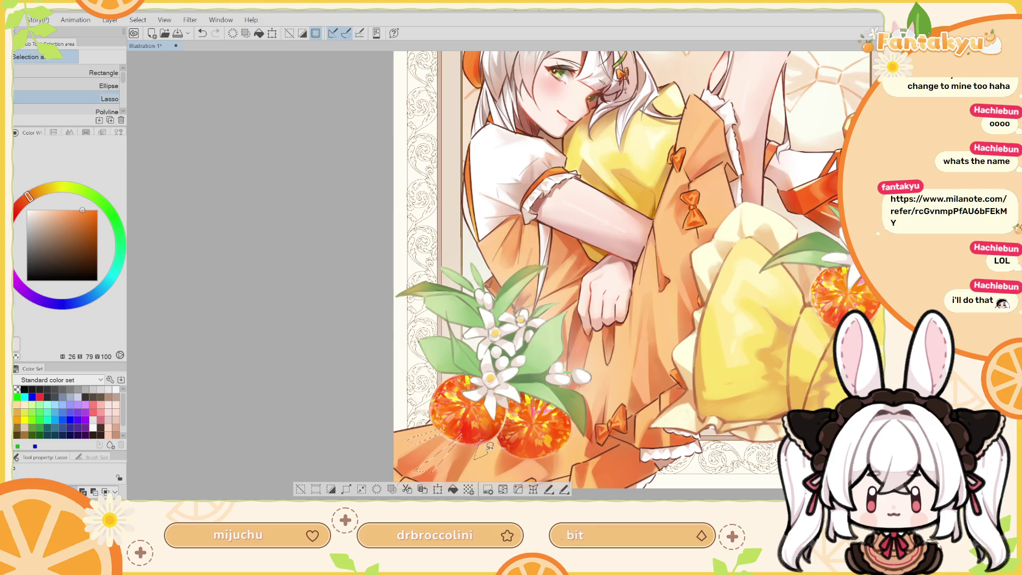
{"action": "left_click_drag", "start_coordinate": [482, 454], "coordinate": [479, 431]}
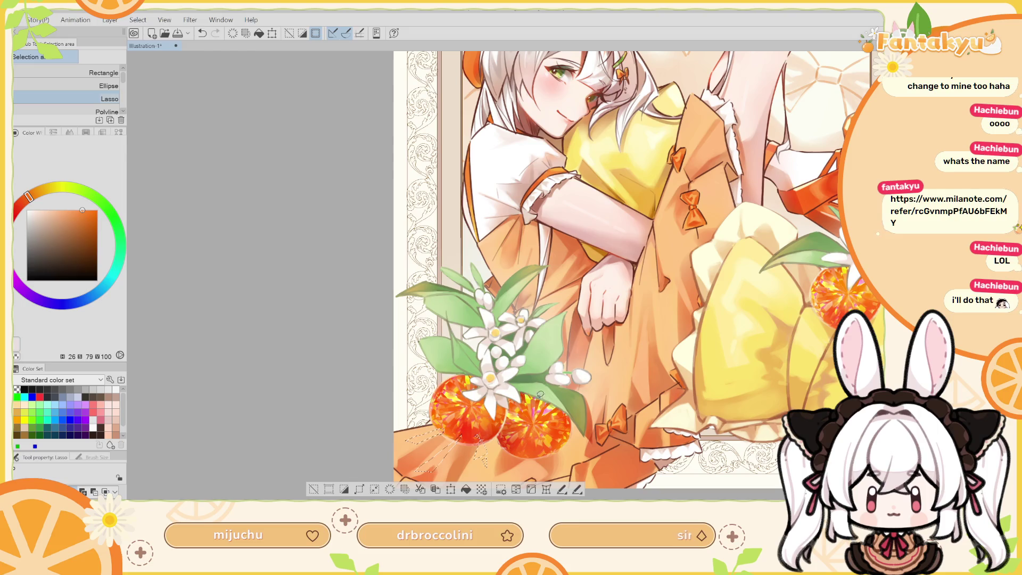
{"action": "key", "text": "alt"}
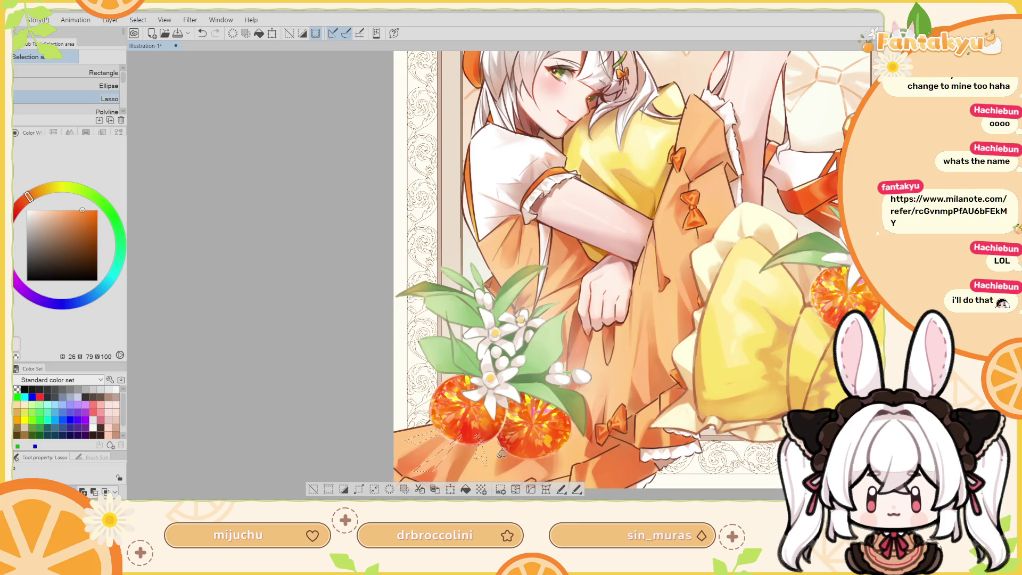
{"action": "left_click_drag", "start_coordinate": [502, 449], "coordinate": [500, 456]}
Add longer rays near the right orange to the selection, then choose the soft airbrush.
{"action": "scroll", "coordinate": [522, 440], "scroll_direction": "down", "scroll_amount": 2}
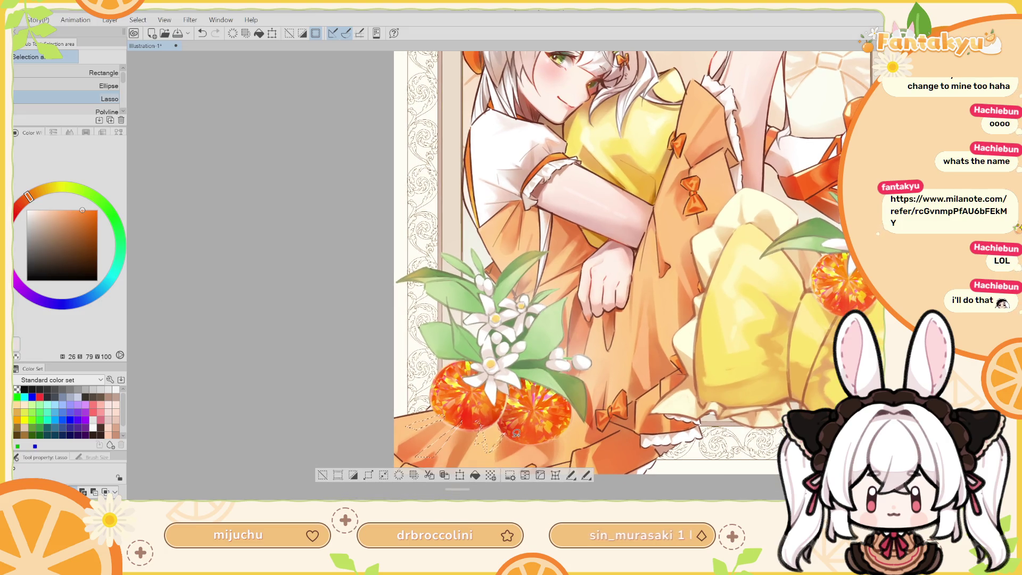
{"action": "left_click_drag", "start_coordinate": [516, 443], "coordinate": [511, 473]}
{"action": "scroll", "coordinate": [551, 426], "scroll_direction": "down", "scroll_amount": 2}
{"action": "scroll", "coordinate": [552, 425], "scroll_direction": "right", "scroll_amount": 2}
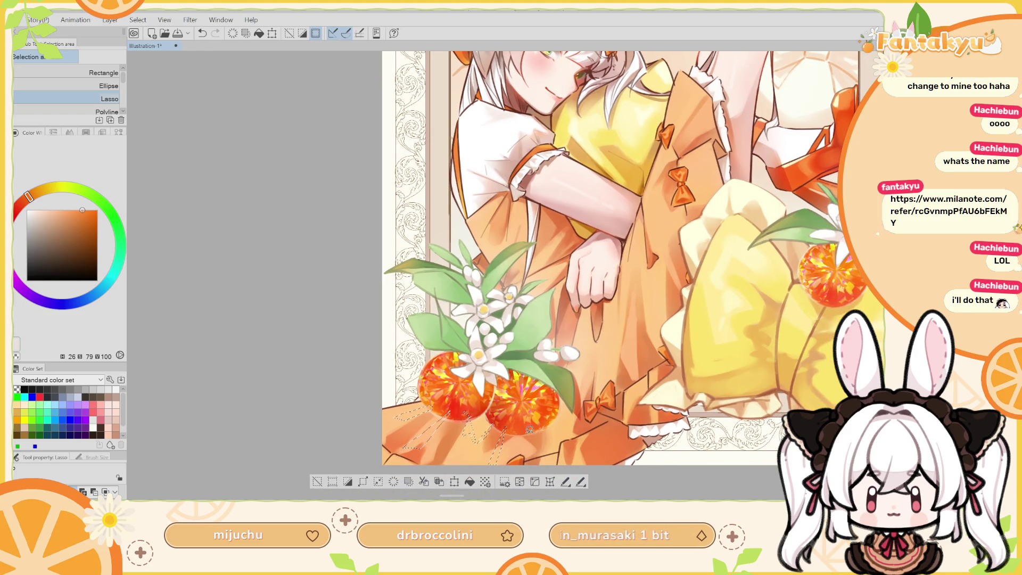
{"action": "left_click_drag", "start_coordinate": [533, 449], "coordinate": [545, 430]}
{"action": "scroll", "coordinate": [544, 430], "scroll_direction": "down", "scroll_amount": 1}
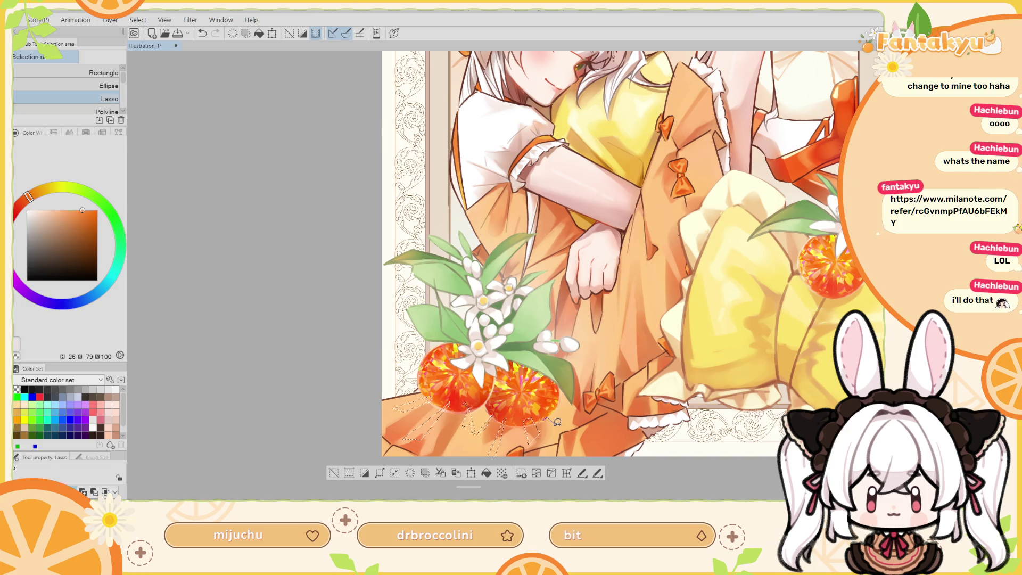
{"action": "left_click_drag", "start_coordinate": [545, 419], "coordinate": [557, 407]}
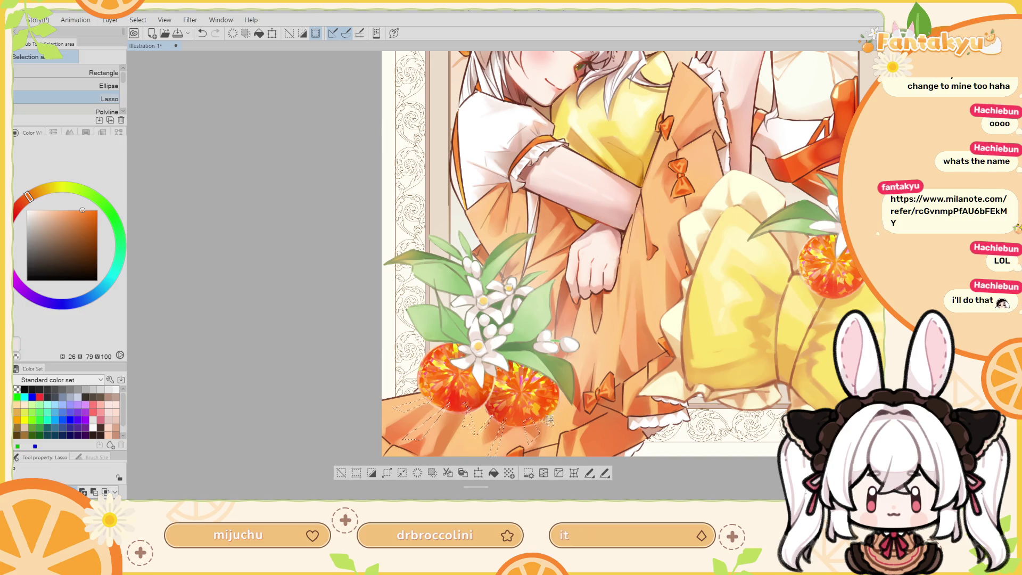
{"action": "left_click", "coordinate": [13, 217]}
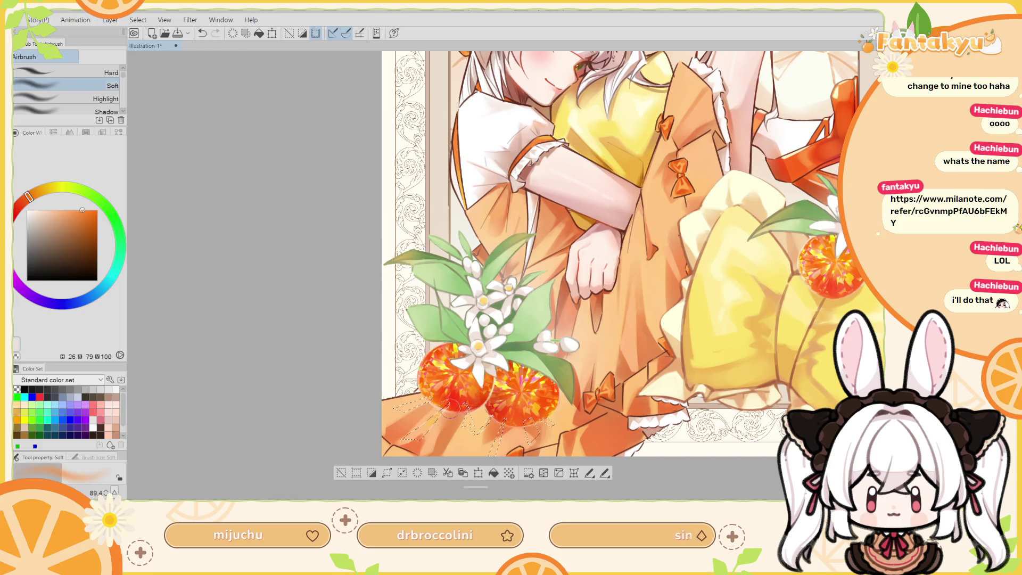
Try a deep red airbrush pass over the selected rays, undoing and redoing to compare.
{"action": "key", "text": "ctrl+z"}
{"action": "key", "text": "ctrl+z"}
{"action": "left_click", "coordinate": [92, 224]}
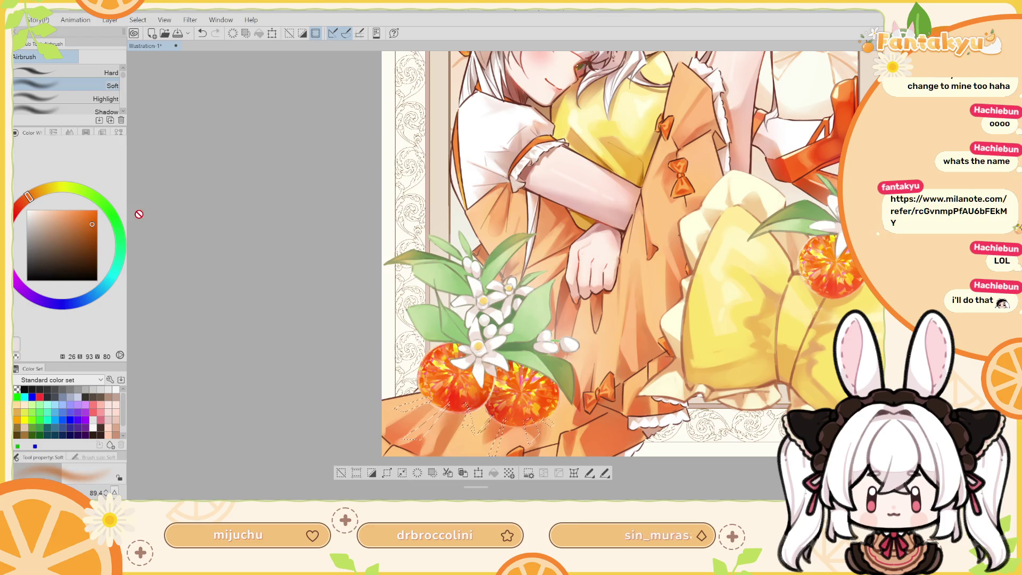
{"action": "key", "text": "ctrl+y"}
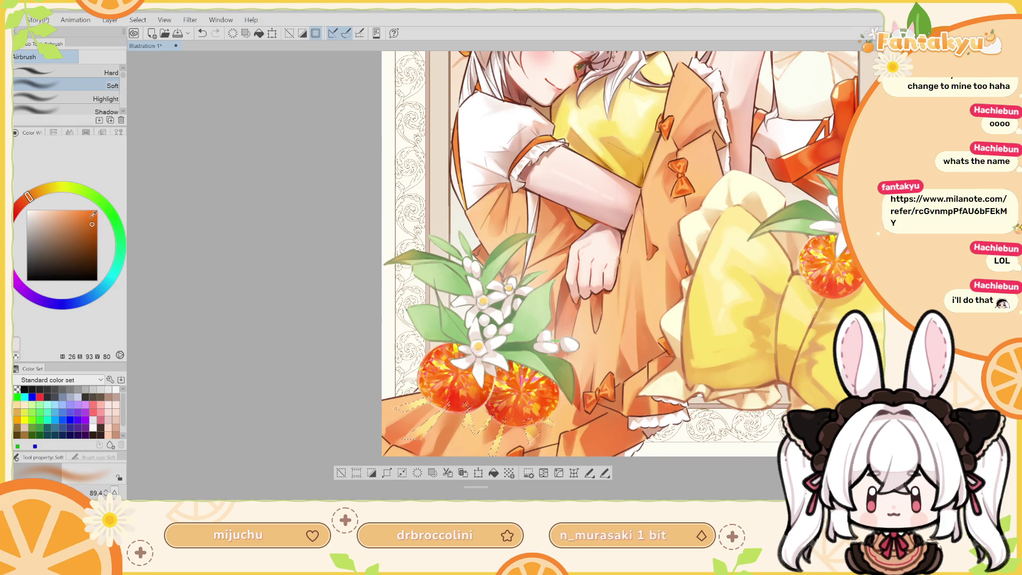
{"action": "left_click", "coordinate": [15, 219]}
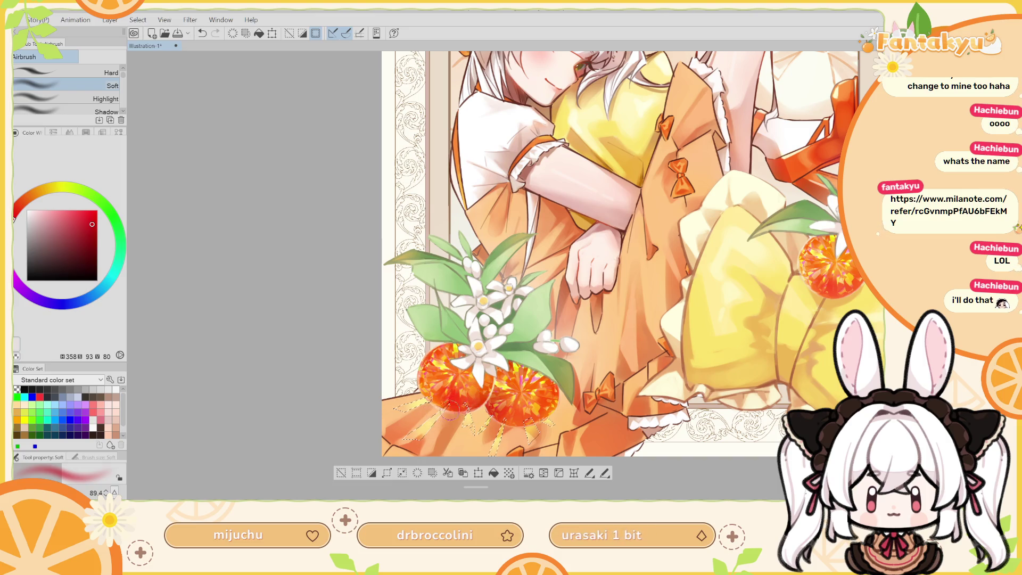
{"action": "key", "text": "h"}
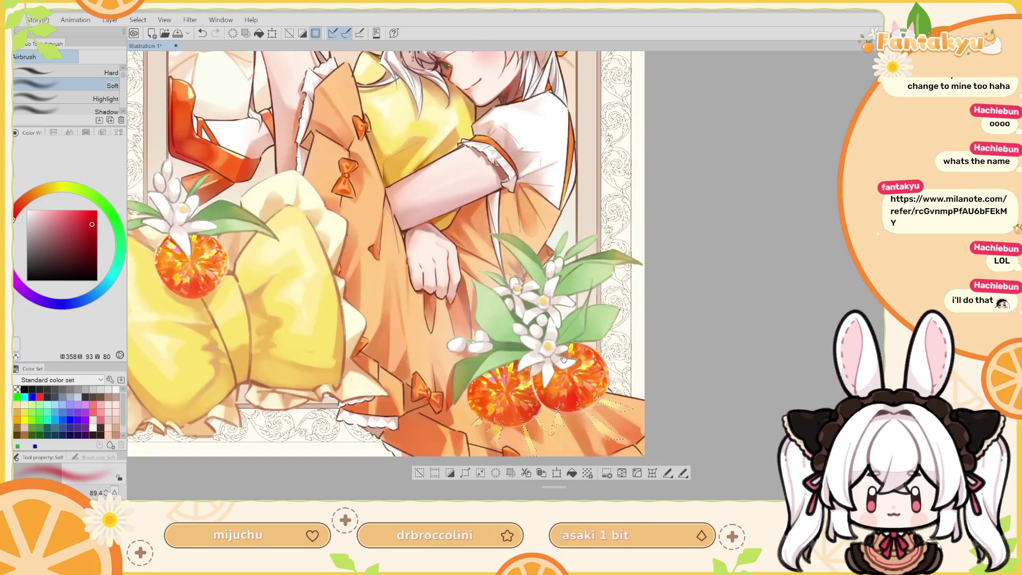
{"action": "key", "text": "ctrl+z"}
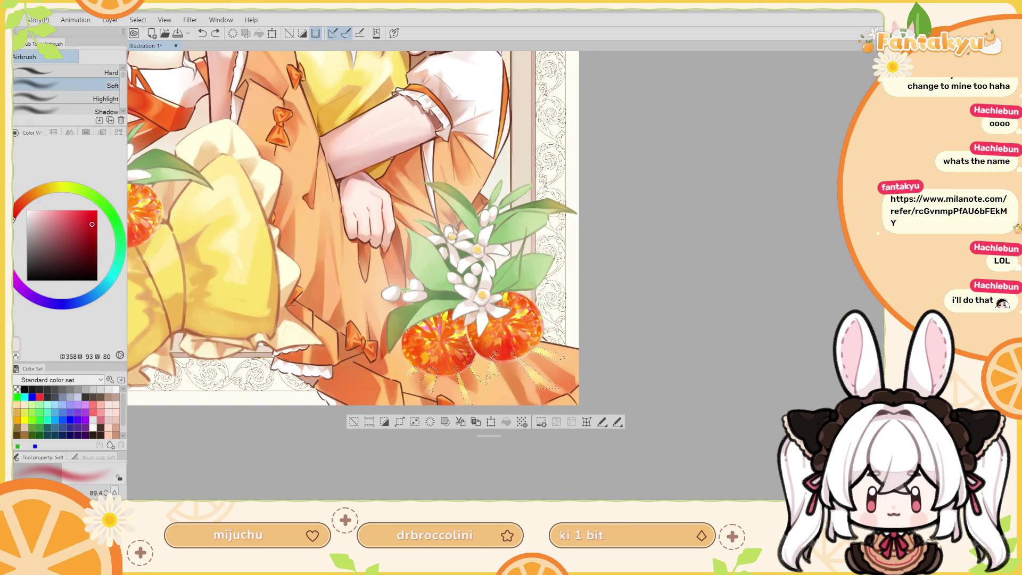
{"action": "left_click_drag", "start_coordinate": [519, 362], "coordinate": [546, 383]}
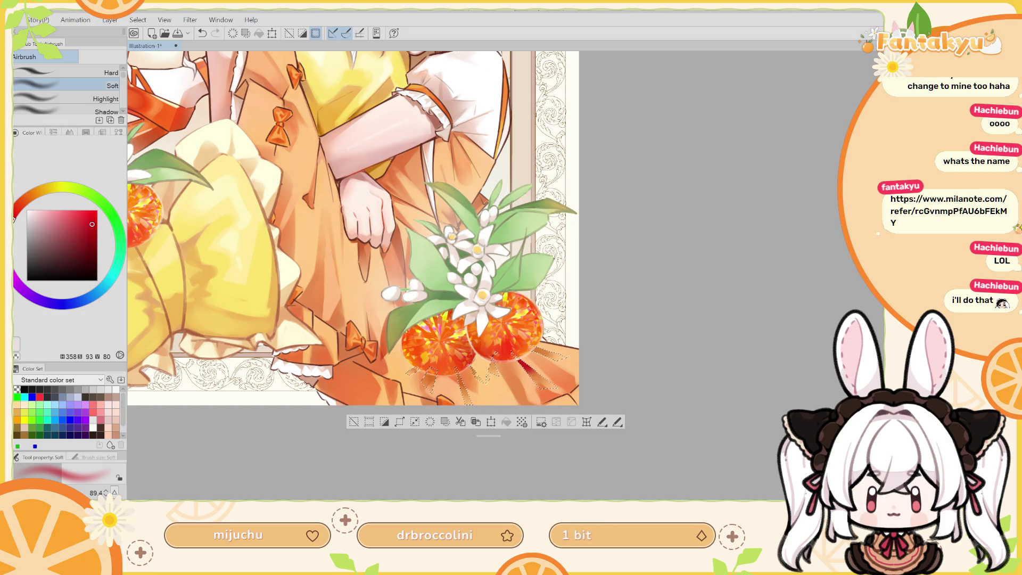
{"action": "key", "text": "ctrl+z"}
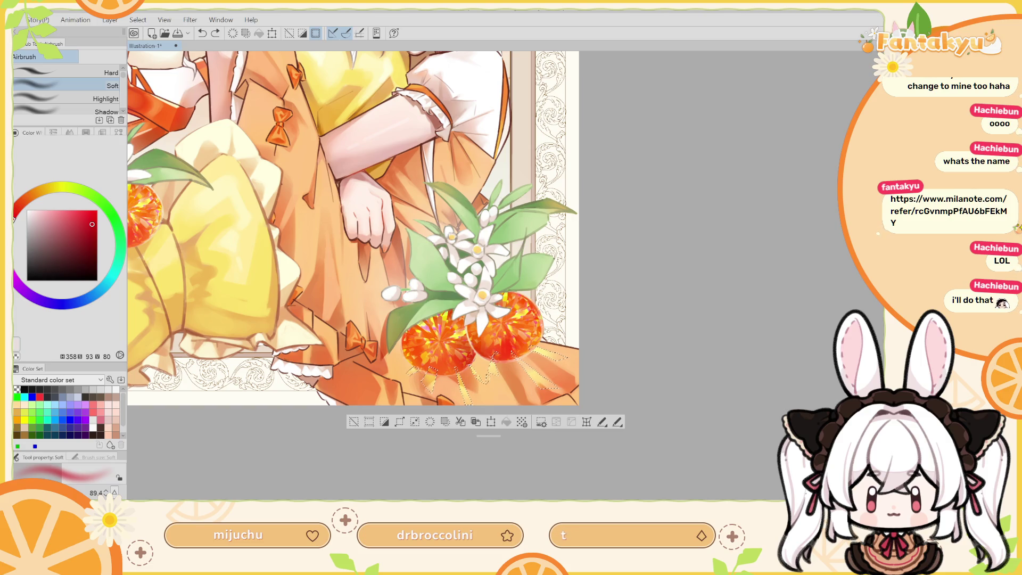
{"action": "key", "text": "ctrl+y"}
Switch to a bright, fully saturated orange and test dabs on the selected rays.
{"action": "left_click", "coordinate": [19, 208]}
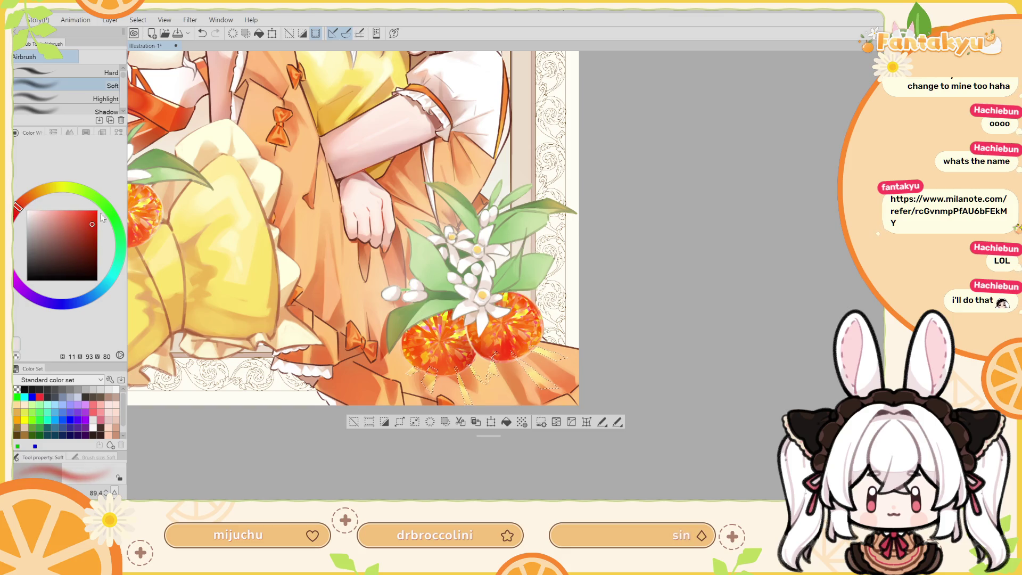
{"action": "left_click_drag", "start_coordinate": [93, 223], "coordinate": [89, 213]}
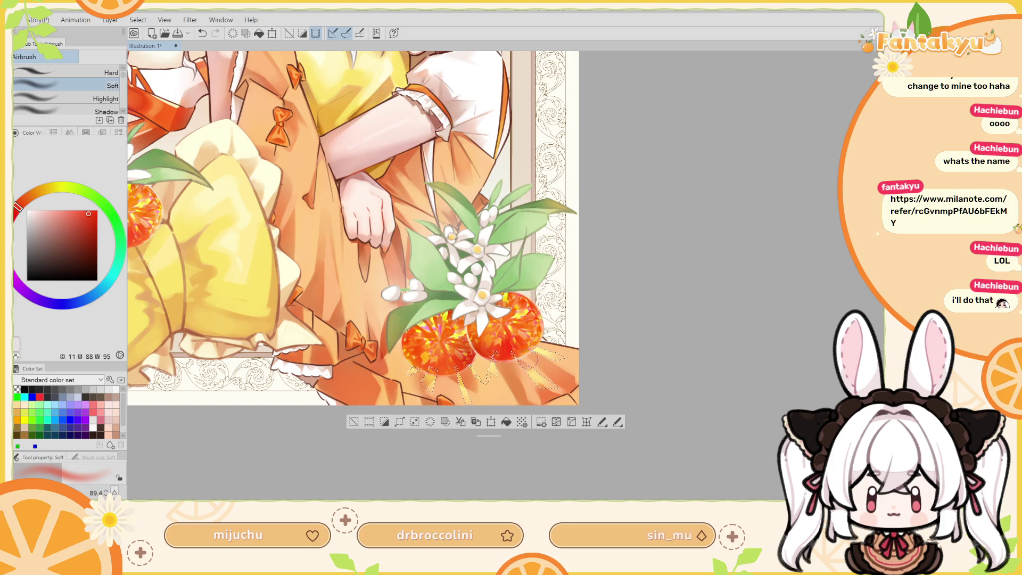
{"action": "key", "text": "ctrl+z"}
{"action": "left_click", "coordinate": [93, 209]}
{"action": "left_click", "coordinate": [30, 200]}
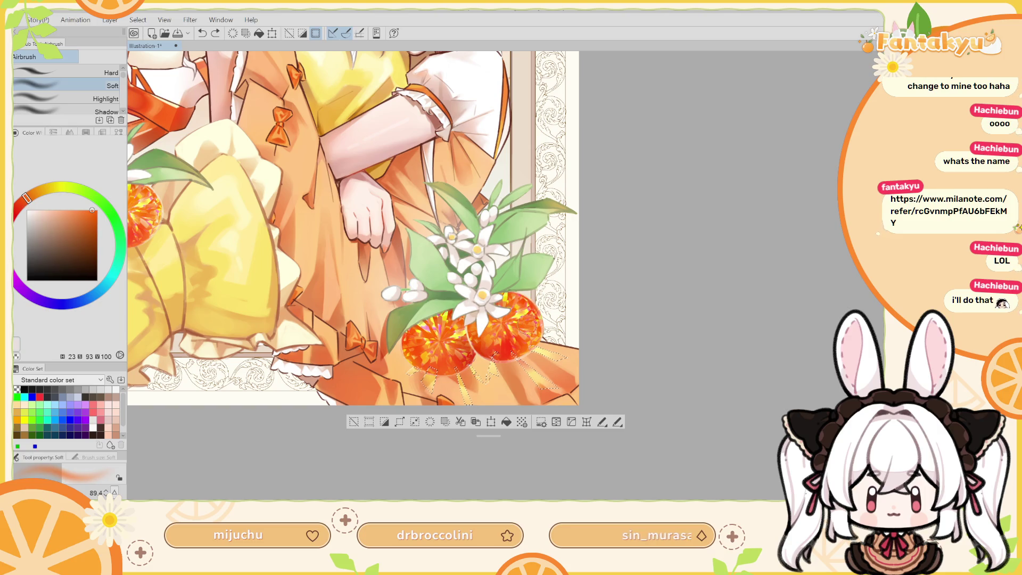
{"action": "left_click", "coordinate": [520, 360]}
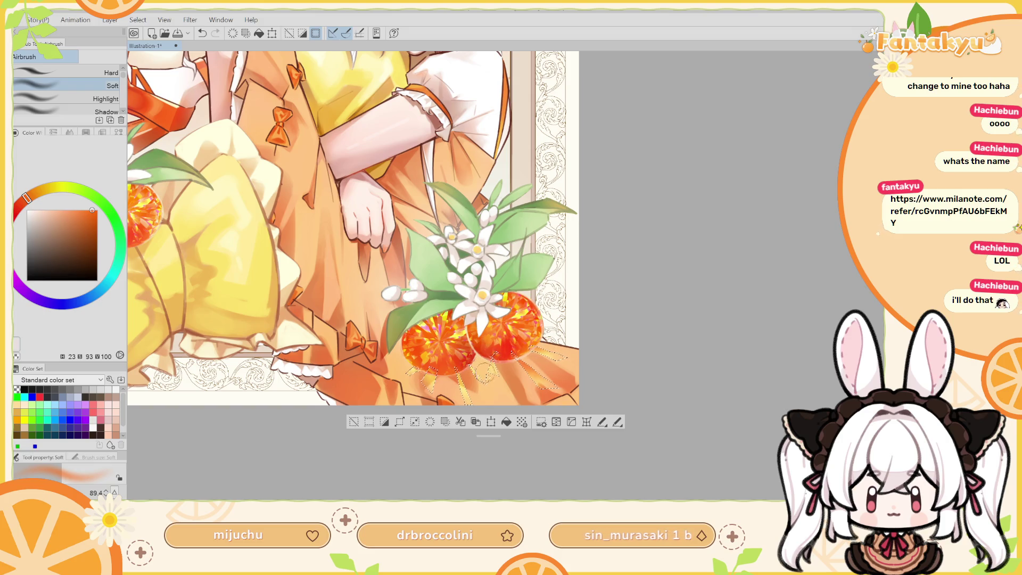
{"action": "key", "text": "ctrl+z"}
Airbrush soft glow dabs over the rays beneath the oranges, then mirror the view to check.
{"action": "left_click", "coordinate": [452, 347]}
{"action": "left_click_drag", "start_coordinate": [452, 347], "coordinate": [473, 335]}
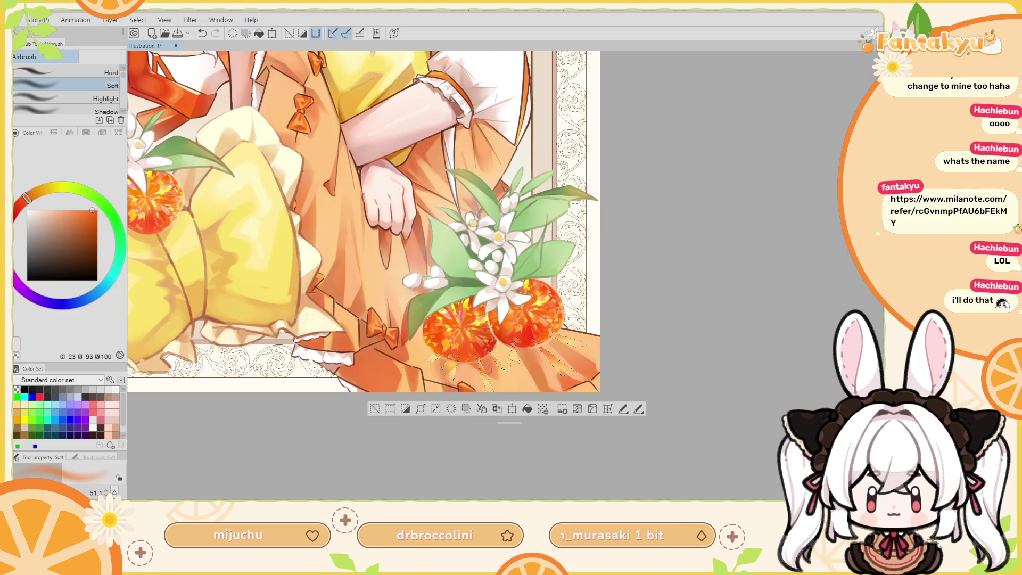
{"action": "key", "text": "ctrl+z"}
{"action": "left_click", "coordinate": [441, 374]}
{"action": "key", "text": "ctrl+h"}
{"action": "scroll", "coordinate": [612, 256], "scroll_direction": "up", "scroll_amount": 2}
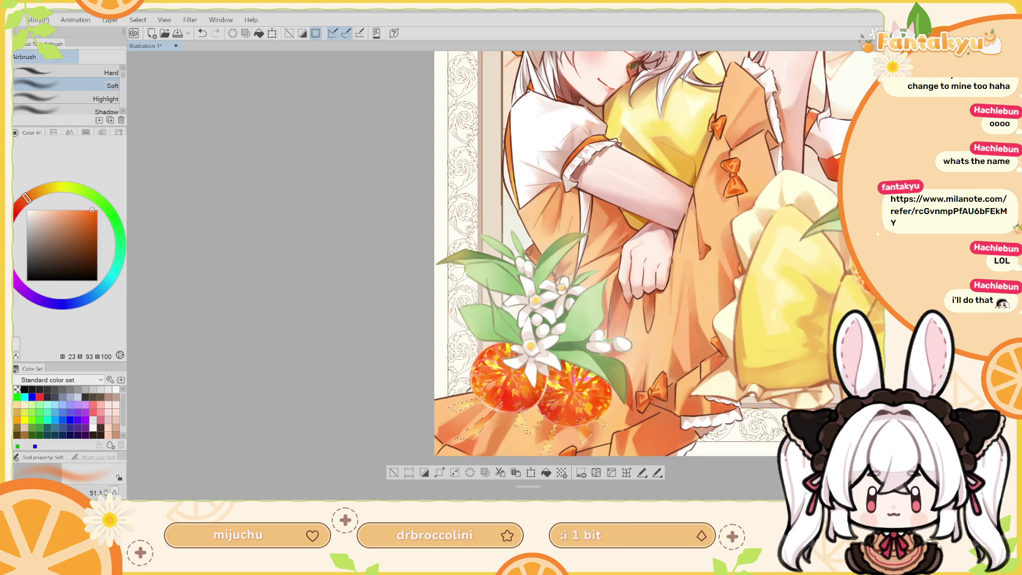
Airbrush bright yellow across the selected rays, compare mirrored views, then deselect and pan down.
{"action": "left_click_drag", "start_coordinate": [463, 402], "coordinate": [583, 431]}
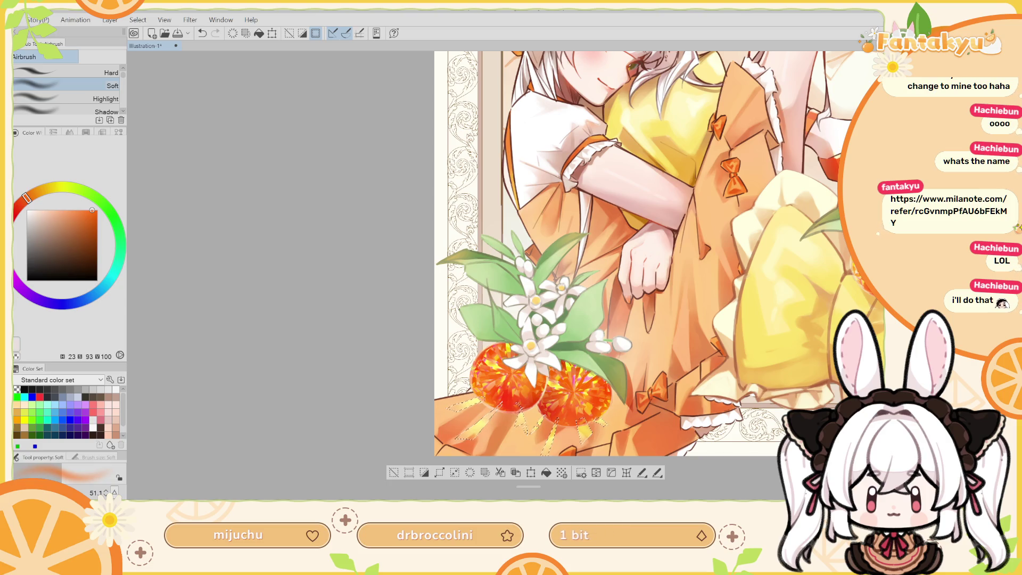
{"action": "key", "text": "ctrl+z"}
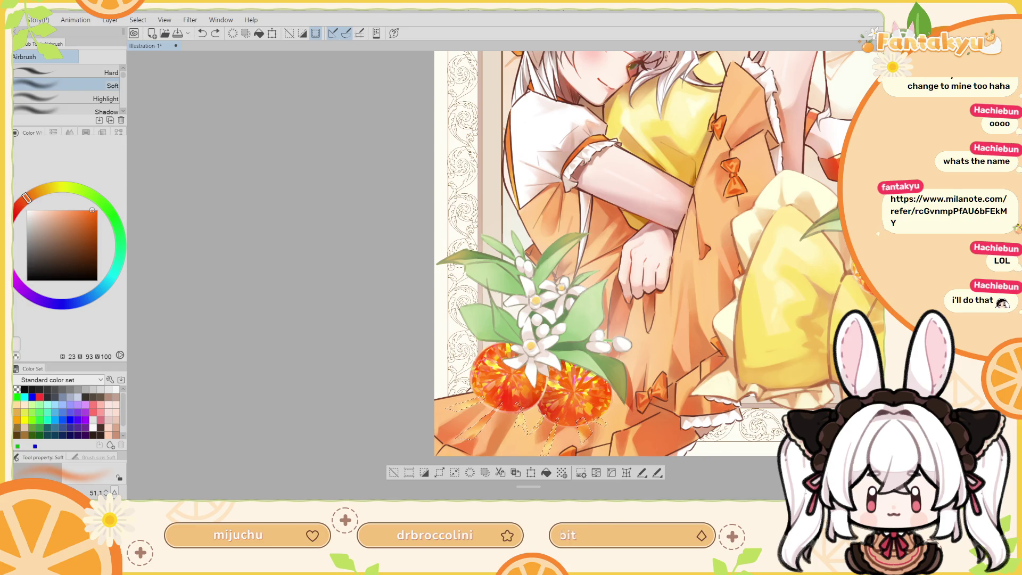
{"action": "key", "text": "ctrl+y"}
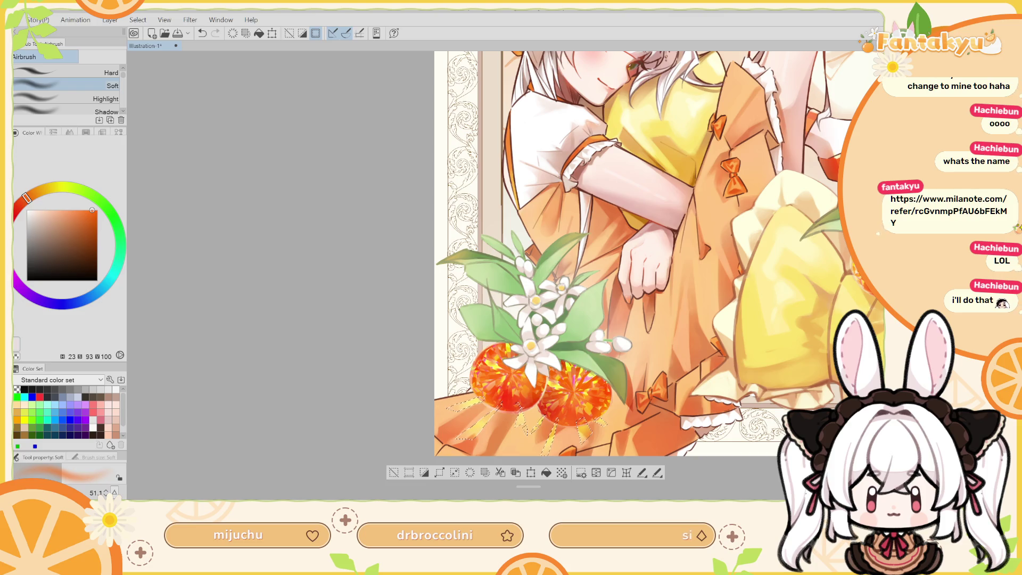
{"action": "key", "text": "h"}
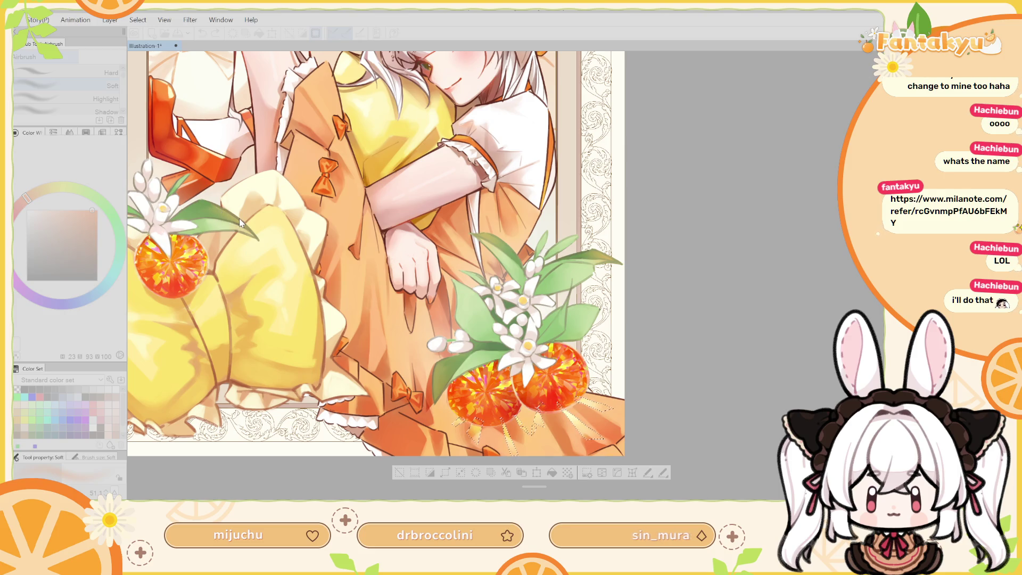
{"action": "key", "text": "h"}
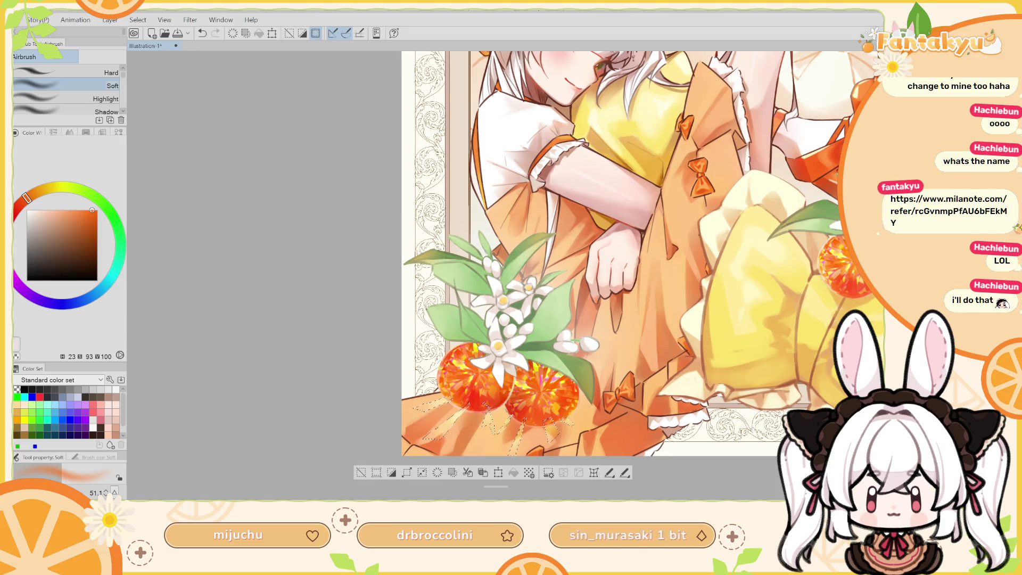
{"action": "key", "text": "ctrl+d"}
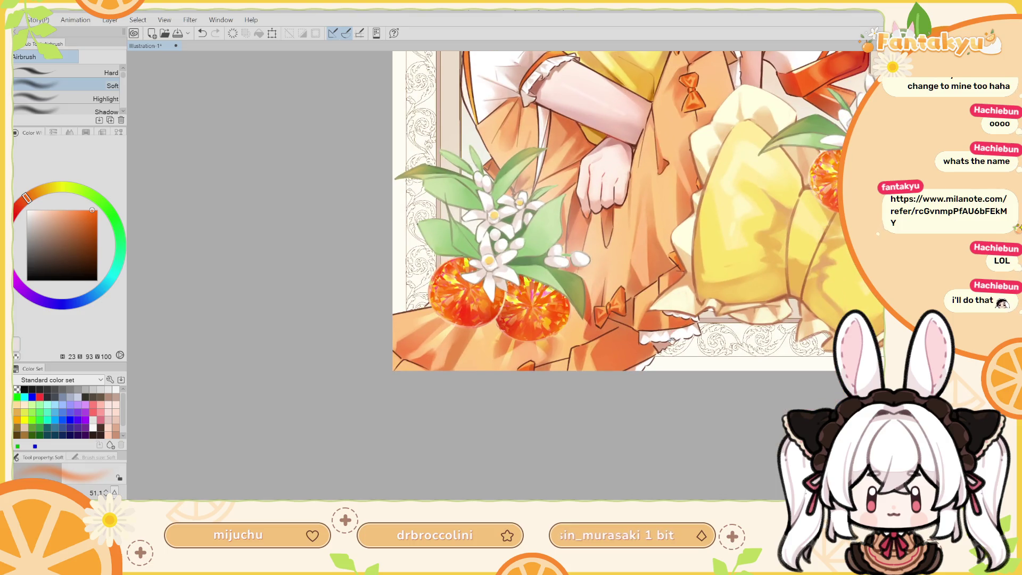
{"action": "mouse_move", "coordinate": [669, 459]}
{"action": "left_mouse_down"}
{"action": "mouse_move", "coordinate": [667, 483]}
{"action": "mouse_move", "coordinate": [678, 305]}
{"action": "left_mouse_up"}
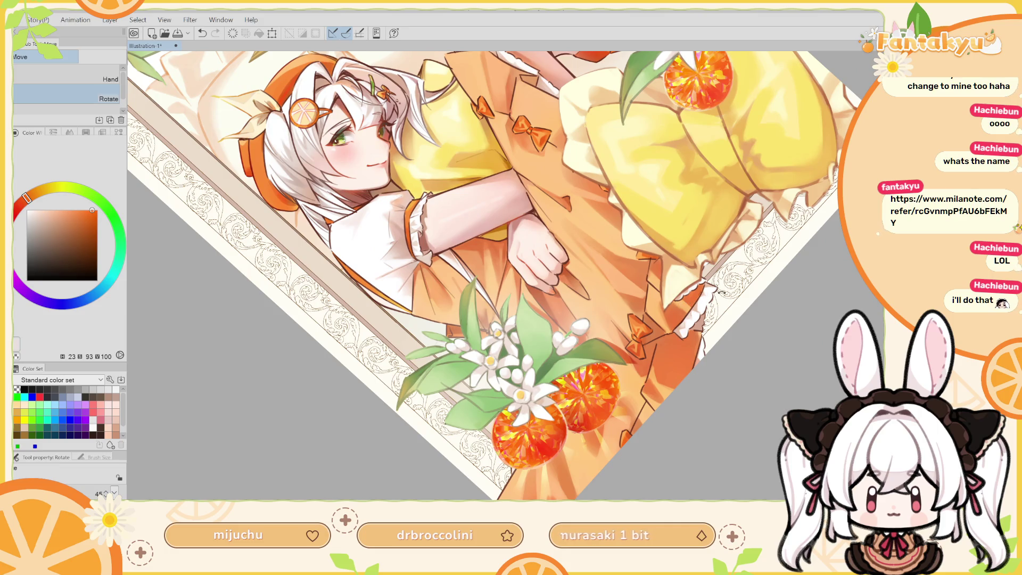
Straighten the canvas view and lighten the skirt near the oranges with a paler orange Soft Airbrush.
{"action": "left_click_drag", "start_coordinate": [740, 297], "coordinate": [668, 381]}
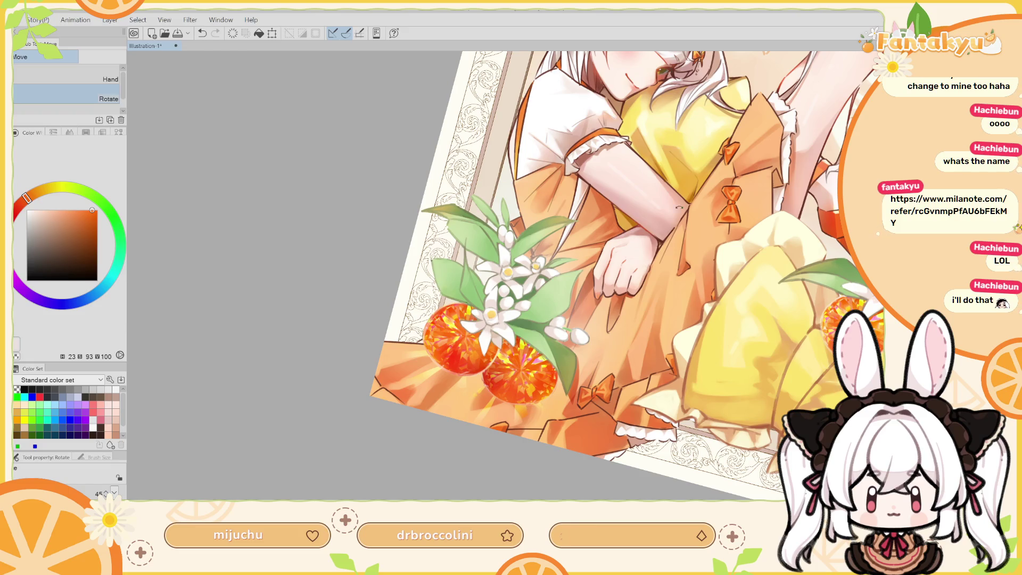
{"action": "key", "text": "b"}
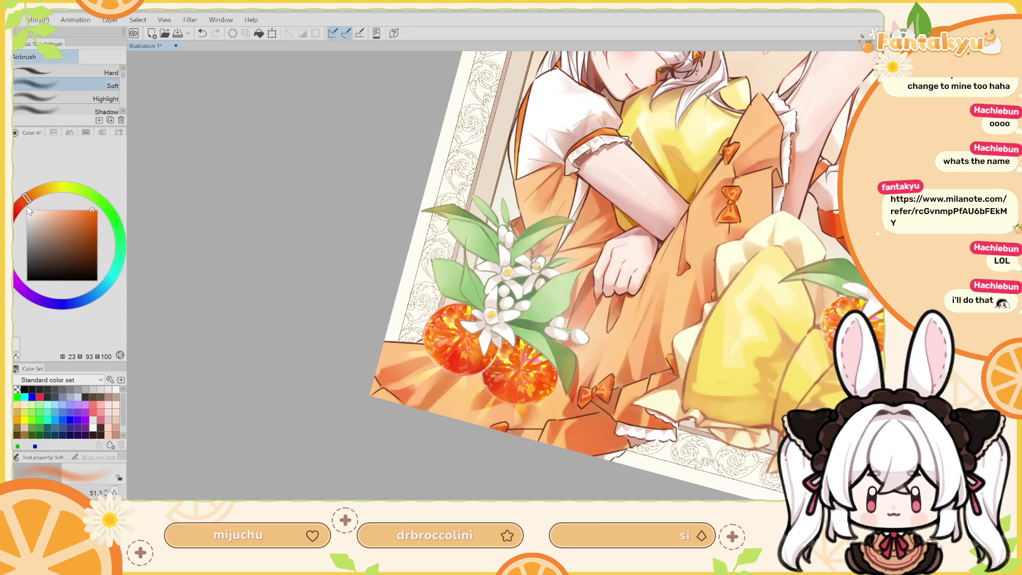
{"action": "mouse_move", "coordinate": [434, 384]}
{"action": "left_mouse_down"}
{"action": "mouse_move", "coordinate": [432, 365]}
{"action": "mouse_move", "coordinate": [426, 376]}
{"action": "left_mouse_up"}
{"action": "key", "text": "ctrl+z"}
{"action": "left_click", "coordinate": [71, 210]}
{"action": "left_click_drag", "start_coordinate": [459, 360], "coordinate": [423, 379]}
{"action": "key", "text": "ctrl+z"}
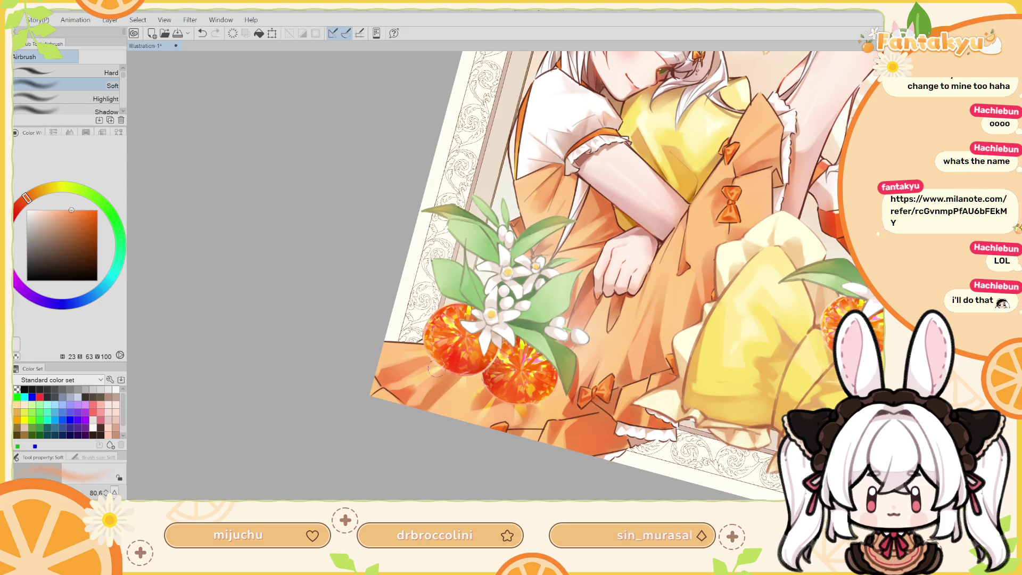
{"action": "left_click_drag", "start_coordinate": [482, 397], "coordinate": [478, 382]}
{"action": "key", "text": "ctrl+z"}
Retouch the skirt glow, compare before and after in mirrored view, and fit the illustration to the window.
{"action": "key", "text": "h"}
{"action": "key", "text": "ctrl+z"}
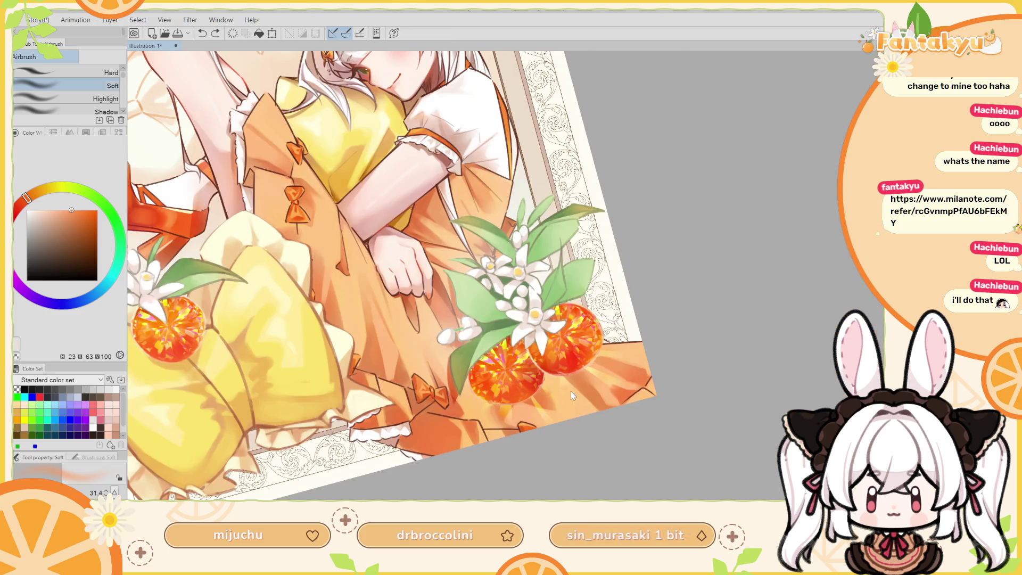
{"action": "left_click_drag", "start_coordinate": [570, 394], "coordinate": [564, 377]}
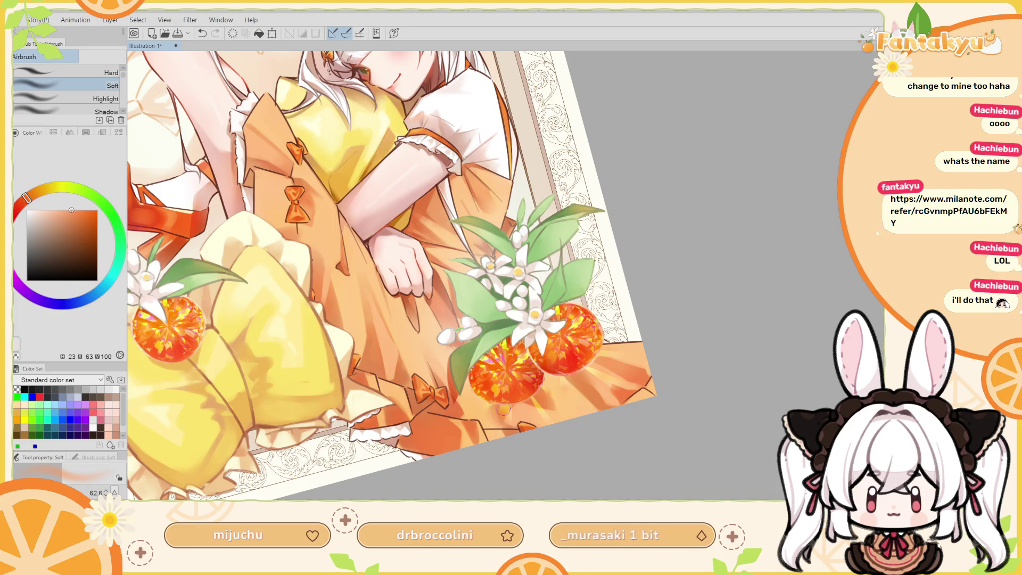
{"action": "key", "text": "ctrl+z"}
{"action": "key", "text": "ctrl+y"}
{"action": "key", "text": "ctrl+z"}
{"action": "key", "text": "ctrl+y"}
{"action": "key", "text": "h"}
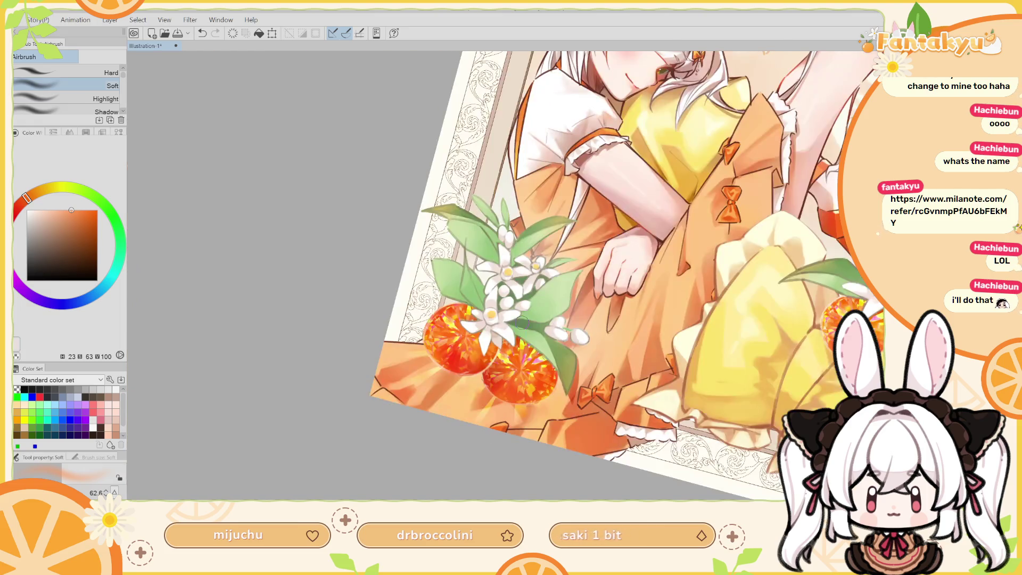
{"action": "key", "text": "ctrl+0"}
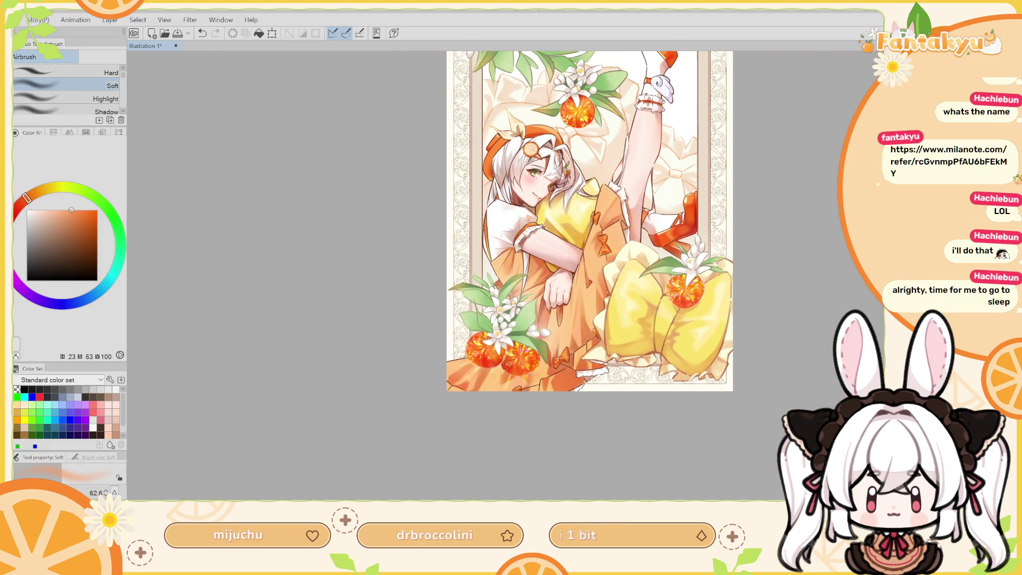
Zoom in and centre the girl and both bouquets, tilting the canvas view slightly.
{"action": "scroll", "coordinate": [748, 333], "scroll_direction": "up", "scroll_amount": 3}
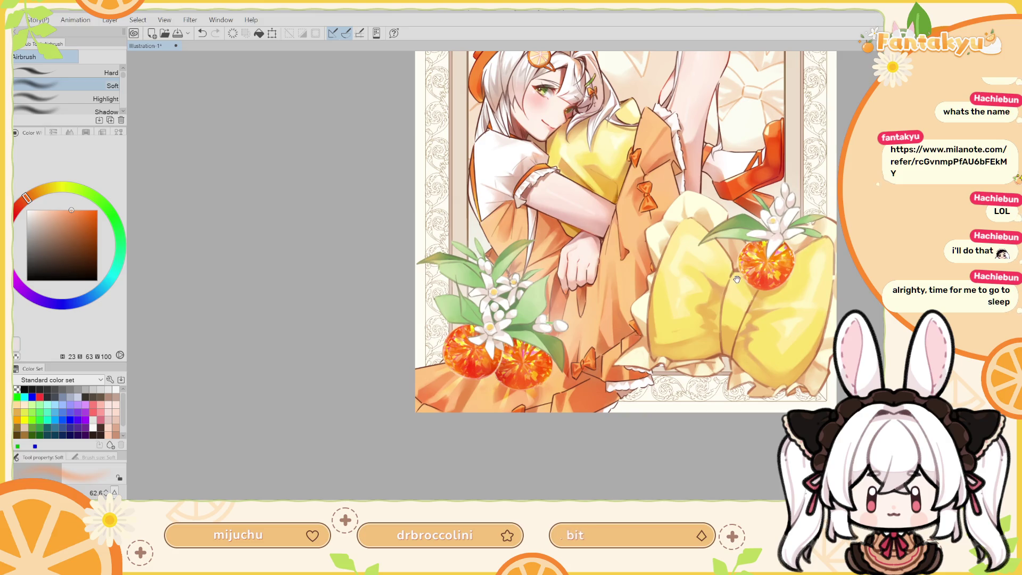
{"action": "left_click_drag", "start_coordinate": [741, 283], "coordinate": [748, 333]}
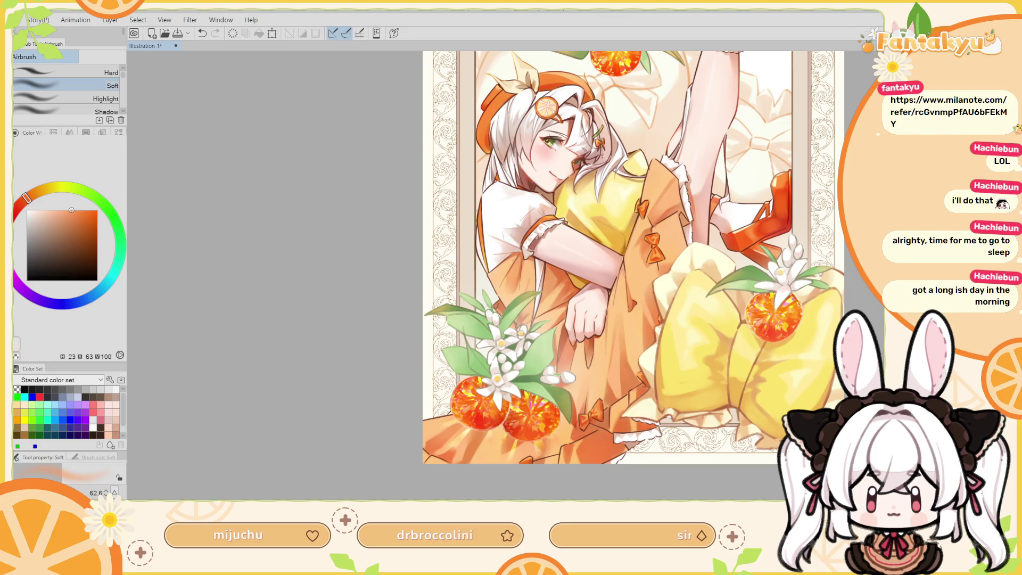
{"action": "mouse_move", "coordinate": [665, 452]}
{"action": "left_mouse_down"}
{"action": "mouse_move", "coordinate": [769, 318]}
{"action": "mouse_move", "coordinate": [697, 499]}
{"action": "mouse_move", "coordinate": [696, 433]}
{"action": "left_mouse_up"}
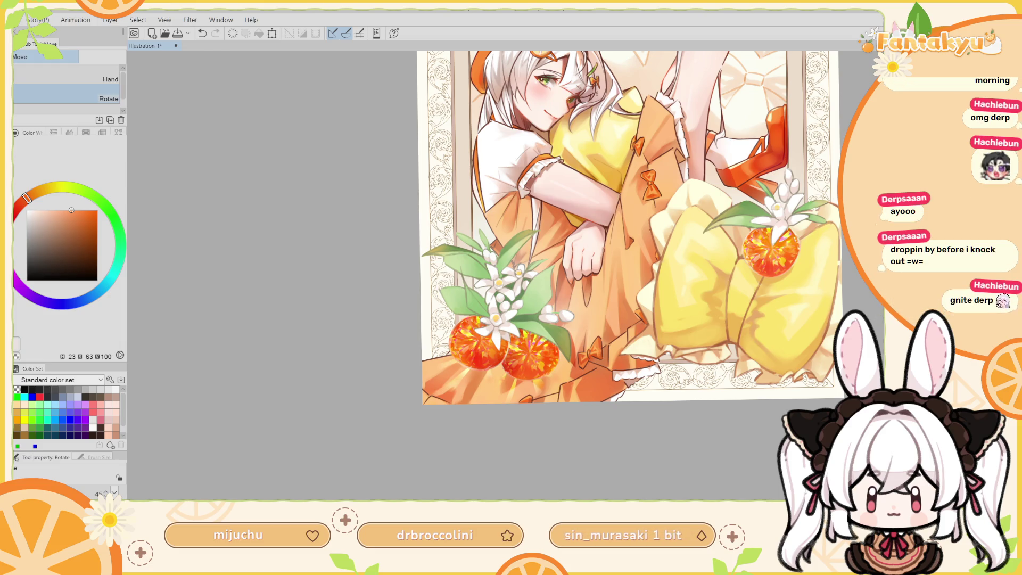
{"action": "key", "text": "e"}
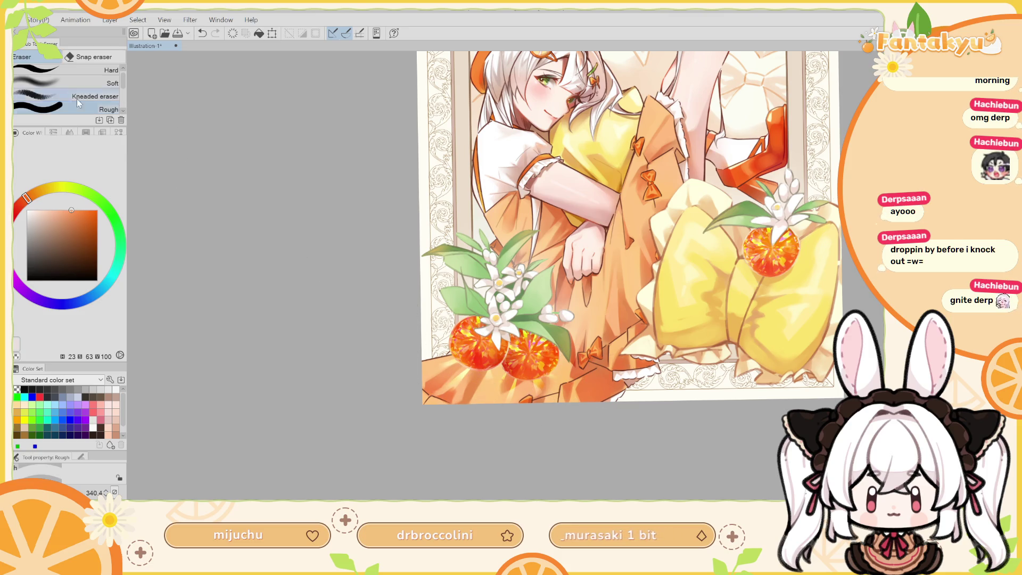
Set up the SOIPEN pen with a more saturated orange at a much larger size.
{"action": "key", "text": "p"}
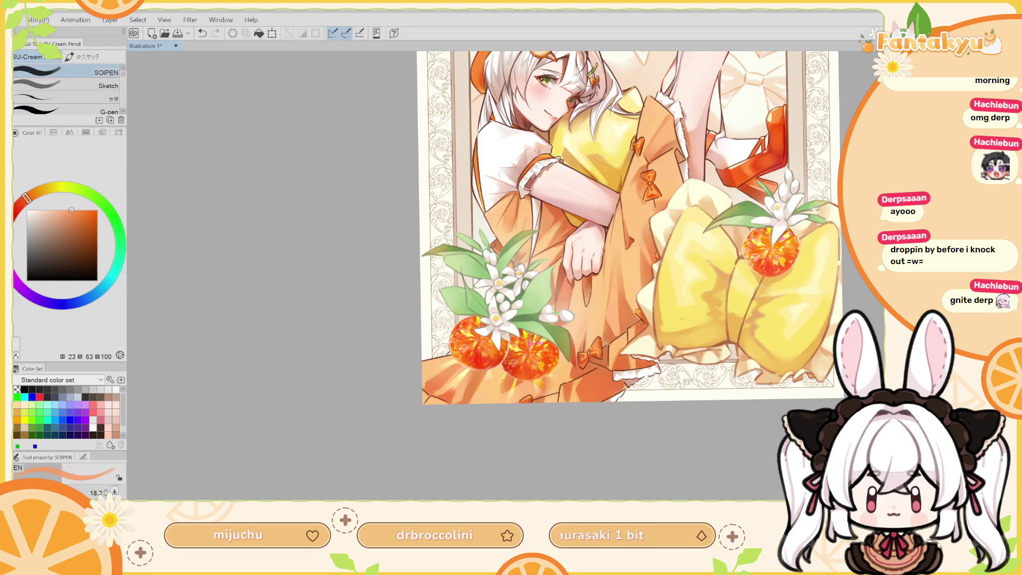
{"action": "left_click", "coordinate": [80, 210]}
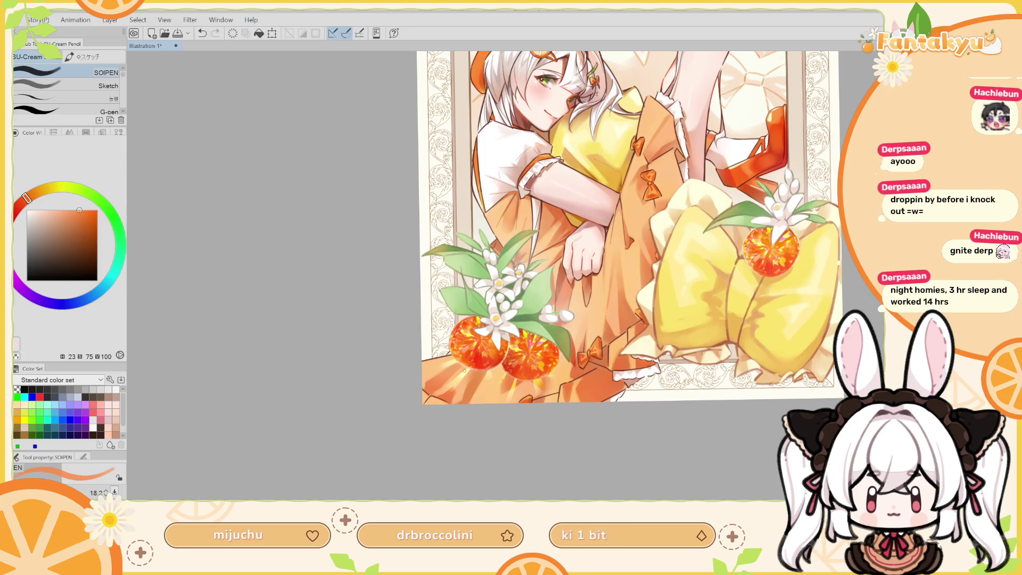
{"action": "mouse_move", "coordinate": [505, 434]}
{"action": "left_mouse_down"}
{"action": "mouse_move", "coordinate": [513, 385]}
{"action": "mouse_move", "coordinate": [507, 409]}
{"action": "left_mouse_up"}
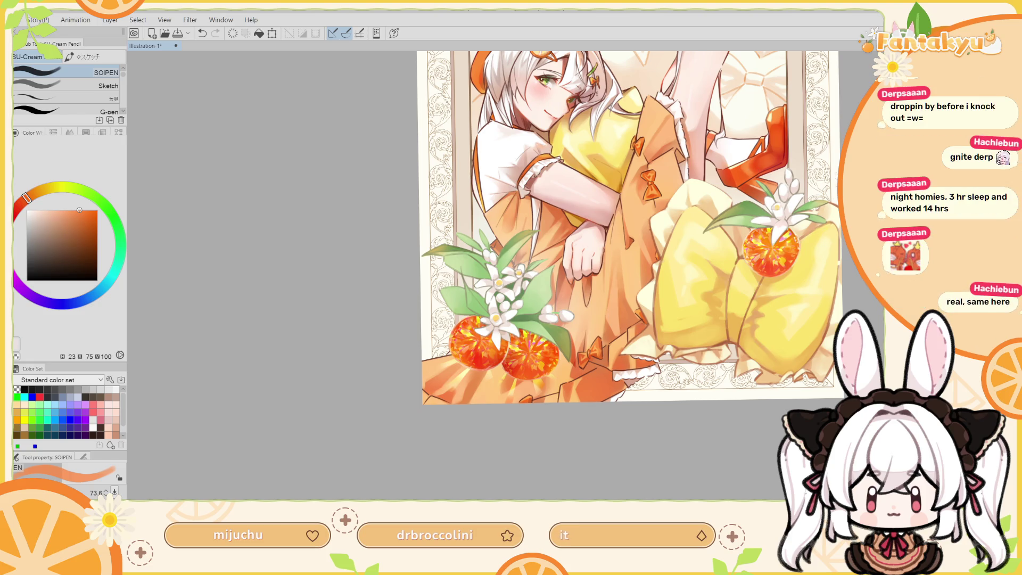
{"action": "scroll", "coordinate": [514, 349], "scroll_direction": "up", "scroll_amount": 3}
{"action": "key", "text": "ctrl+z"}
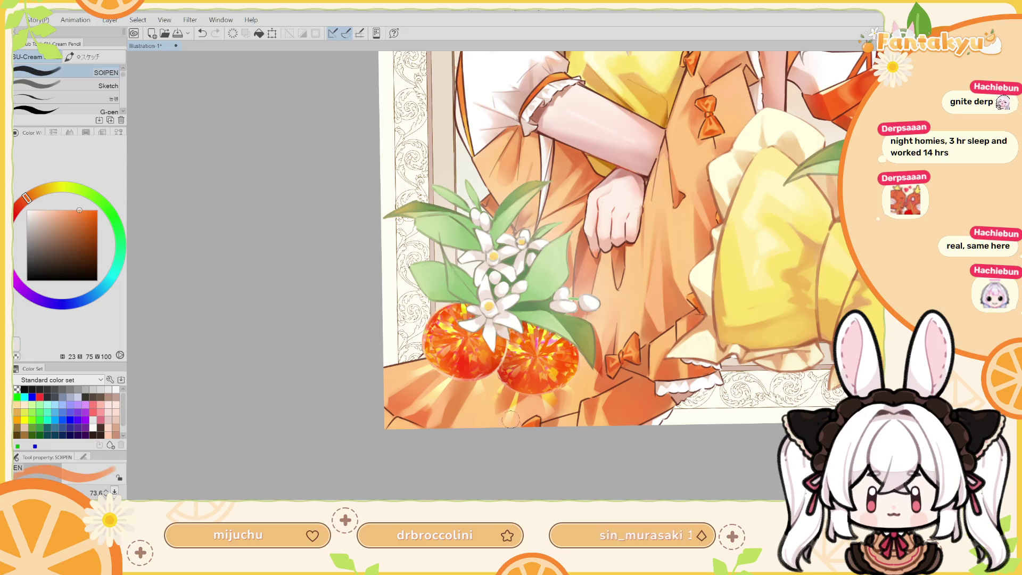
Pick a deeper saturated orange and fine-tune the pen size with test strokes on the oranges.
{"action": "left_click_drag", "start_coordinate": [515, 423], "coordinate": [512, 427]}
{"action": "key", "text": "ctrl+z"}
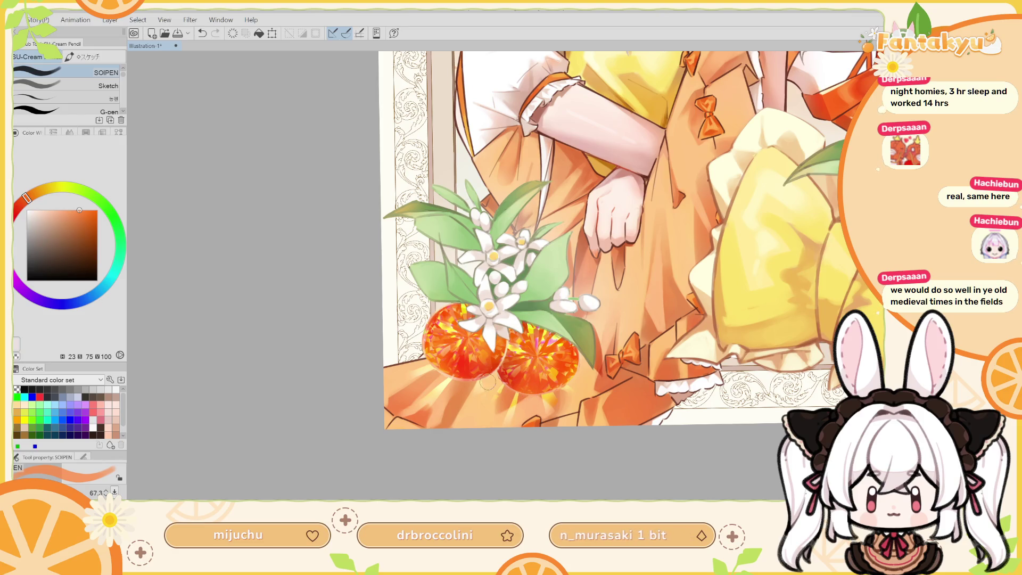
{"action": "left_click", "coordinate": [85, 210]}
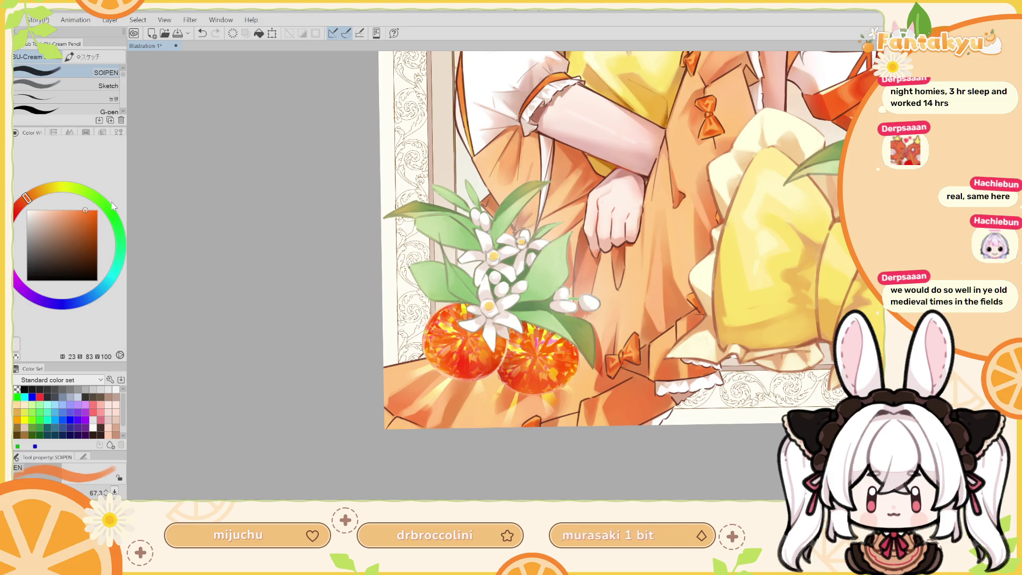
{"action": "key", "text": "bracketleft"}
{"action": "key", "text": "bracketleft"}
{"action": "left_click_drag", "start_coordinate": [429, 400], "coordinate": [437, 375]}
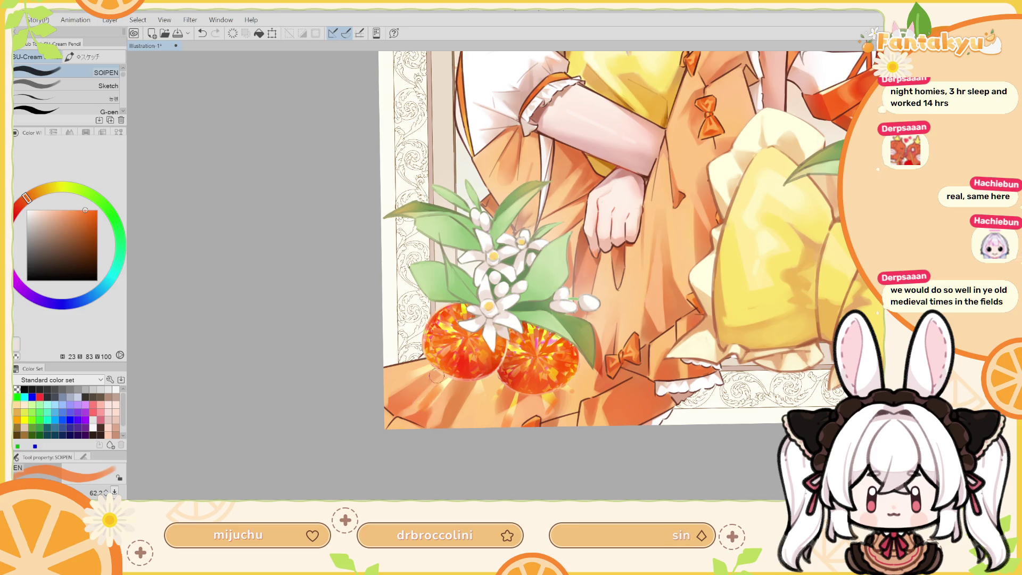
{"action": "key", "text": "ctrl+z"}
{"action": "mouse_move", "coordinate": [425, 404]}
{"action": "left_mouse_down"}
{"action": "mouse_move", "coordinate": [434, 391]}
{"action": "mouse_move", "coordinate": [417, 374]}
{"action": "left_mouse_up"}
{"action": "key", "text": "ctrl+z"}
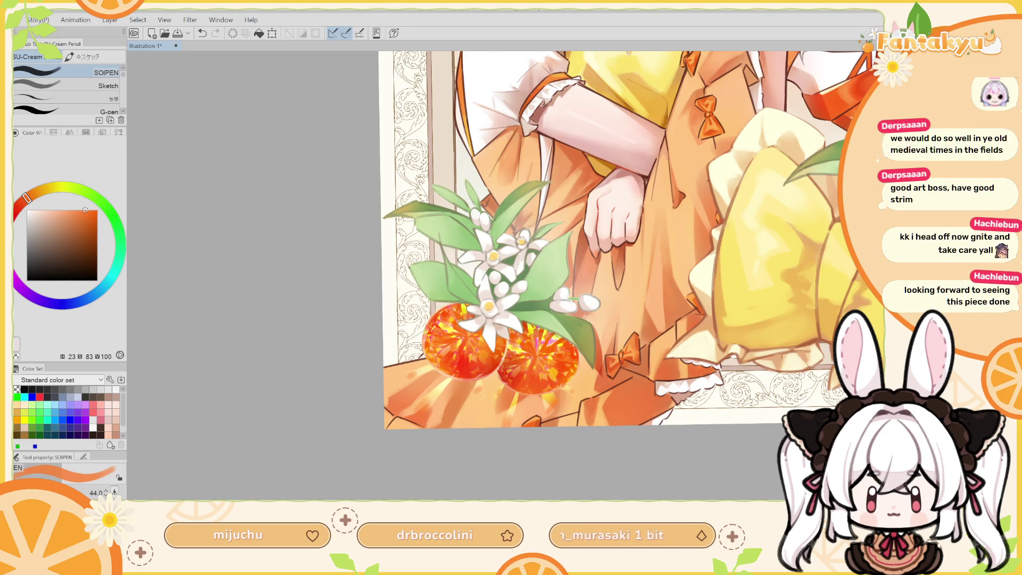
{"action": "scroll", "coordinate": [628, 239], "scroll_direction": "down", "scroll_amount": 5}
{"action": "scroll", "coordinate": [628, 240], "scroll_direction": "up", "scroll_amount": 5}
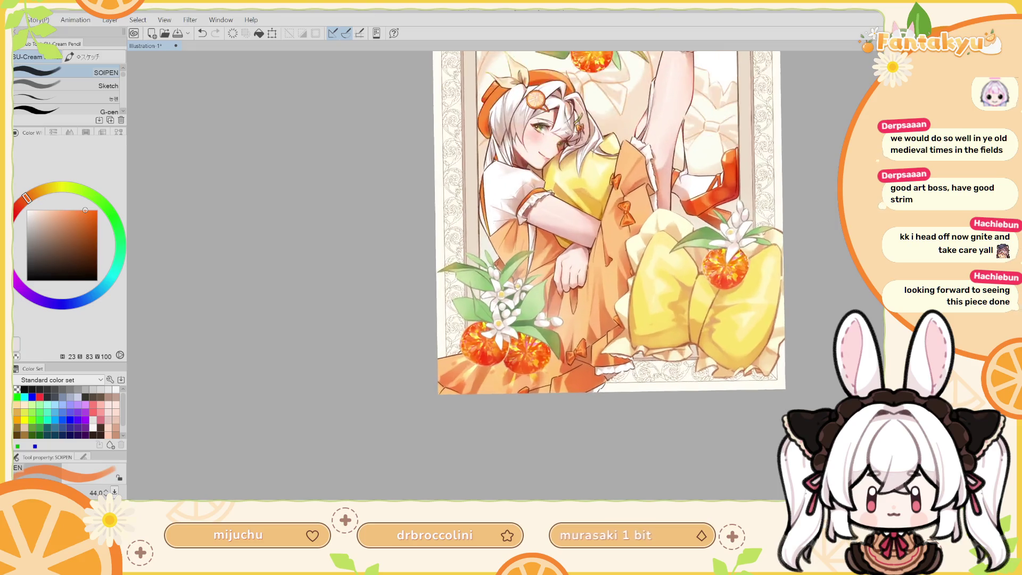
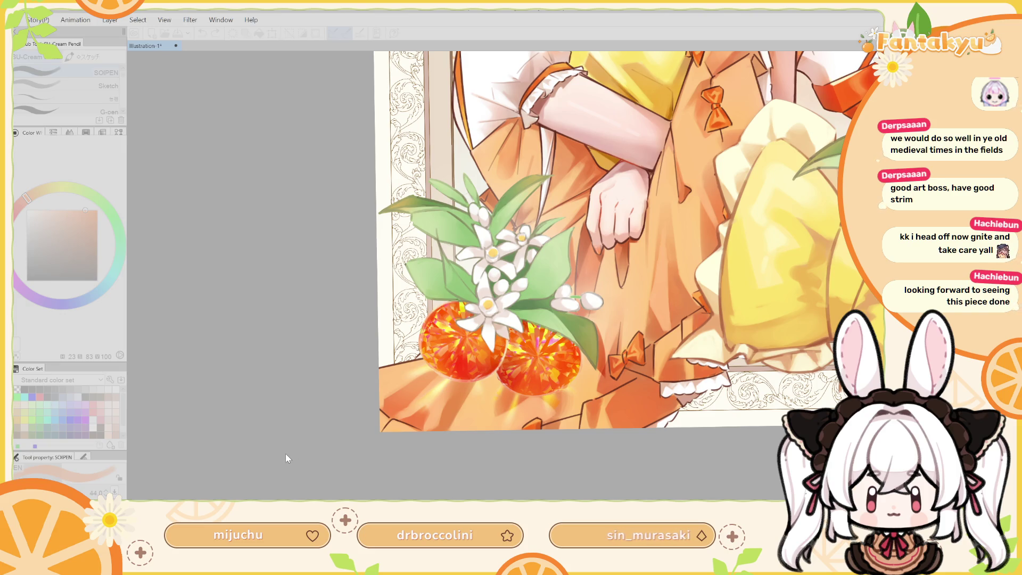
Load the Soft airbrush at about size 128 with a pale peach-orange colour.
{"action": "left_click", "coordinate": [573, 449]}
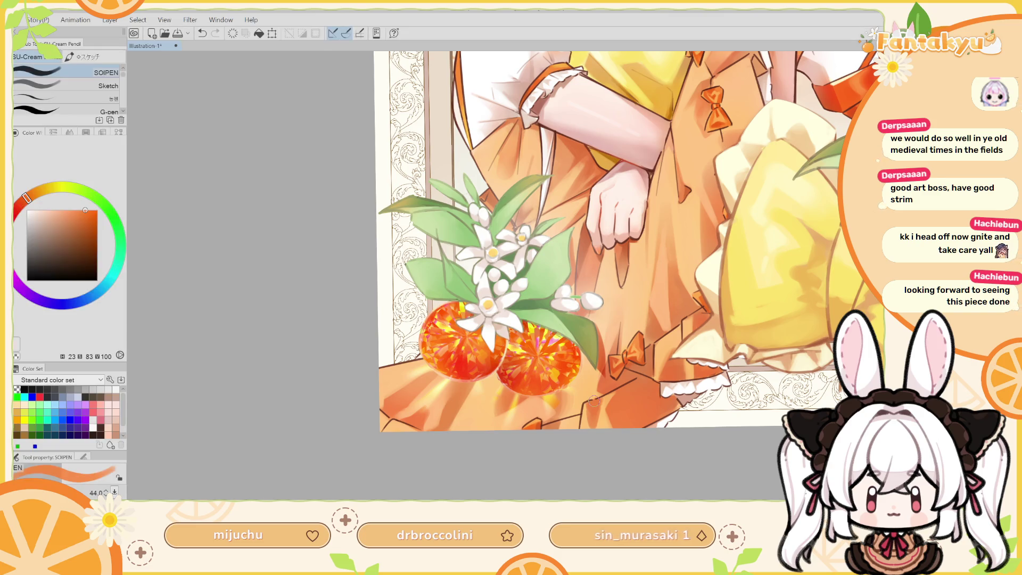
{"action": "left_click_drag", "start_coordinate": [738, 283], "coordinate": [651, 318]}
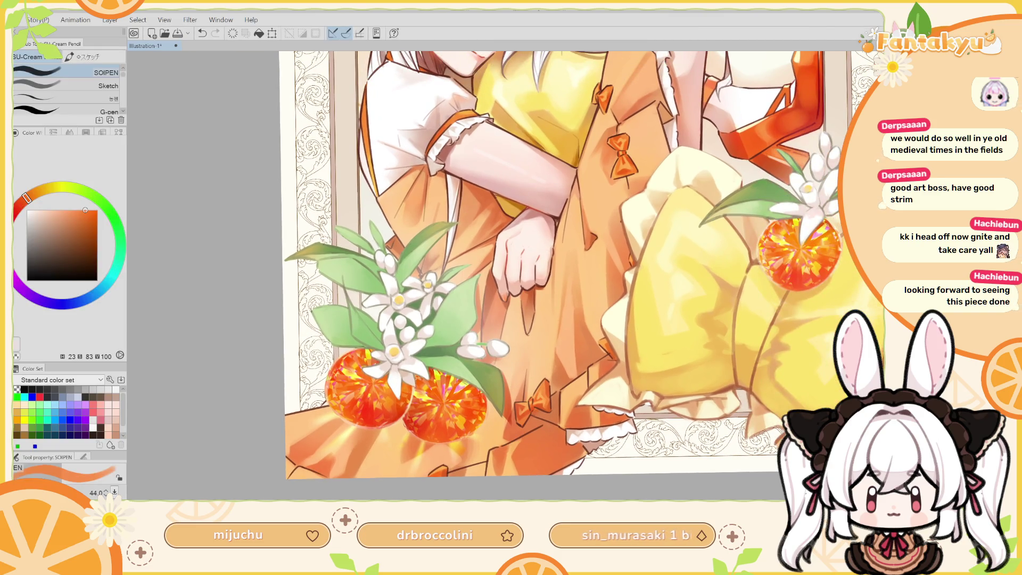
{"action": "scroll", "coordinate": [570, 245], "scroll_direction": "down", "scroll_amount": 5}
{"action": "scroll", "coordinate": [569, 245], "scroll_direction": "up", "scroll_amount": 4}
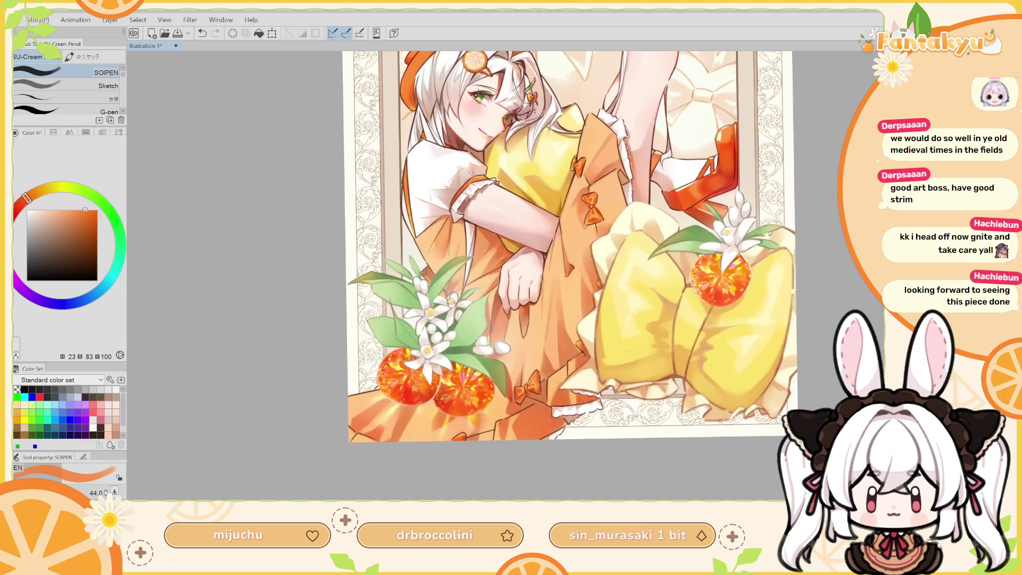
{"action": "scroll", "coordinate": [486, 349], "scroll_direction": "up", "scroll_amount": 1}
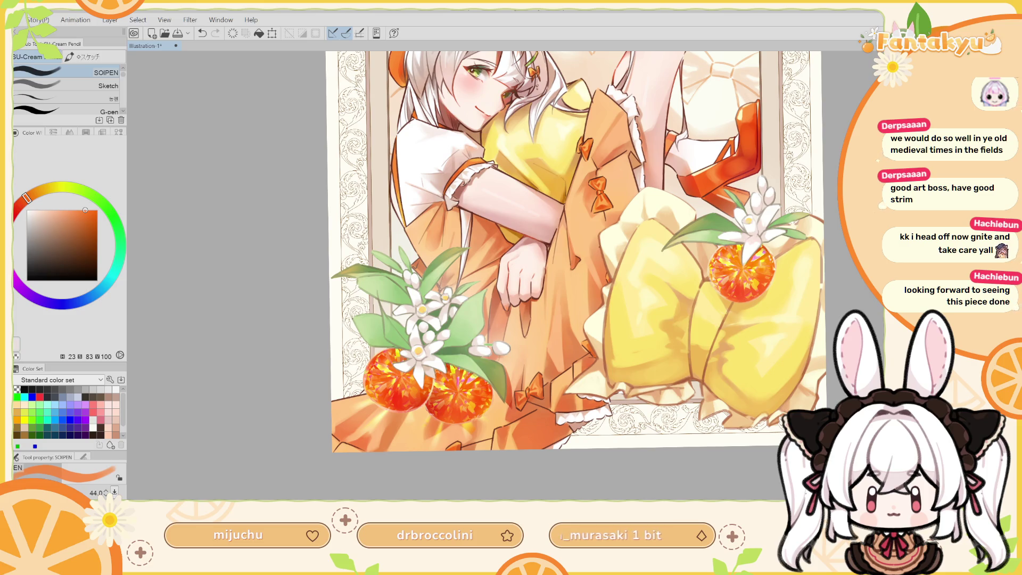
{"action": "left_click", "coordinate": [58, 209]}
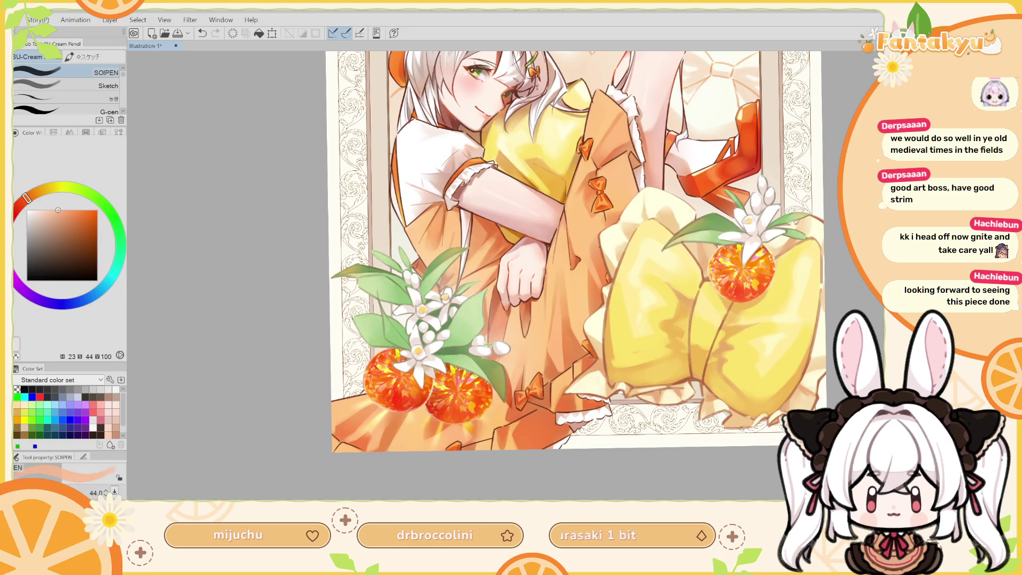
{"action": "key", "text": "b"}
{"action": "left_click_drag", "start_coordinate": [383, 408], "coordinate": [389, 409]}
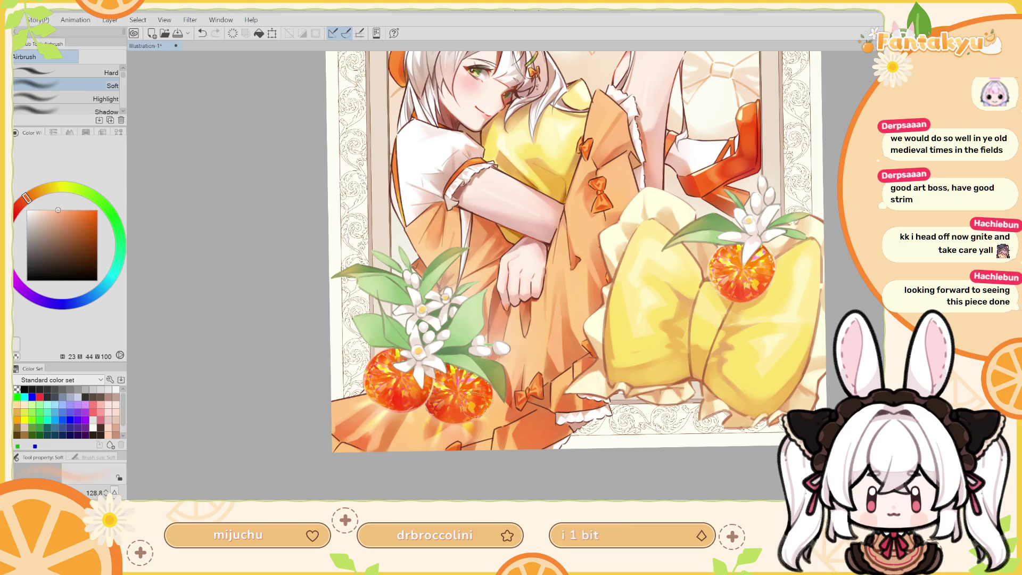
Try a soft airbrush glow on the lower orange gem in mirrored view, then undo it.
{"action": "key", "text": "h"}
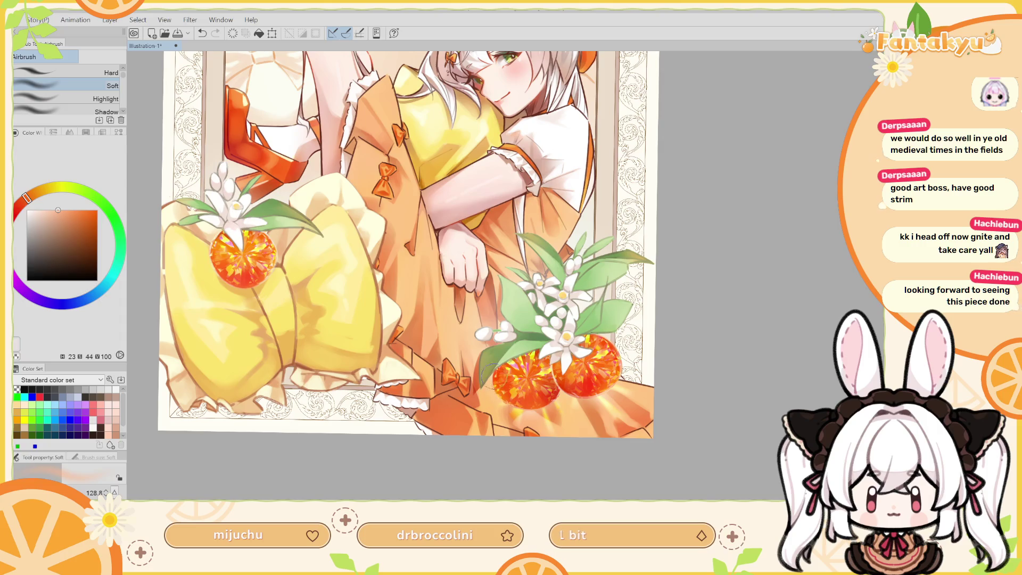
{"action": "key", "text": "ctrl+z"}
{"action": "left_click_drag", "start_coordinate": [516, 404], "coordinate": [543, 388]}
{"action": "key", "text": "ctrl+z"}
{"action": "key", "text": "h"}
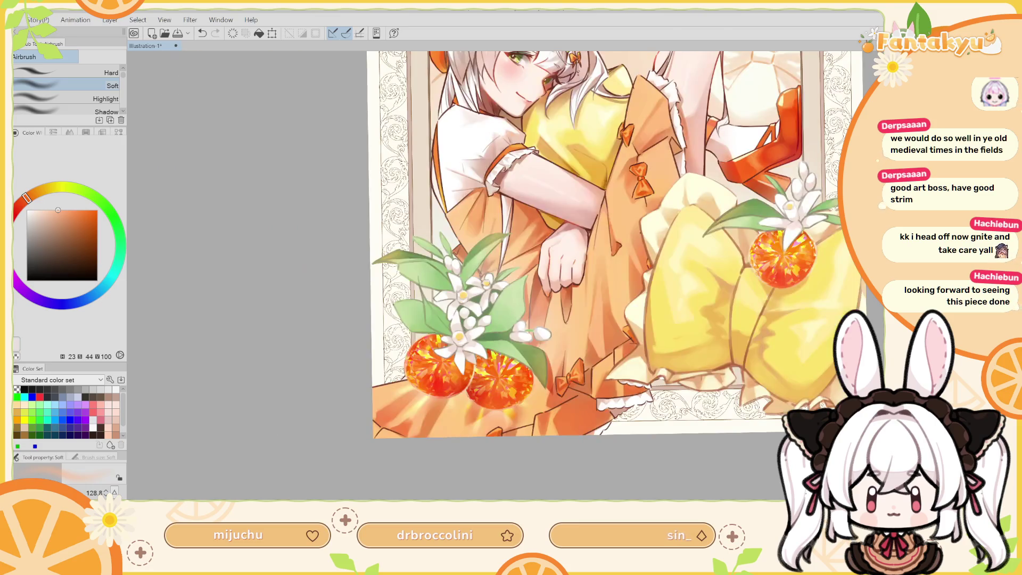
{"action": "scroll", "coordinate": [704, 442], "scroll_direction": "up", "scroll_amount": 1}
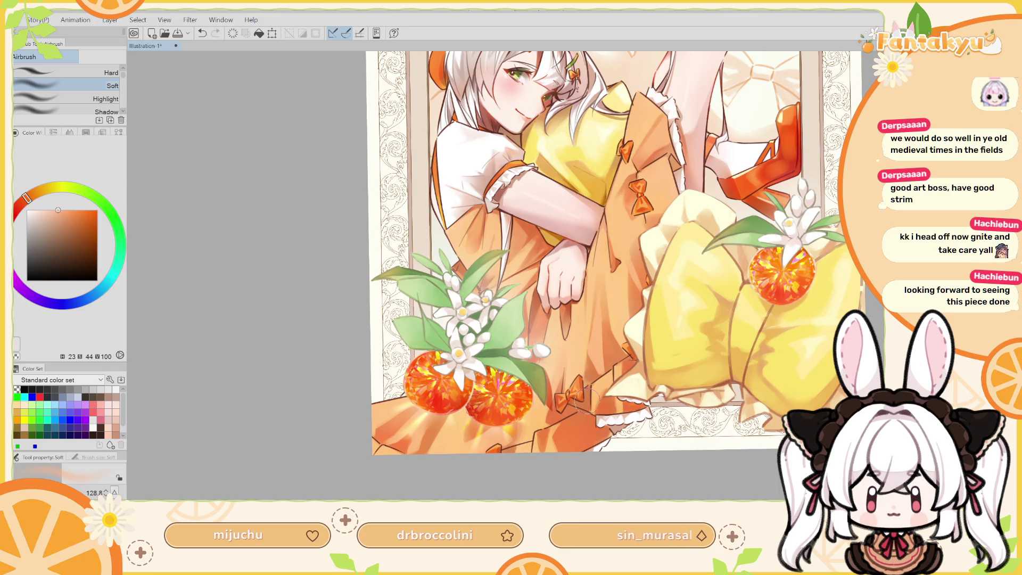
Airbrush a deeper red-orange glow at size 77 onto the right orange gem.
{"action": "left_click", "coordinate": [575, 421], "text": "alt"}
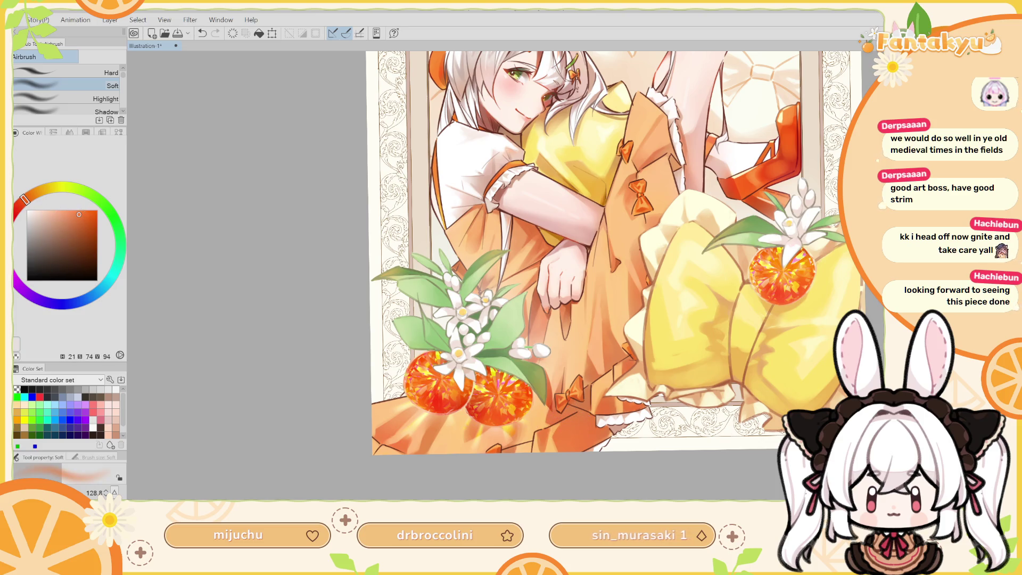
{"action": "key", "text": "h"}
{"action": "key", "text": "bracketleft"}
{"action": "key", "text": "bracketleft"}
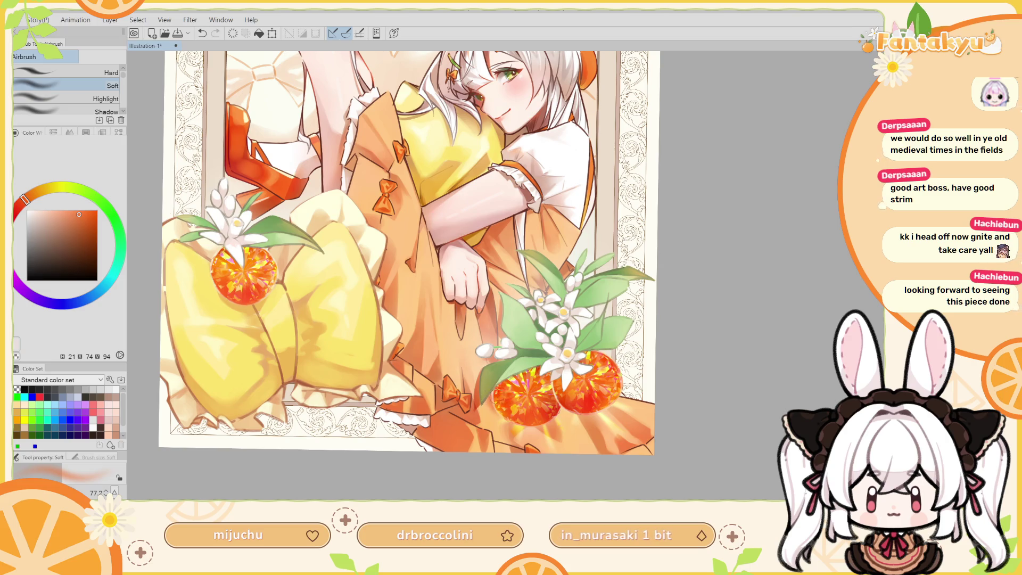
{"action": "key", "text": "ctrl+z"}
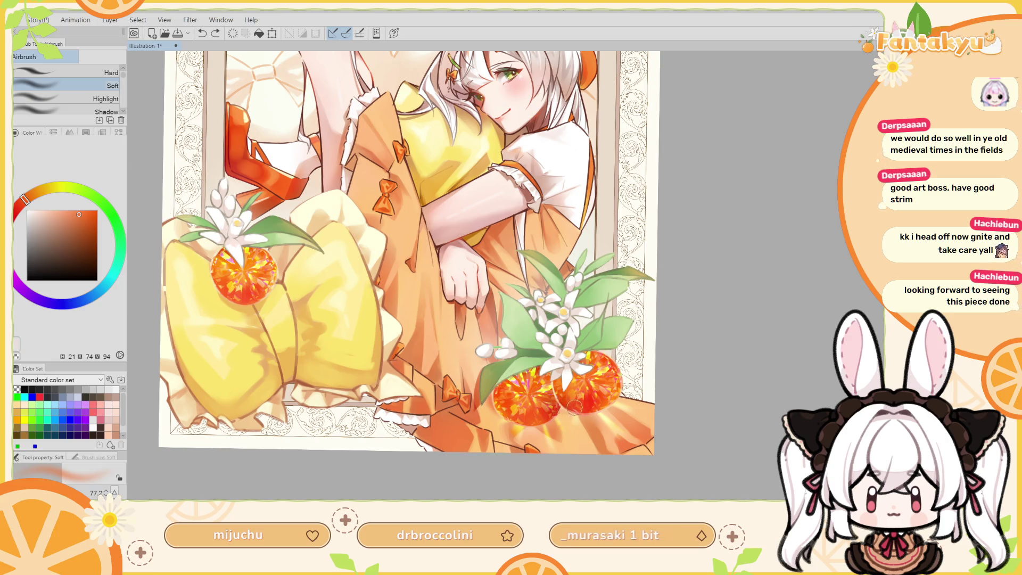
{"action": "left_click_drag", "start_coordinate": [558, 400], "coordinate": [575, 409]}
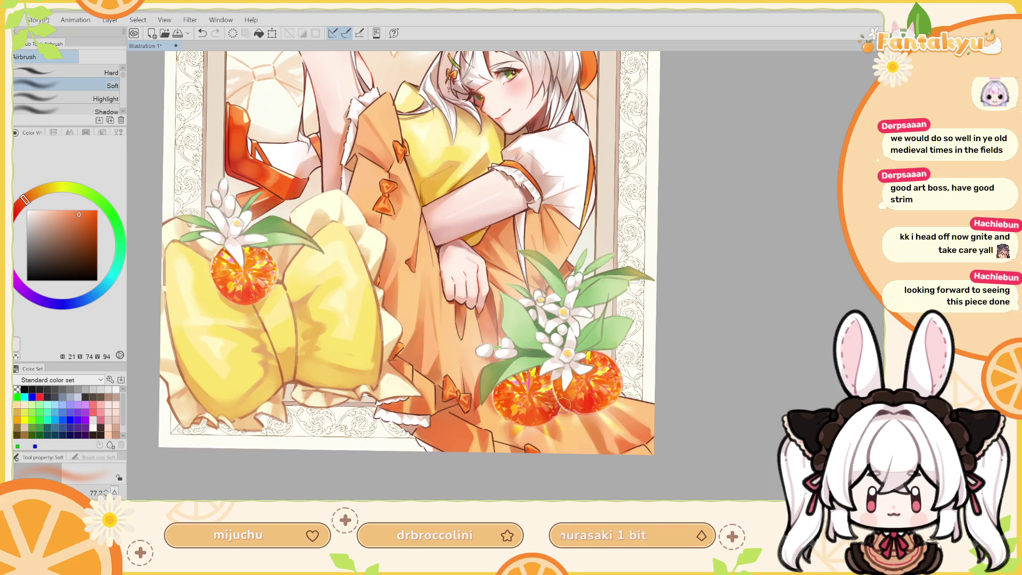
{"action": "key", "text": "h"}
{"action": "left_click_drag", "start_coordinate": [511, 327], "coordinate": [515, 366]}
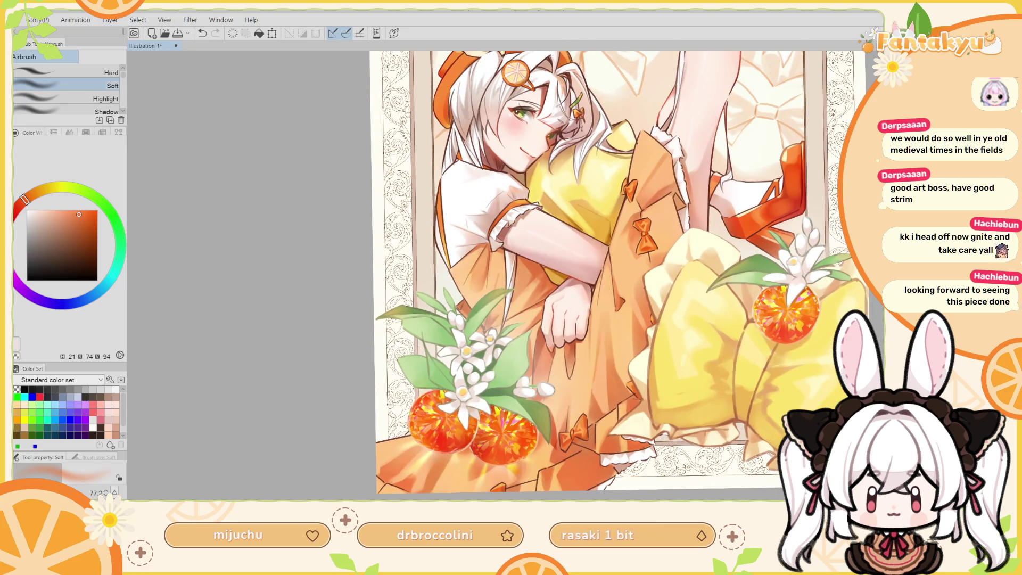
{"action": "key", "text": "p"}
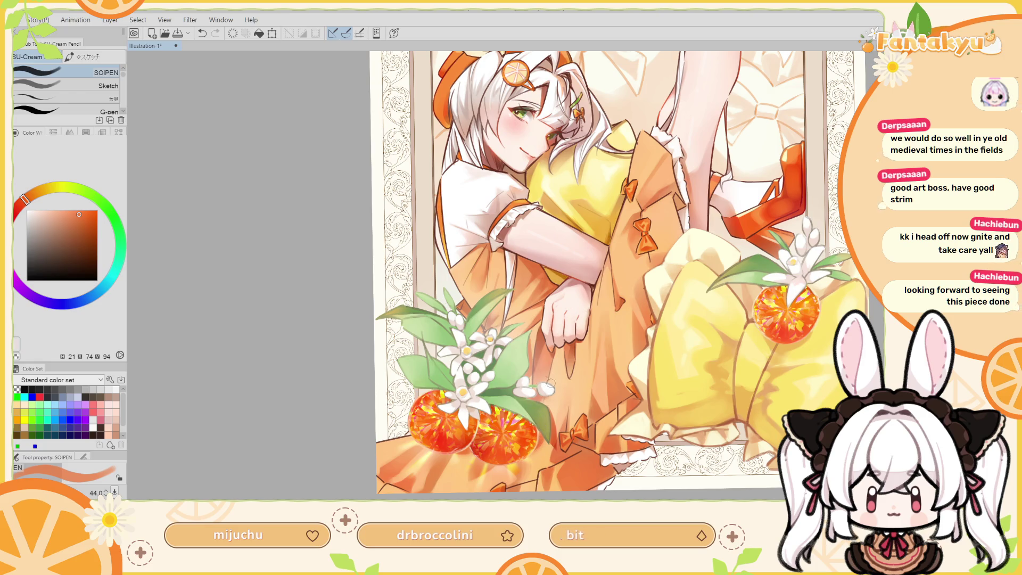
Enlarge the pencil to about 163 while checking the mirrored view.
{"action": "key", "text": "h"}
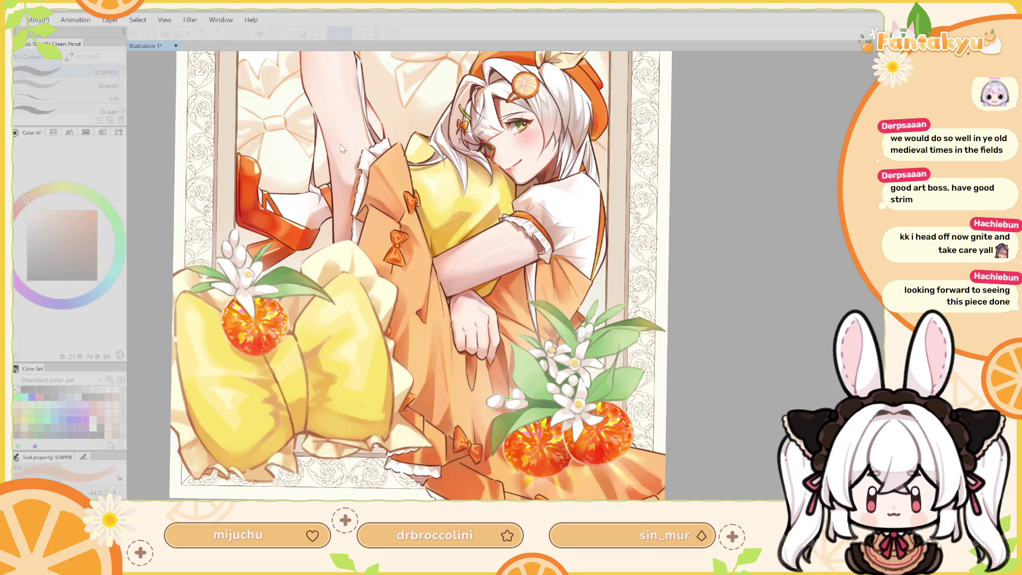
{"action": "left_click", "coordinate": [362, 149]}
{"action": "key", "text": "bracketright"}
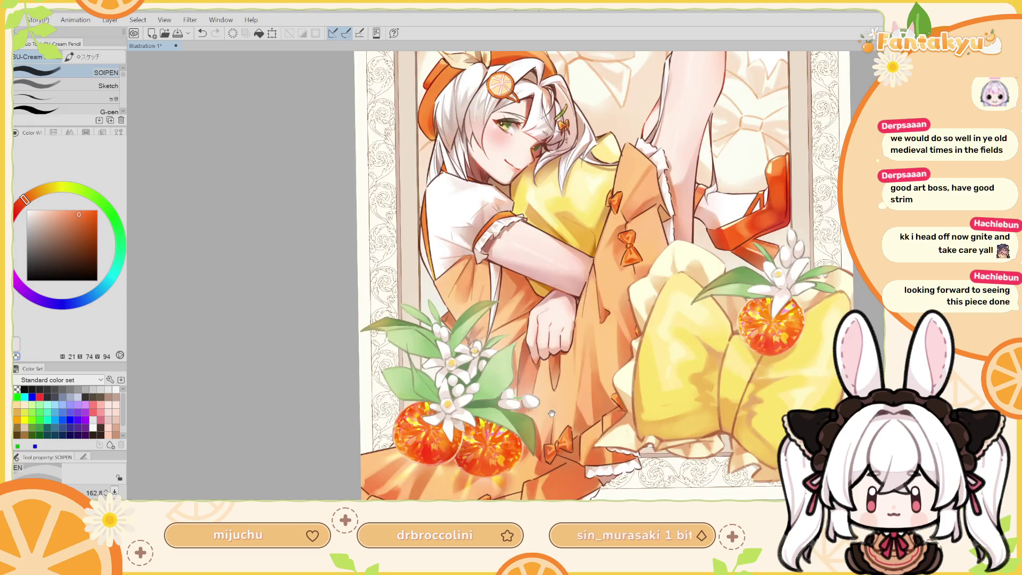
{"action": "left_click_drag", "start_coordinate": [507, 401], "coordinate": [535, 417]}
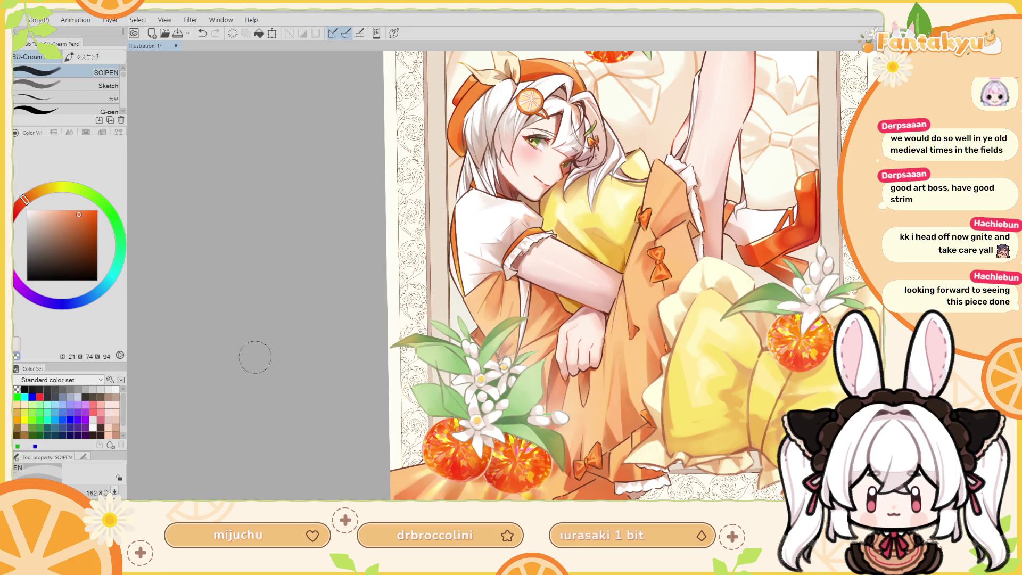
Zoom out to review the full framed illustration, then return to the dress and gems.
{"action": "left_click_drag", "start_coordinate": [772, 307], "coordinate": [670, 384]}
{"action": "scroll", "coordinate": [670, 384], "scroll_direction": "down", "scroll_amount": 1}
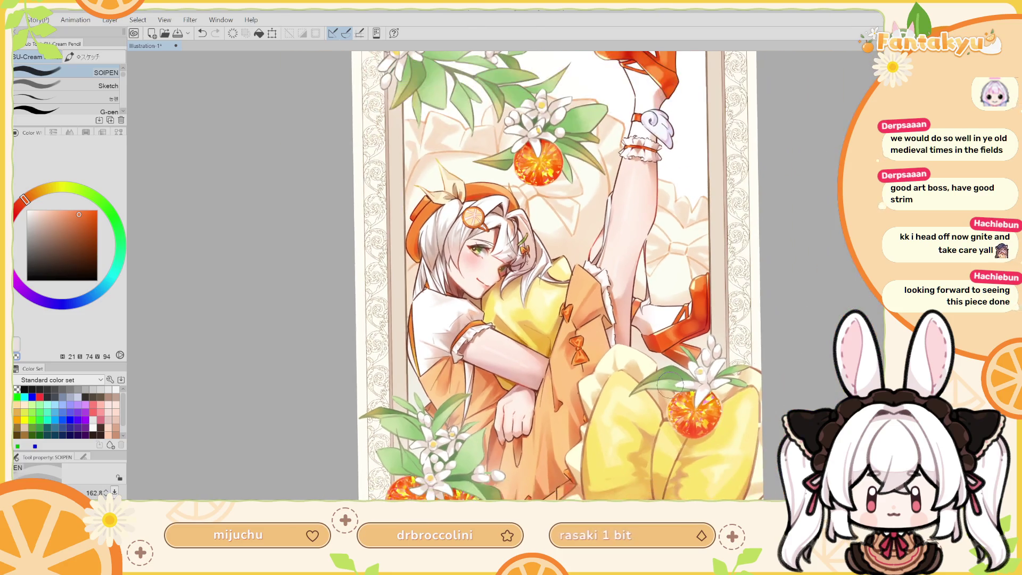
{"action": "scroll", "coordinate": [655, 421], "scroll_direction": "down", "scroll_amount": 2}
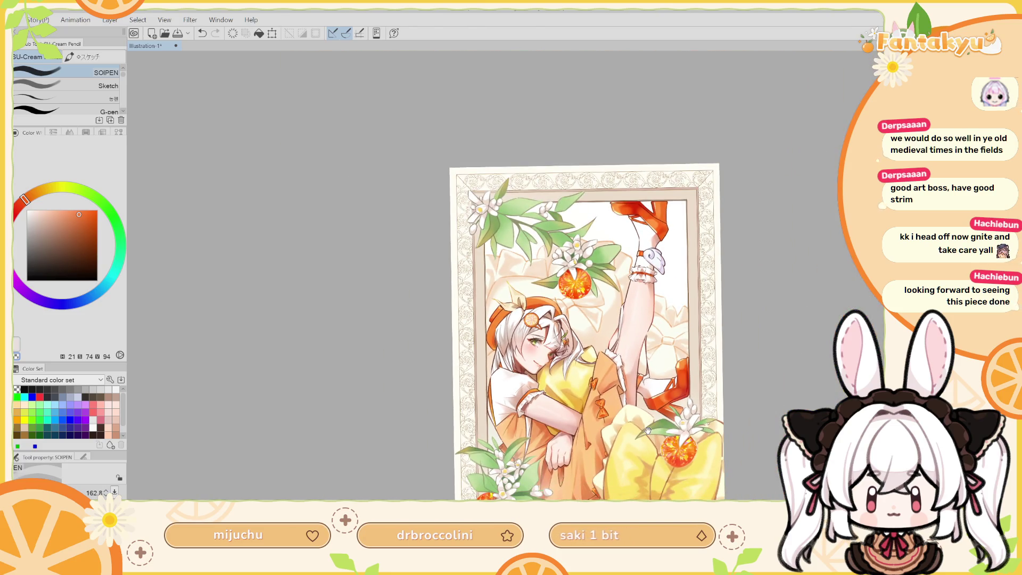
{"action": "scroll", "coordinate": [651, 426], "scroll_direction": "up", "scroll_amount": 1}
{"action": "scroll", "coordinate": [649, 410], "scroll_direction": "up", "scroll_amount": 1}
{"action": "scroll", "coordinate": [648, 394], "scroll_direction": "up", "scroll_amount": 2}
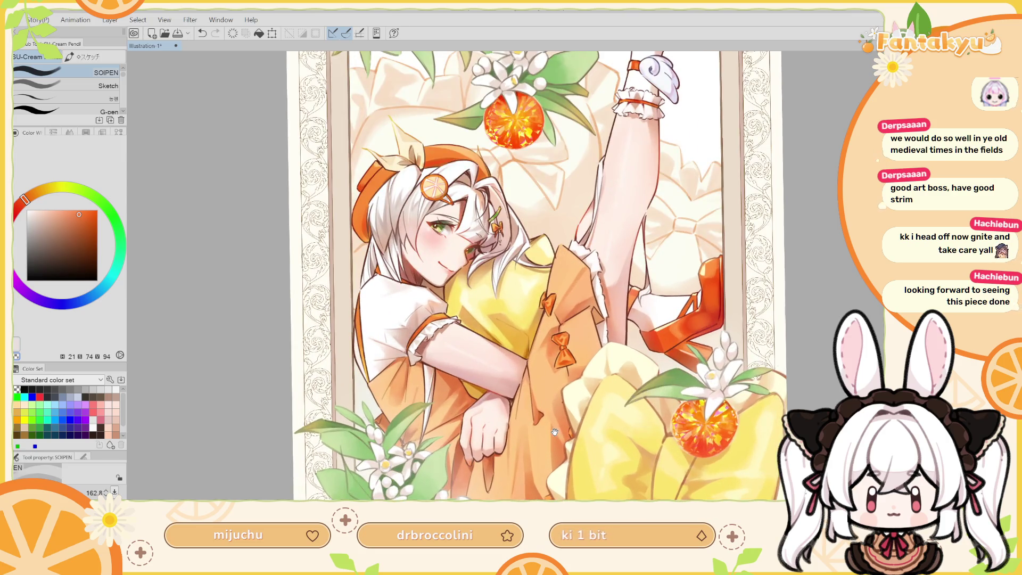
{"action": "left_click_drag", "start_coordinate": [647, 391], "coordinate": [630, 349]}
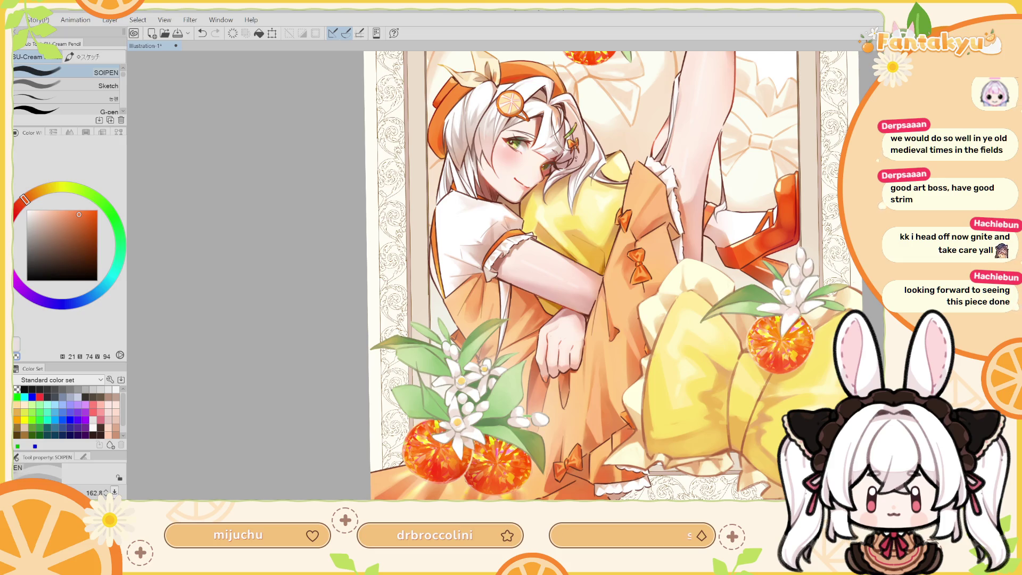
{"action": "key", "text": "m"}
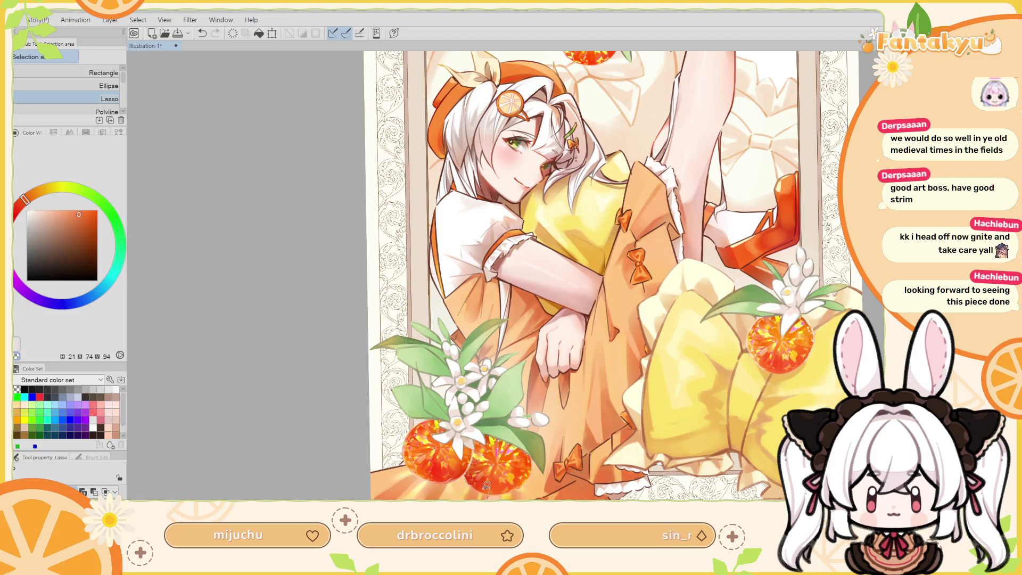
Airbrush a faint light-orange glow inside a lasso selection at the dress bottom.
{"action": "left_click_drag", "start_coordinate": [483, 492], "coordinate": [491, 490]}
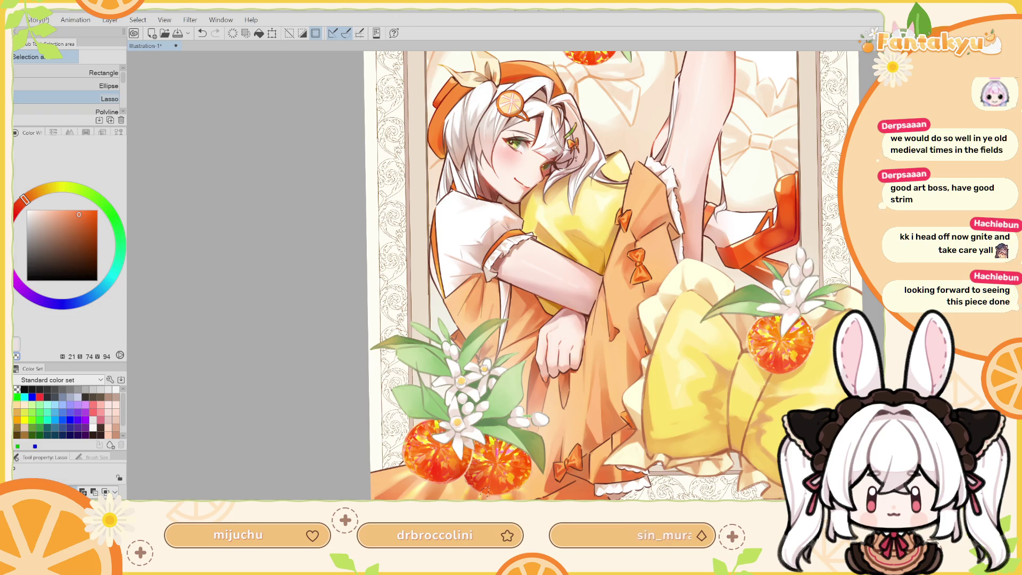
{"action": "left_click", "coordinate": [484, 490], "text": "alt"}
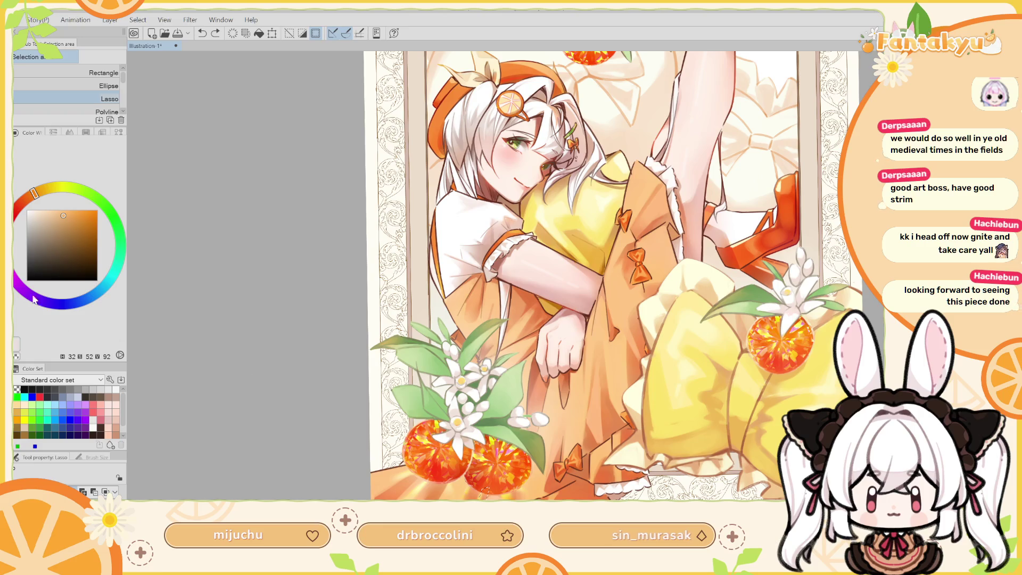
{"action": "key", "text": "b"}
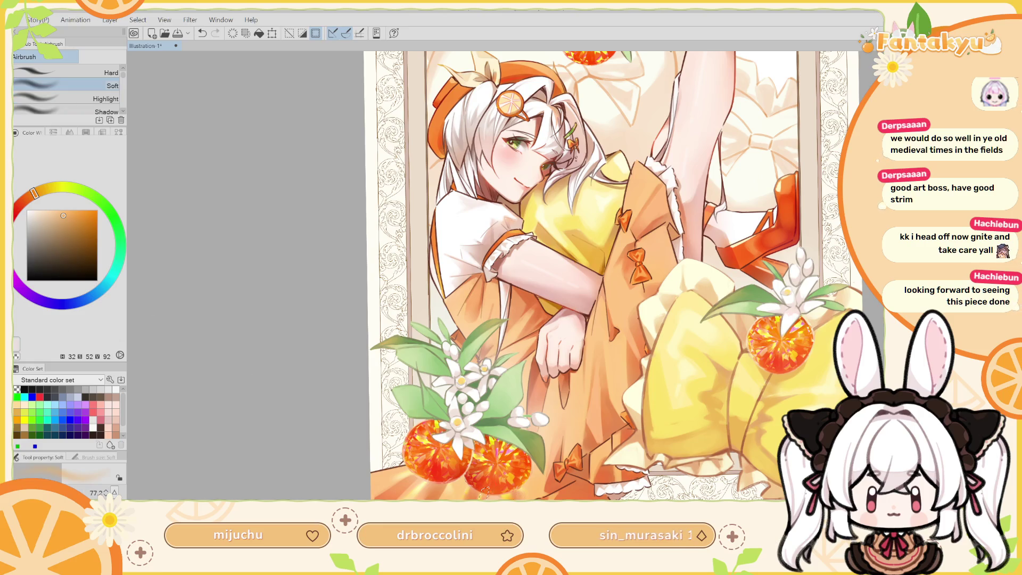
{"action": "key", "text": "h"}
{"action": "key", "text": "ctrl+z"}
{"action": "left_click_drag", "start_coordinate": [544, 464], "coordinate": [528, 462]}
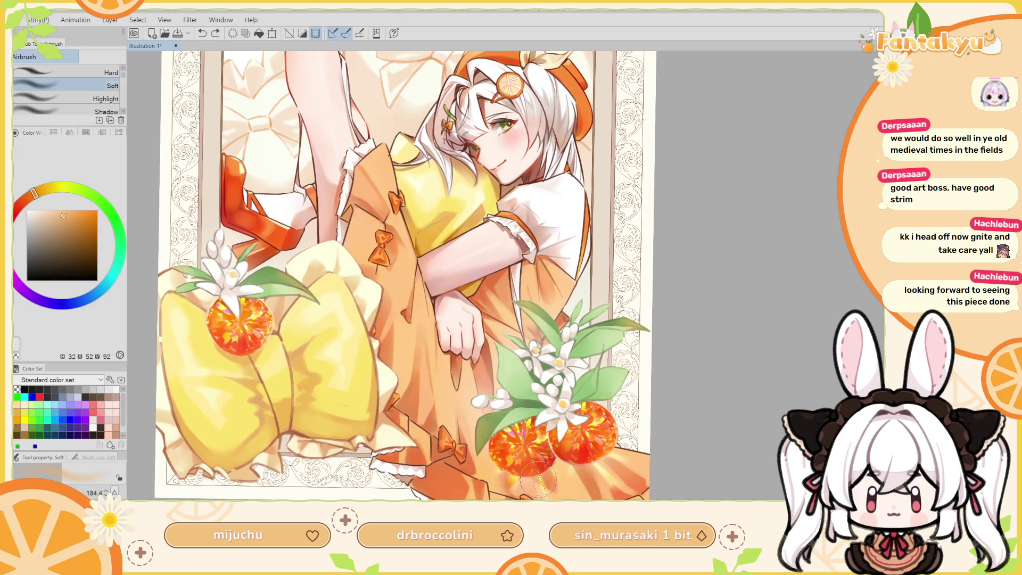
{"action": "key", "text": "ctrl+d"}
Shrink the brush to about 89 and check the view mirrored and rotated counter-clockwise.
{"action": "left_click_drag", "start_coordinate": [523, 381], "coordinate": [509, 360]}
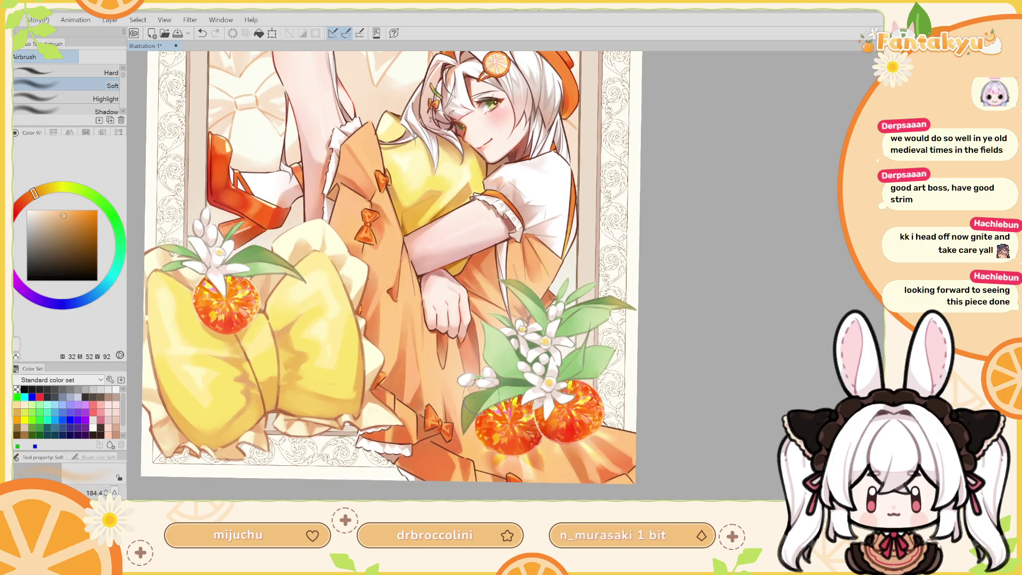
{"action": "key", "text": "h"}
{"action": "left_click_drag", "start_coordinate": [511, 476], "coordinate": [503, 481]}
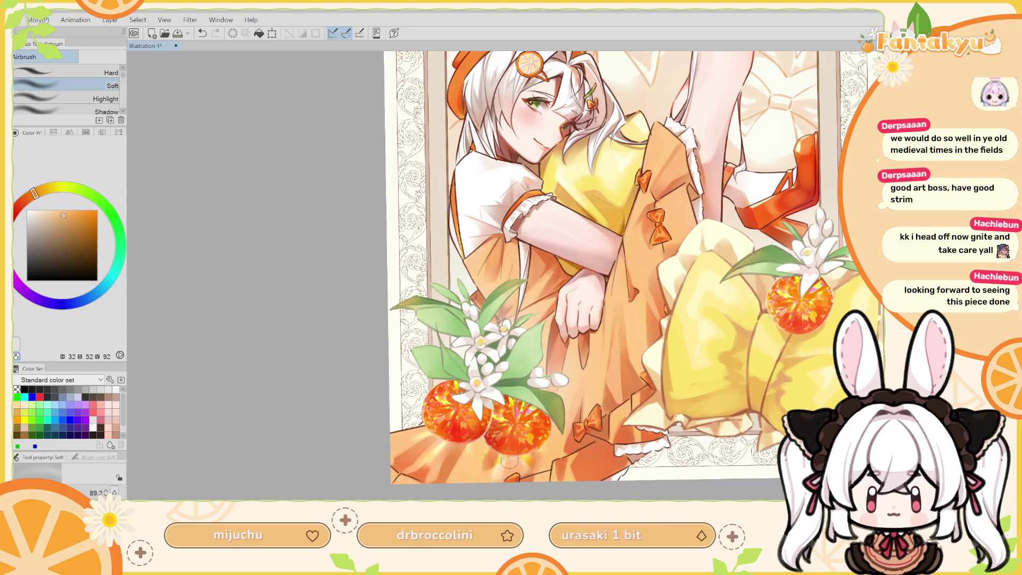
{"action": "key", "text": "h"}
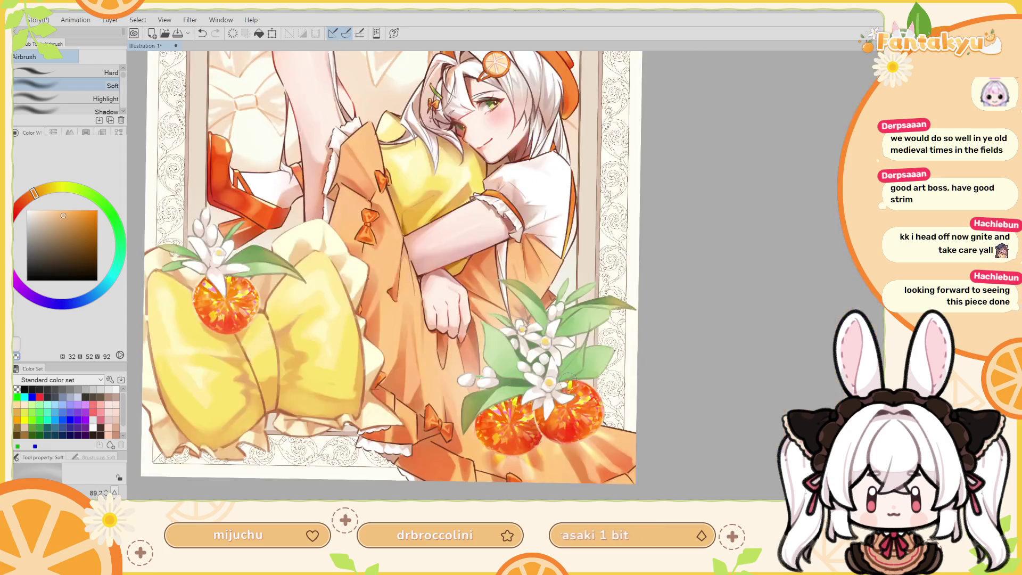
{"action": "key", "text": "h"}
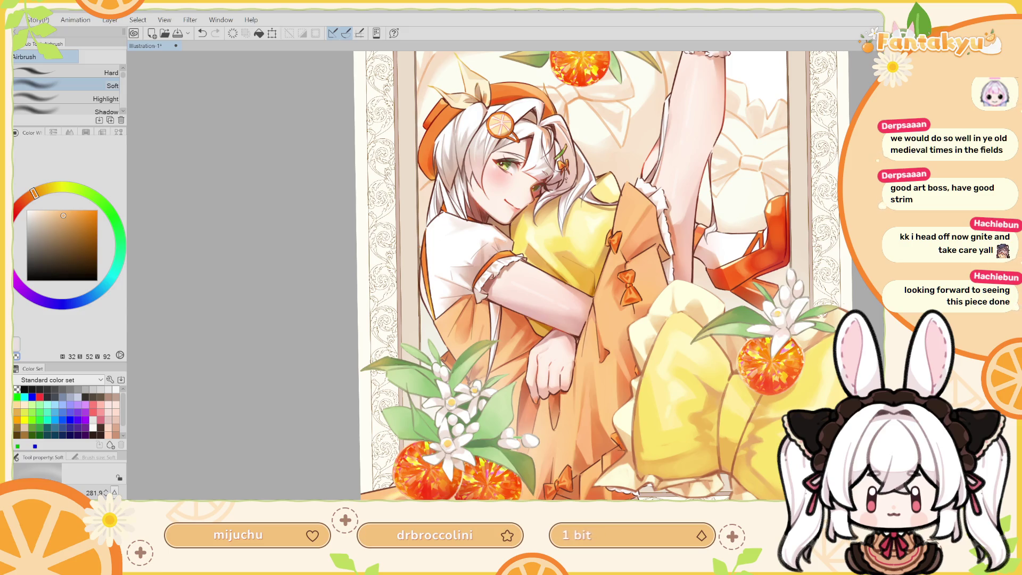
{"action": "key", "text": "h"}
{"action": "scroll", "coordinate": [582, 487], "scroll_direction": "down", "scroll_amount": 2}
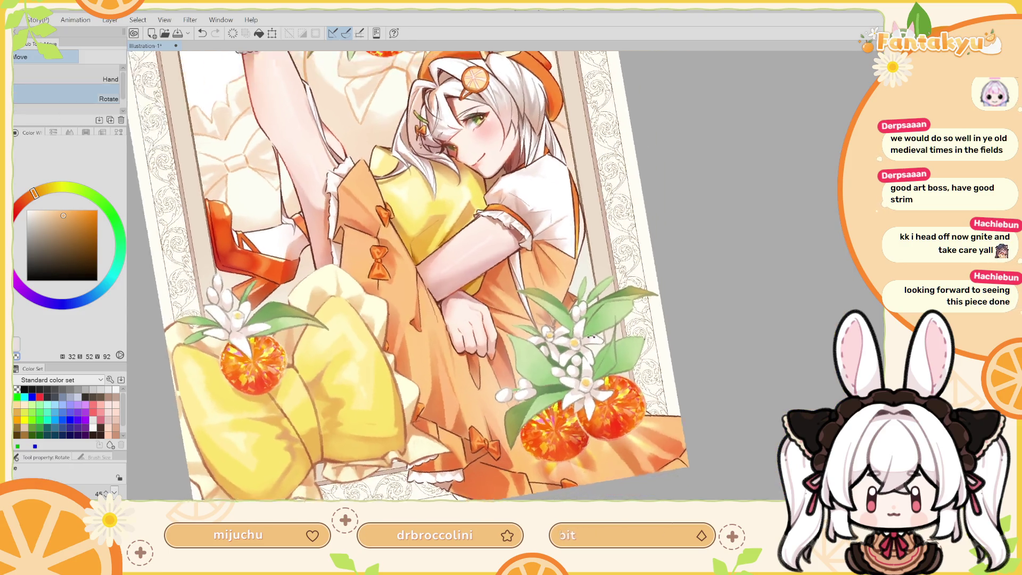
{"action": "left_click_drag", "start_coordinate": [574, 488], "coordinate": [532, 302]}
{"action": "mouse_move", "coordinate": [671, 261]}
{"action": "left_mouse_down"}
{"action": "mouse_move", "coordinate": [535, 422]}
{"action": "mouse_move", "coordinate": [512, 421]}
{"action": "left_mouse_up"}
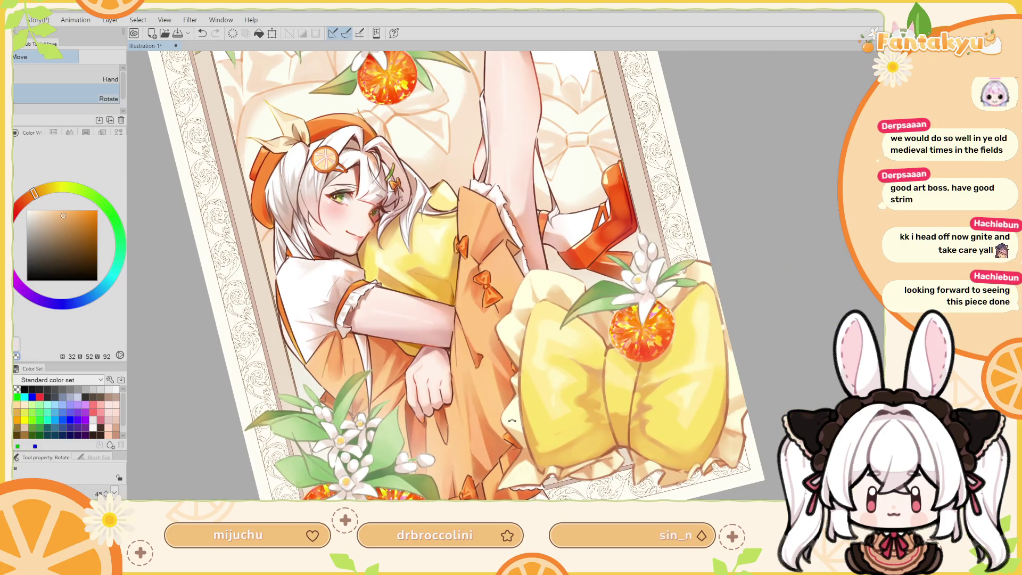
Lasso-select a narrow area of the yellow bow near the orange gem.
{"action": "left_click_drag", "start_coordinate": [512, 421], "coordinate": [369, 274]}
{"action": "key", "text": "m"}
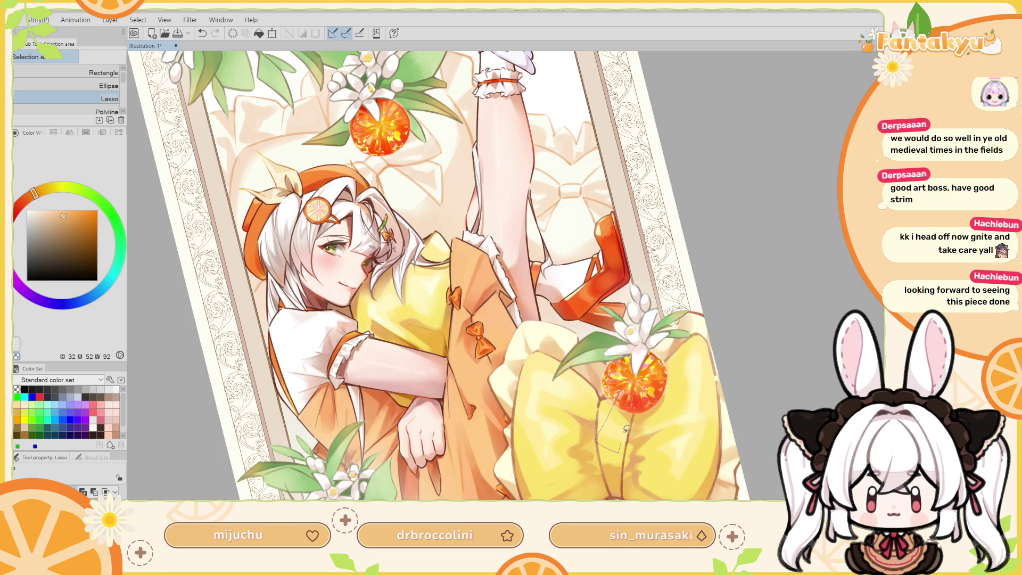
{"action": "left_click_drag", "start_coordinate": [623, 384], "coordinate": [624, 385]}
{"action": "mouse_move", "coordinate": [620, 448]}
{"action": "left_mouse_down"}
{"action": "mouse_move", "coordinate": [608, 407]}
{"action": "mouse_move", "coordinate": [654, 408]}
{"action": "mouse_move", "coordinate": [644, 375]}
{"action": "mouse_move", "coordinate": [666, 370]}
{"action": "left_mouse_up"}
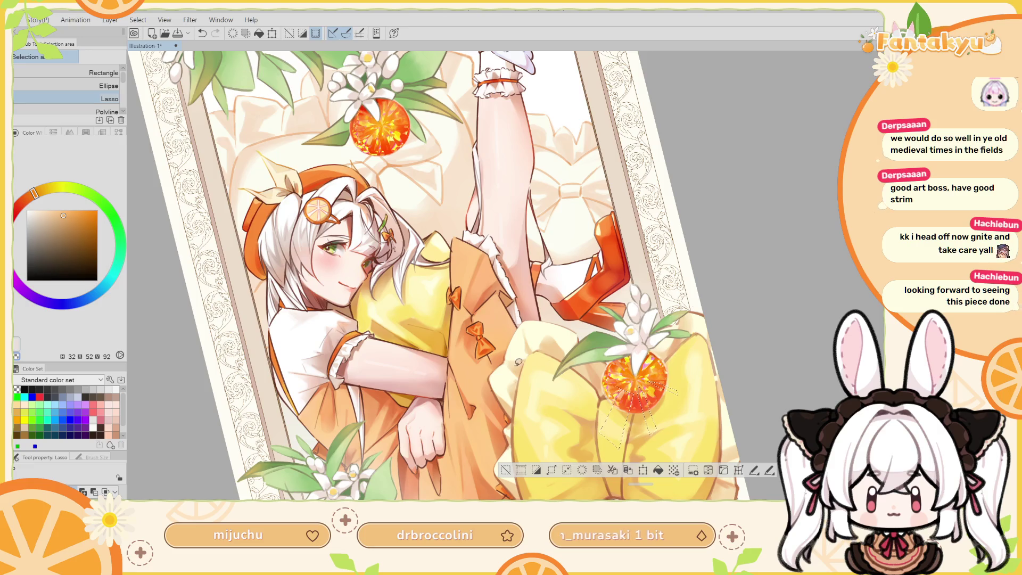
{"action": "key", "text": "b"}
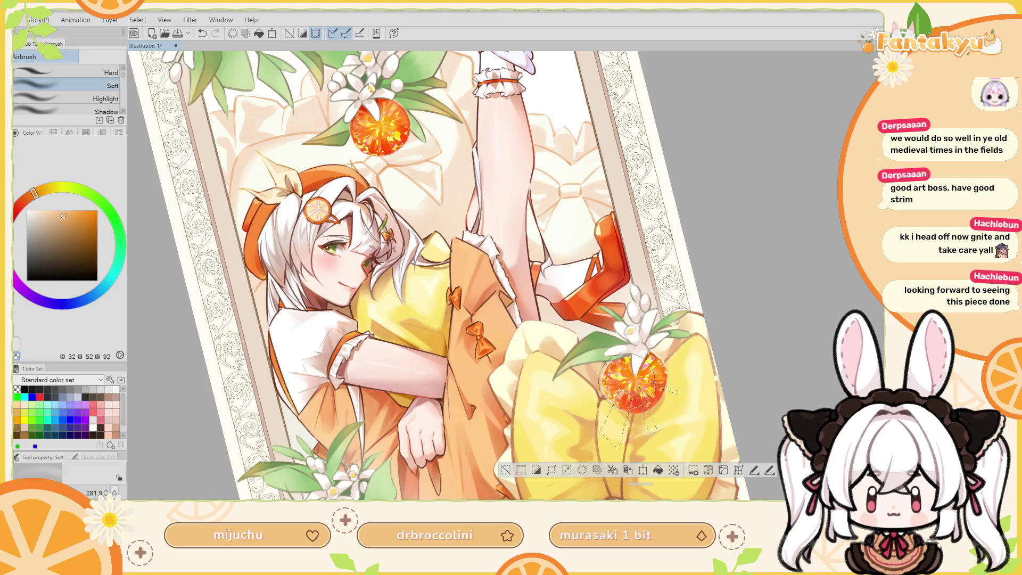
{"action": "key", "text": "ctrl+z"}
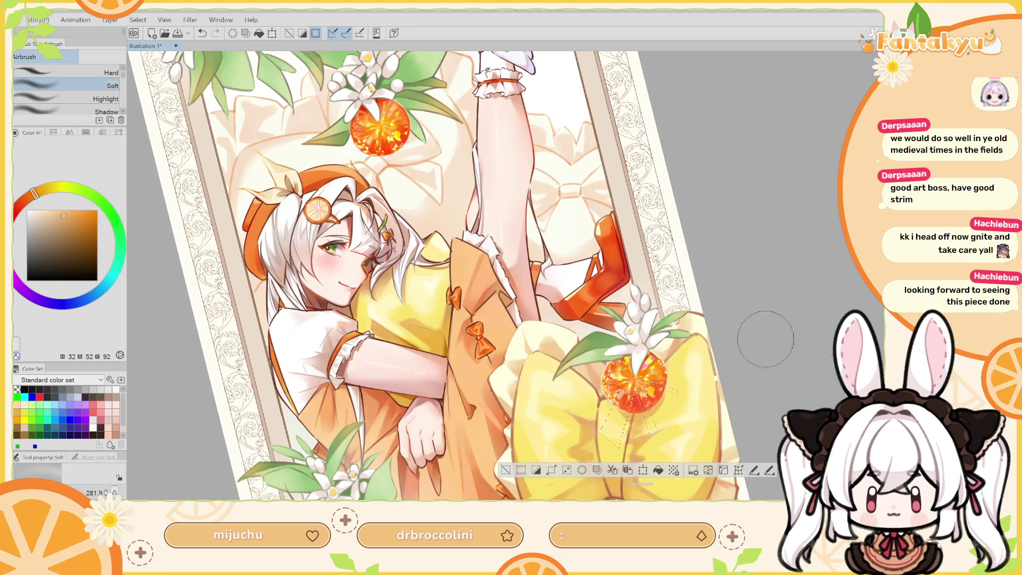
{"action": "key", "text": "ctrl+z"}
Airbrush a pale light-yellow glow over the orange gem and rotate the view upright.
{"action": "left_click_drag", "start_coordinate": [64, 213], "coordinate": [47, 210]}
{"action": "left_click", "coordinate": [41, 190]}
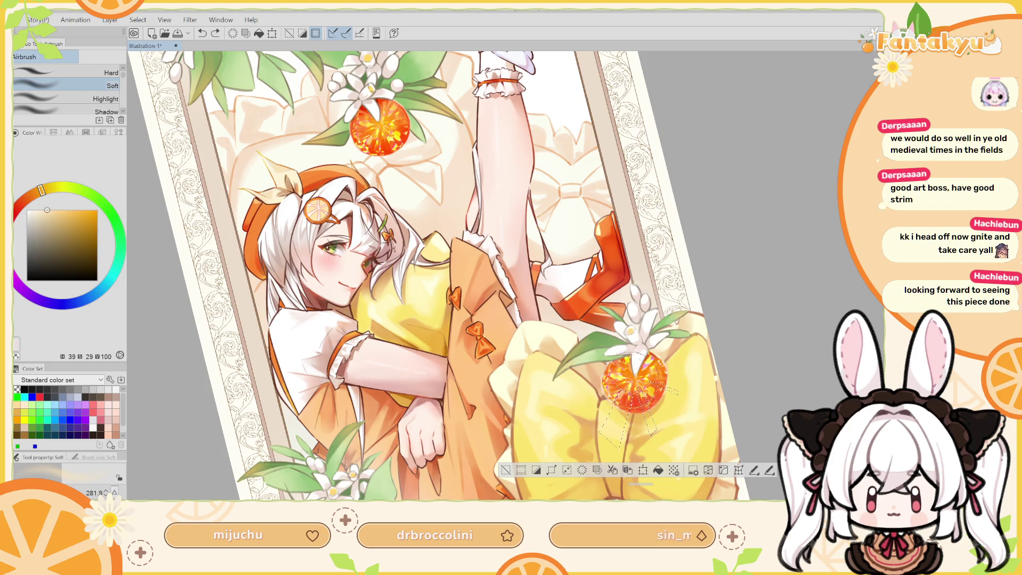
{"action": "left_click_drag", "start_coordinate": [580, 324], "coordinate": [646, 387]}
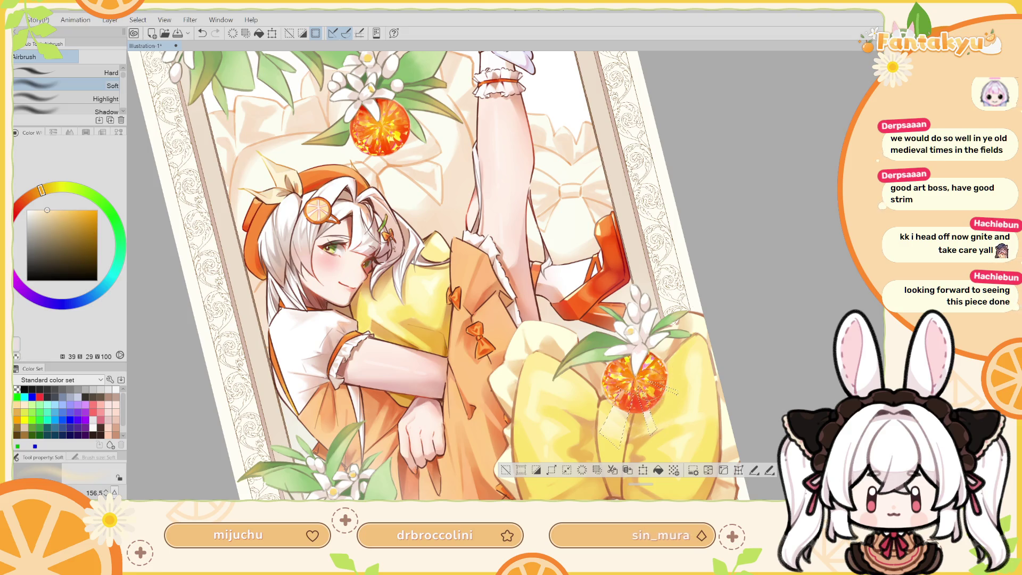
{"action": "key", "text": "h"}
{"action": "key", "text": "ctrl+d"}
{"action": "key", "text": "r"}
{"action": "mouse_move", "coordinate": [664, 326]}
{"action": "left_mouse_down"}
{"action": "mouse_move", "coordinate": [657, 336]}
{"action": "mouse_move", "coordinate": [638, 333]}
{"action": "left_mouse_up"}
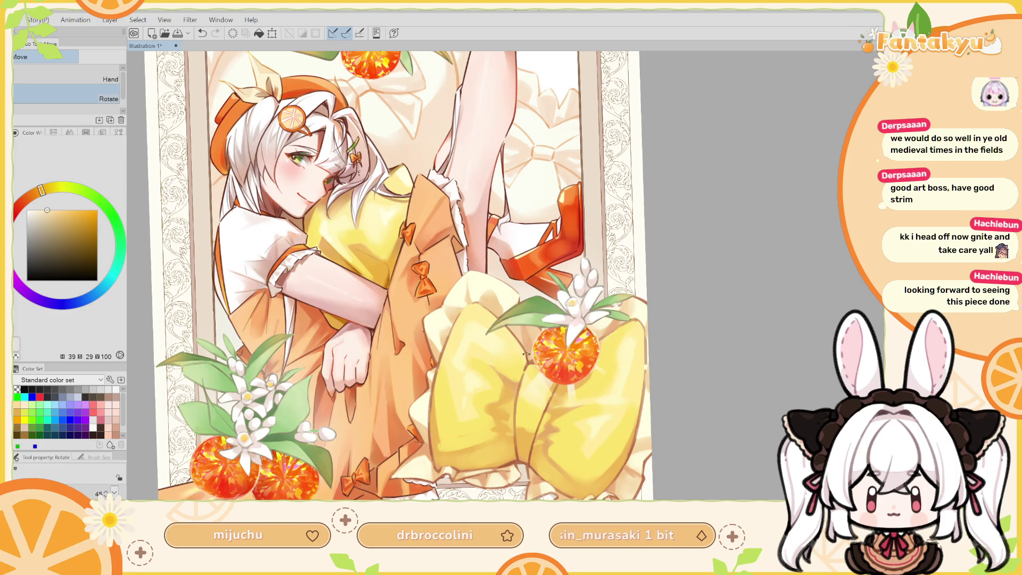
Airbrush a soft deep-red shadow on the bow beside the gem.
{"action": "left_click", "coordinate": [20, 203]}
{"action": "left_click_drag", "start_coordinate": [87, 212], "coordinate": [88, 228]}
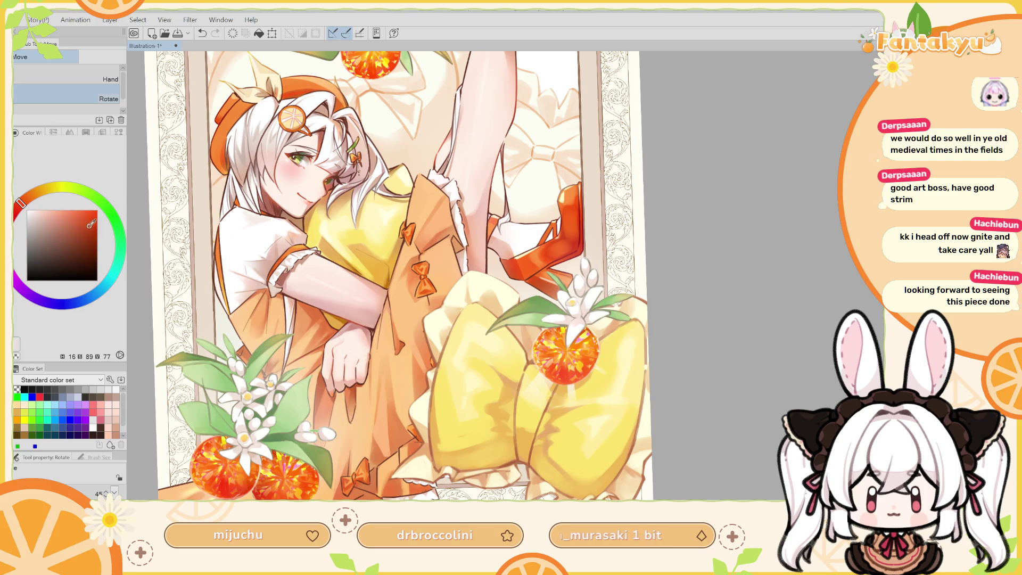
{"action": "key", "text": "b"}
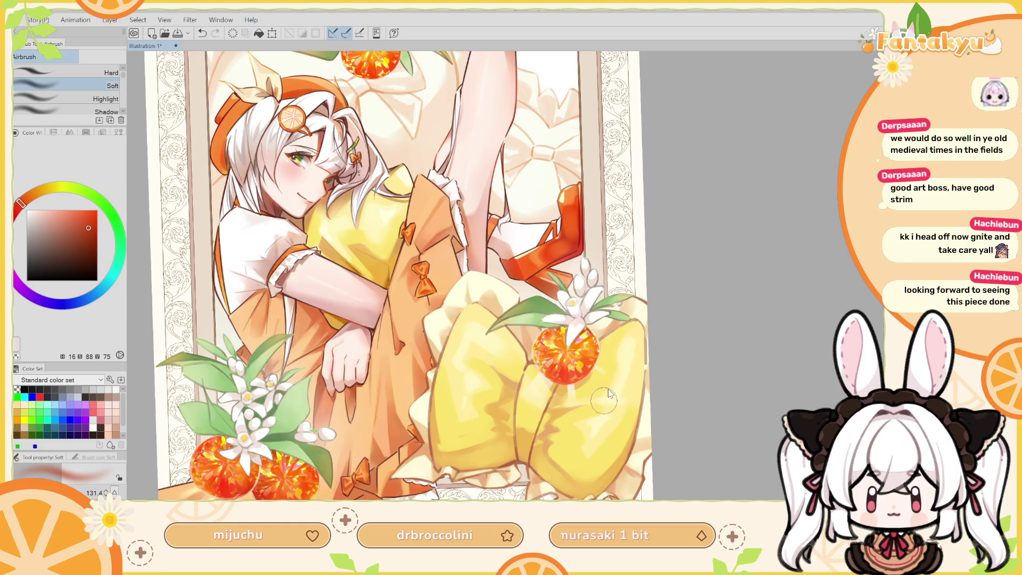
{"action": "key", "text": "ctrl+z"}
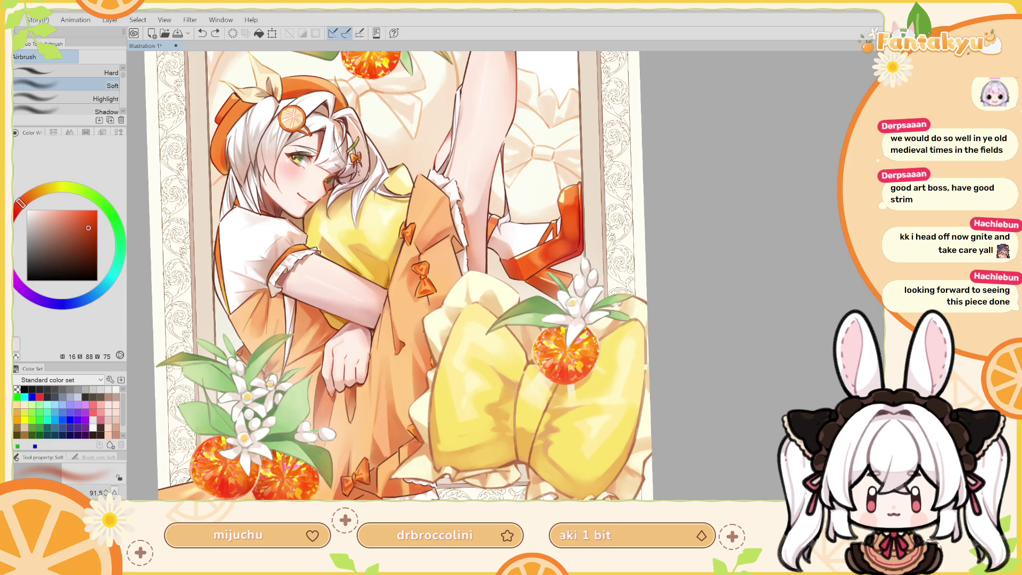
{"action": "key", "text": "ctrl+d"}
{"action": "left_click_drag", "start_coordinate": [533, 397], "coordinate": [539, 386]}
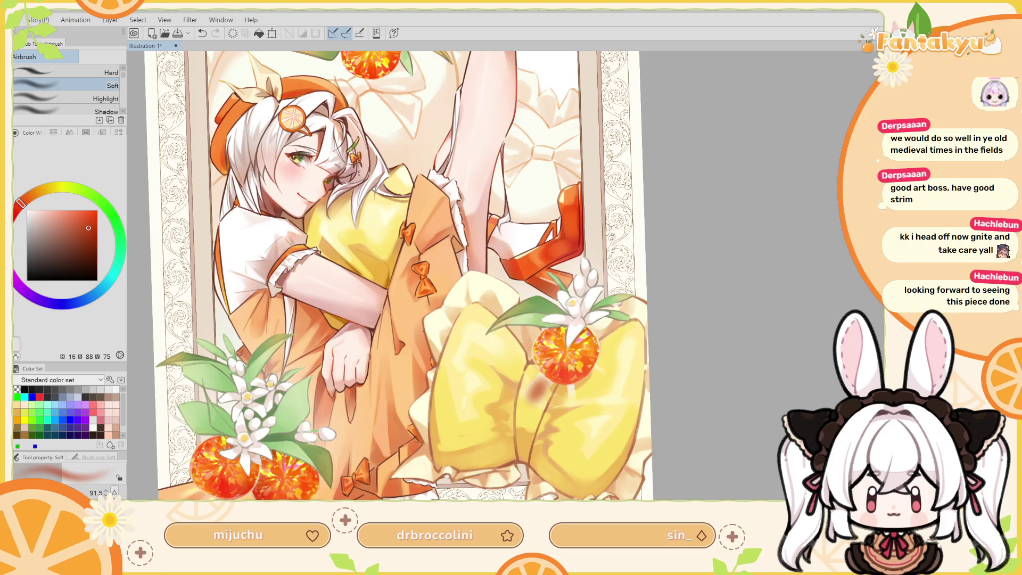
Erase the brownish smudge on the yellow bow with the rough eraser.
{"action": "left_click_drag", "start_coordinate": [772, 362], "coordinate": [823, 458]}
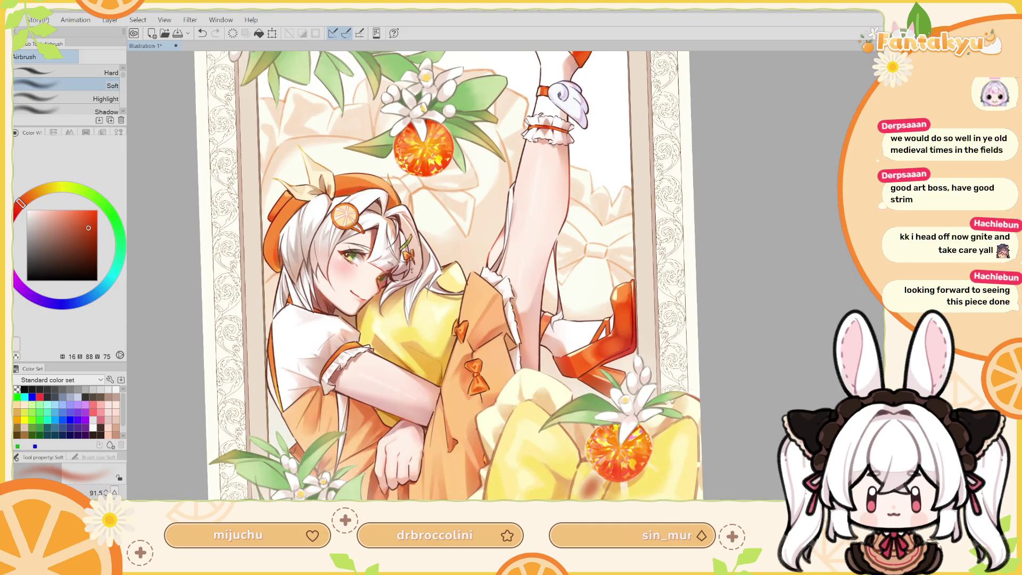
{"action": "key", "text": "e"}
{"action": "left_click_drag", "start_coordinate": [597, 470], "coordinate": [584, 489]}
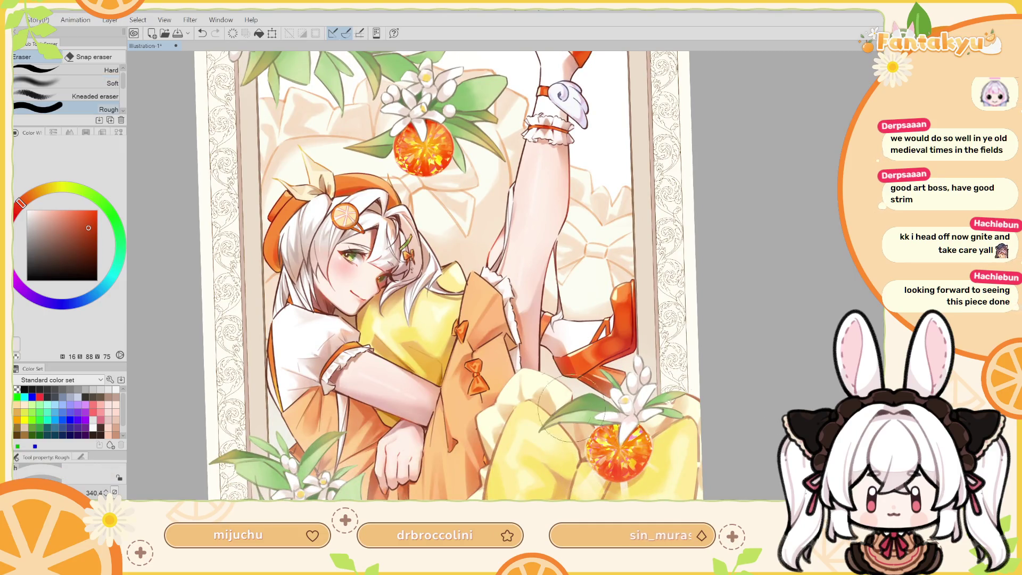
{"action": "left_click", "coordinate": [84, 210]}
{"action": "key", "text": "b"}
{"action": "mouse_move", "coordinate": [596, 481]}
{"action": "left_mouse_down"}
{"action": "mouse_move", "coordinate": [600, 470]}
{"action": "mouse_move", "coordinate": [589, 472]}
{"action": "left_mouse_up"}
{"action": "key", "text": "ctrl+z"}
{"action": "key", "text": "ctrl+z"}
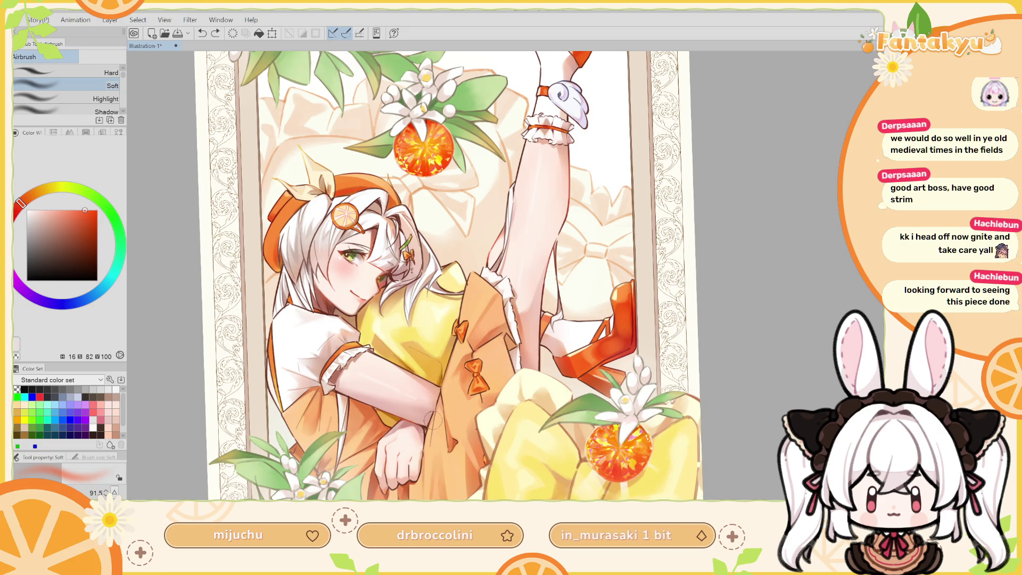
Tint the bottom of the lower gem with a more saturated red.
{"action": "left_click", "coordinate": [94, 210]}
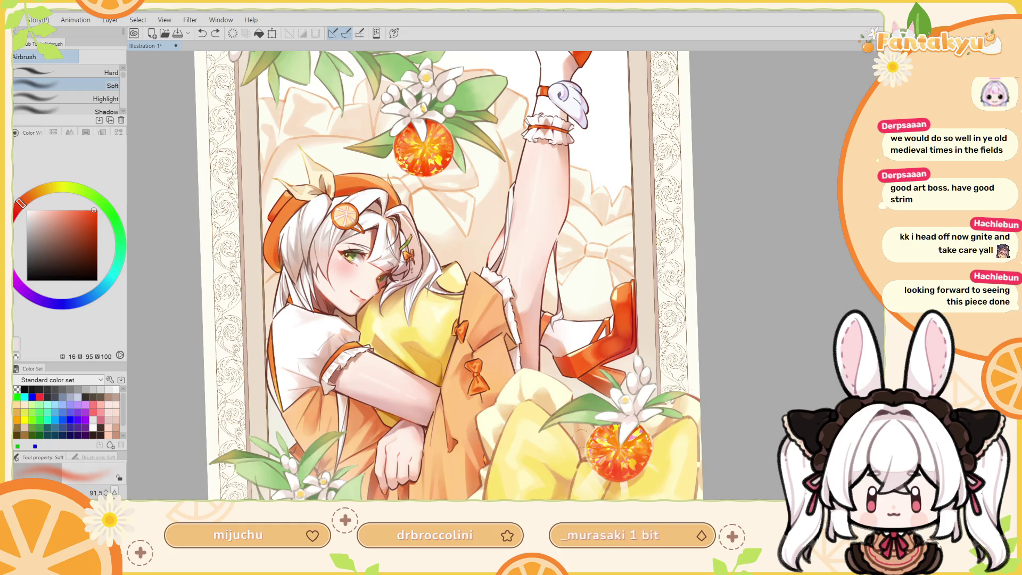
{"action": "left_click_drag", "start_coordinate": [589, 471], "coordinate": [627, 488]}
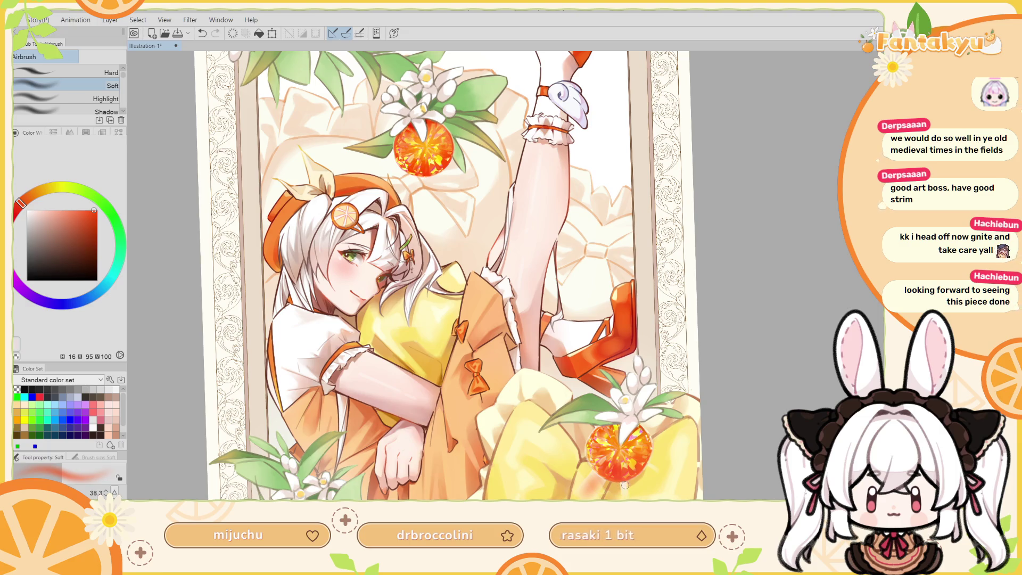
{"action": "left_click_drag", "start_coordinate": [629, 488], "coordinate": [620, 477]}
{"action": "key", "text": "p"}
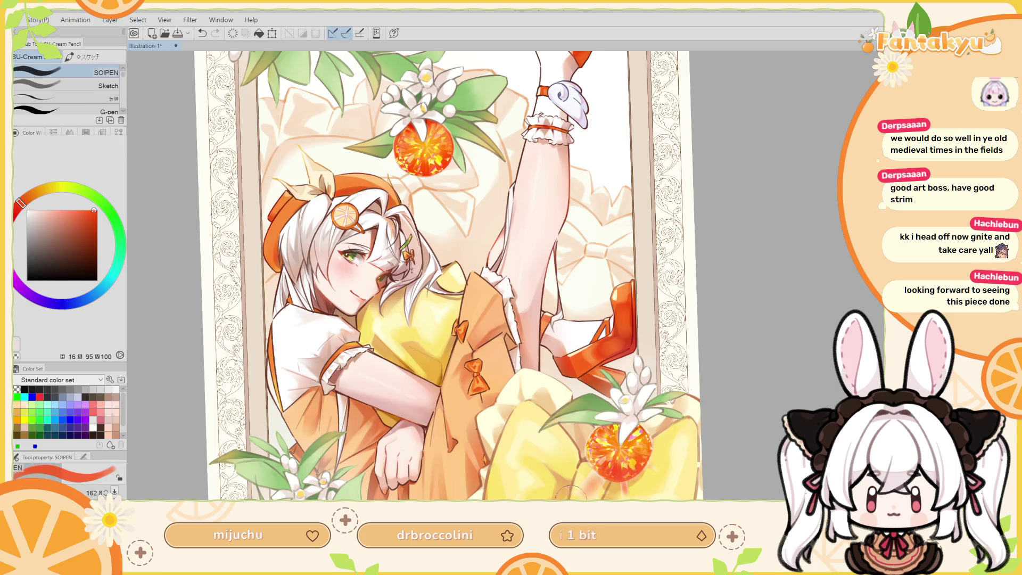
Dab small red marks at the gem's base, compare via undo/redo, and close the Filter dialog.
{"action": "left_click_drag", "start_coordinate": [595, 483], "coordinate": [626, 482]}
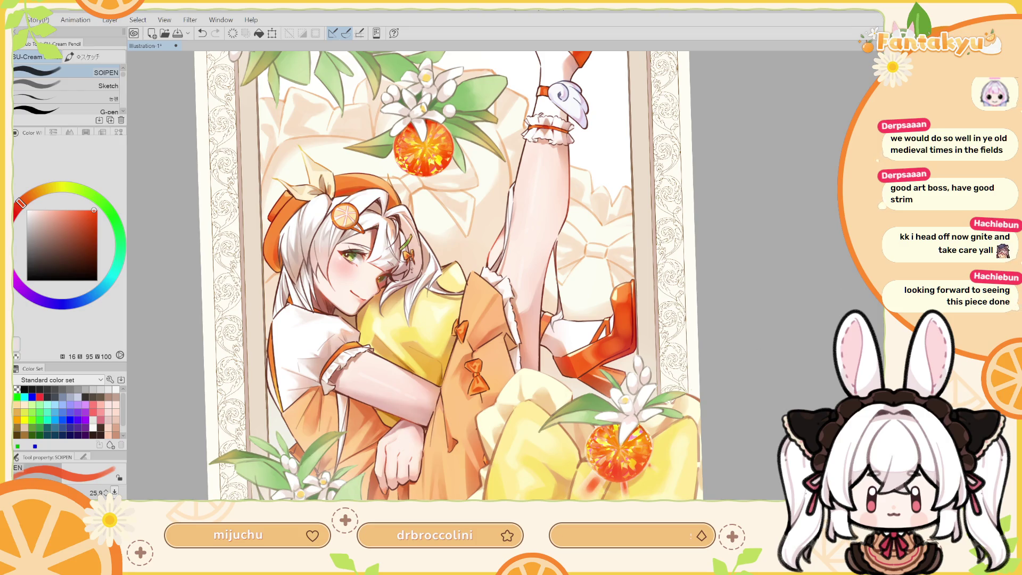
{"action": "key", "text": "ctrl+z"}
{"action": "key", "text": "ctrl+z"}
{"action": "key", "text": "ctrl+z"}
{"action": "key", "text": "ctrl+y"}
{"action": "key", "text": "ctrl+z"}
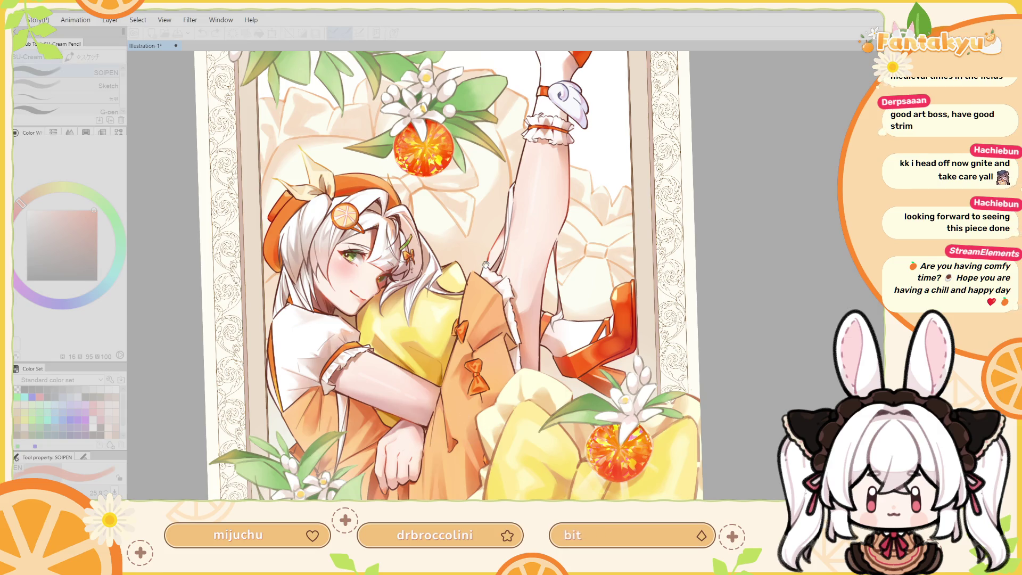
{"action": "key", "text": "Return"}
{"action": "scroll", "coordinate": [485, 264], "scroll_direction": "down", "scroll_amount": 4}
{"action": "scroll", "coordinate": [486, 263], "scroll_direction": "down", "scroll_amount": 1}
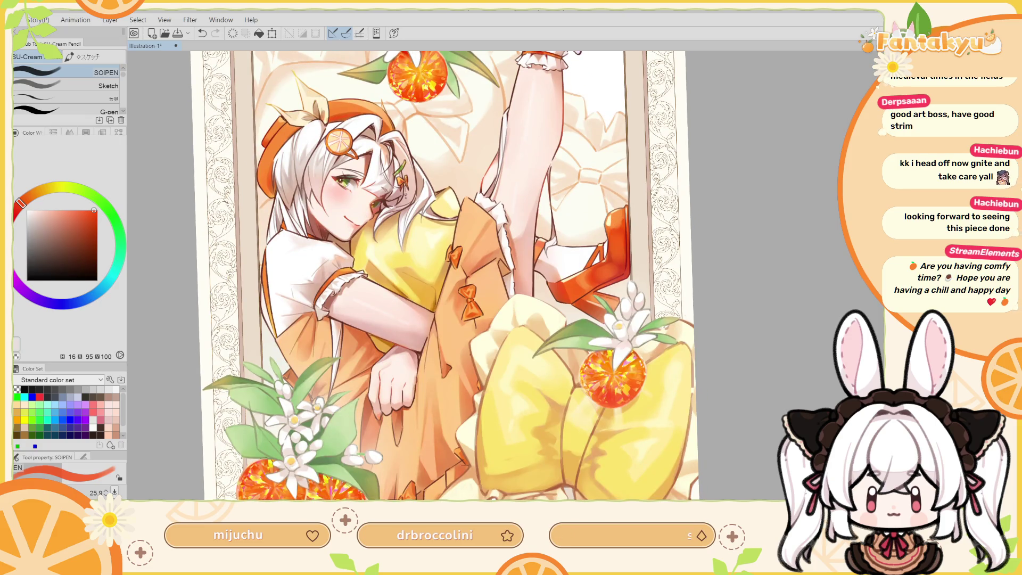
{"action": "left_click", "coordinate": [29, 208]}
{"action": "key", "text": "b"}
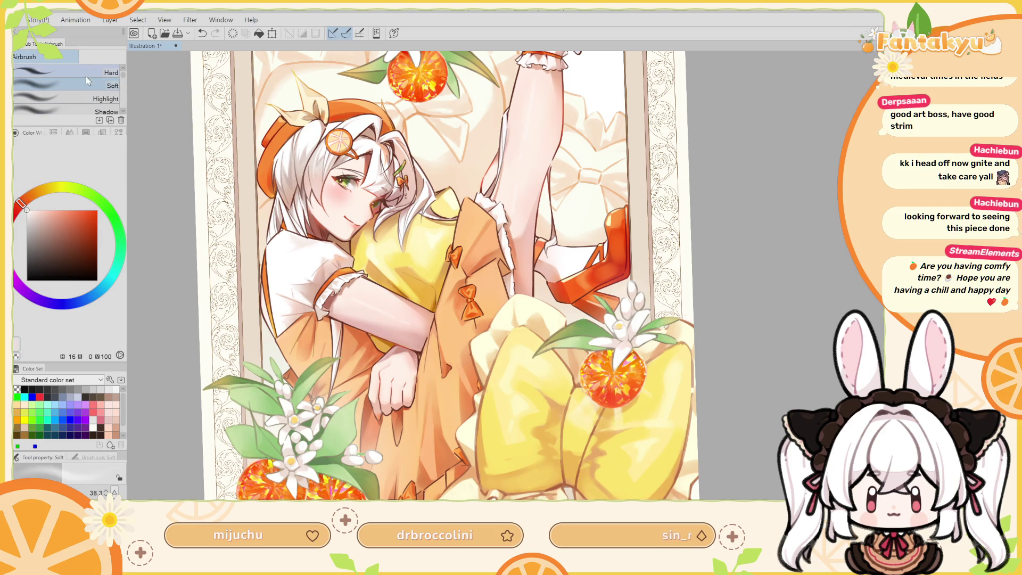
{"action": "key", "text": "ctrl+z"}
{"action": "left_click_drag", "start_coordinate": [585, 404], "coordinate": [534, 459]}
{"action": "key", "text": "ctrl+z"}
{"action": "key", "text": "ctrl+z"}
{"action": "key", "text": "ctrl+z"}
{"action": "key", "text": "ctrl+y"}
{"action": "key", "text": "ctrl+z"}
{"action": "key", "text": "ctrl+y"}
{"action": "key", "text": "ctrl+z"}
{"action": "key", "text": "ctrl+y"}
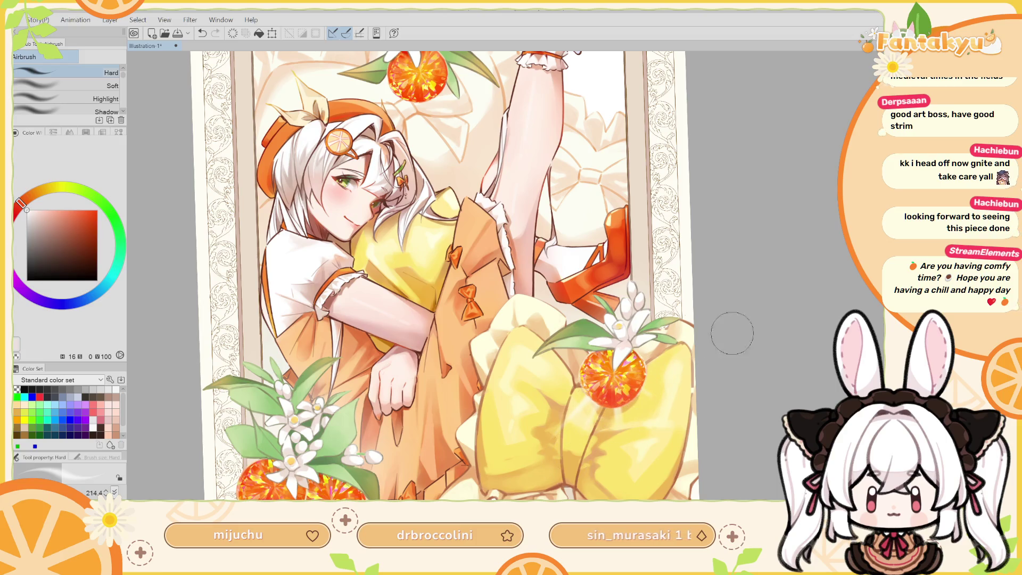
{"action": "left_click_drag", "start_coordinate": [821, 352], "coordinate": [772, 479]}
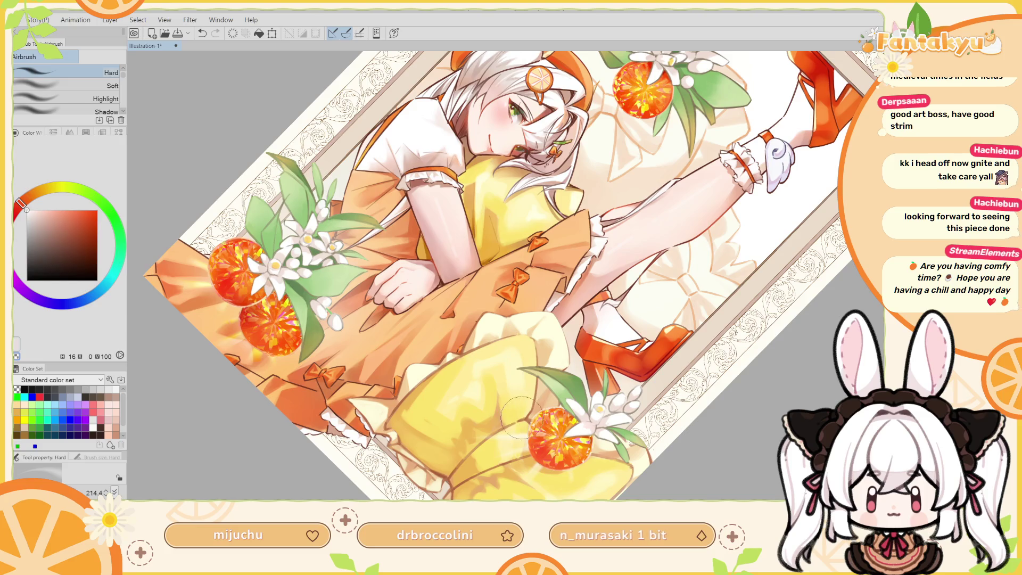
{"action": "scroll", "coordinate": [638, 317], "scroll_direction": "down", "scroll_amount": 2}
{"action": "left_click_drag", "start_coordinate": [639, 318], "coordinate": [527, 291]}
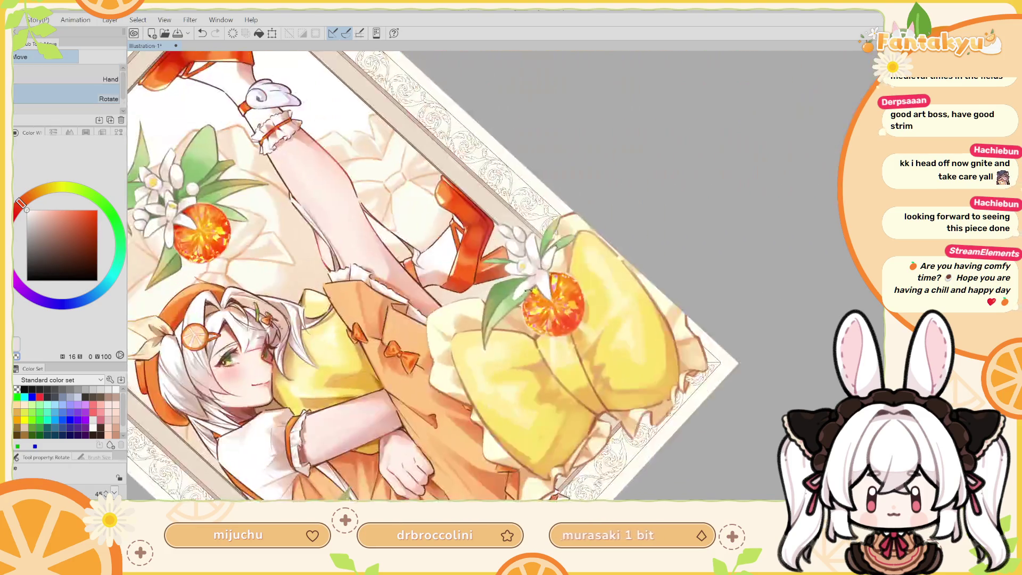
{"action": "key", "text": "ctrl+at"}
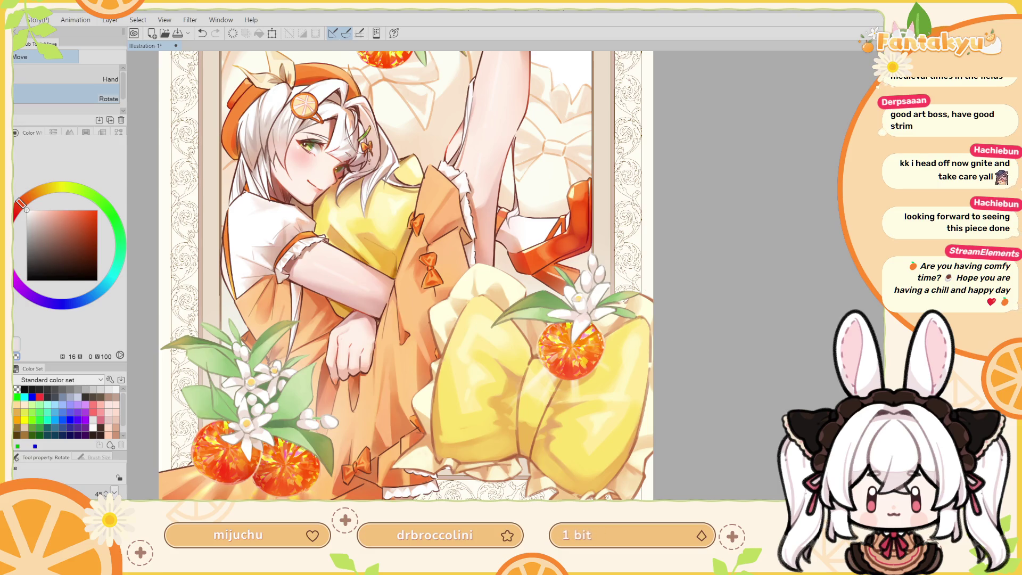
{"action": "key", "text": "ctrl+d"}
{"action": "key", "text": "ctrl+a"}
{"action": "left_click", "coordinate": [557, 378], "text": "alt"}
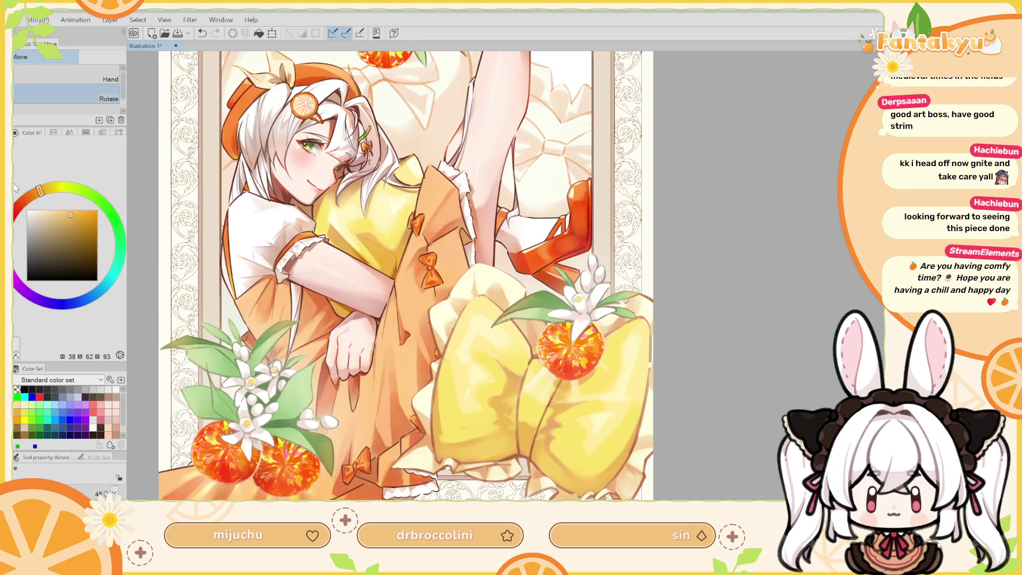
Sample the gem's red-orange and paint a short stroke on it with the pen at about 68.8.
{"action": "left_click", "coordinate": [569, 370], "text": "alt"}
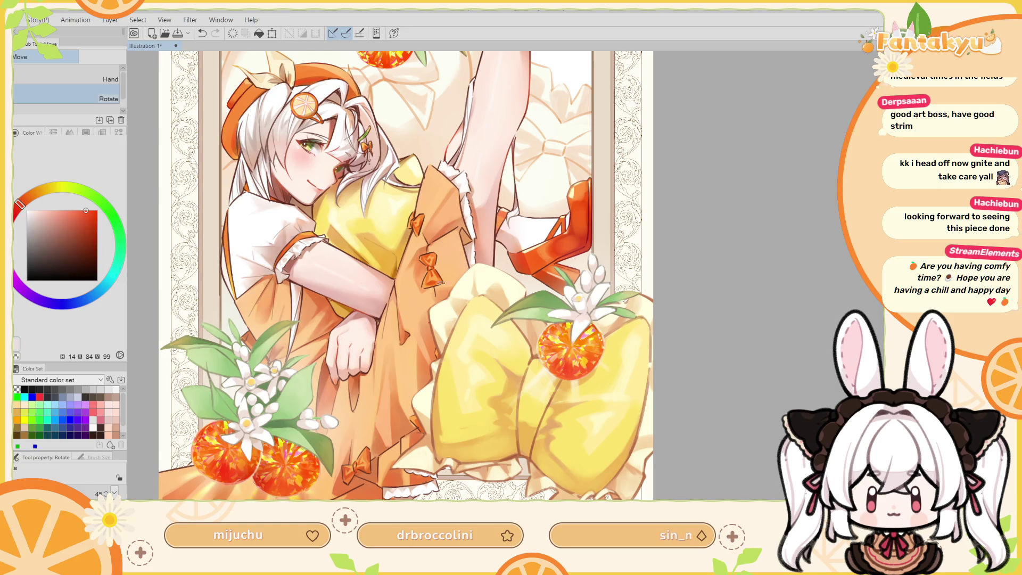
{"action": "key", "text": "b"}
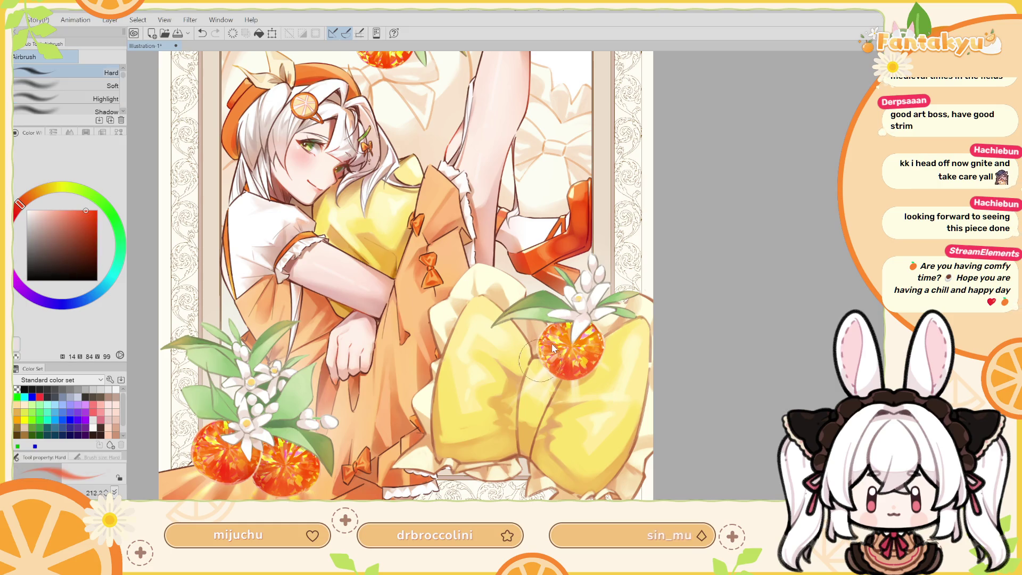
{"action": "key", "text": "ctrl+z"}
{"action": "key", "text": "p"}
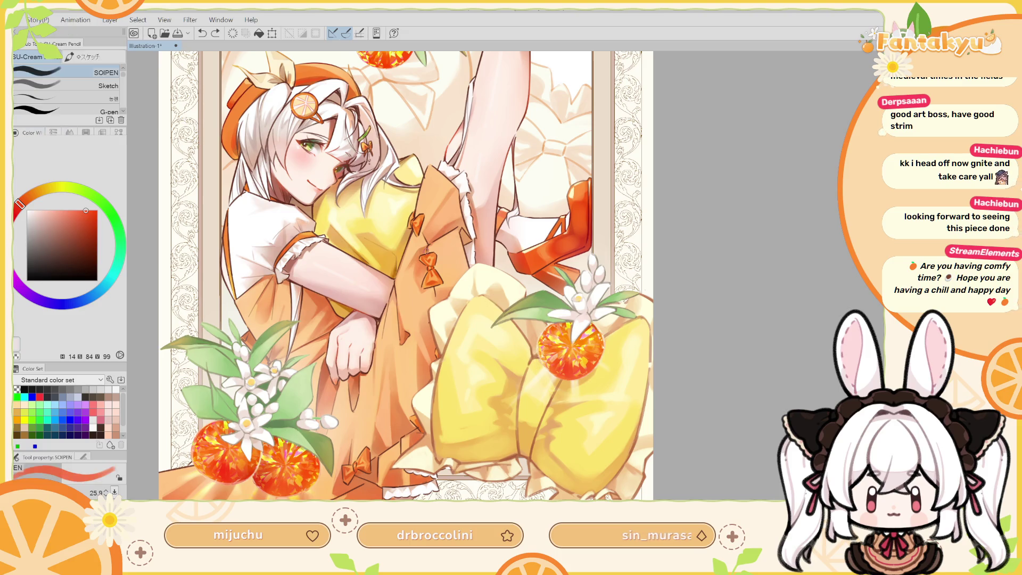
{"action": "left_click_drag", "start_coordinate": [546, 359], "coordinate": [549, 337]}
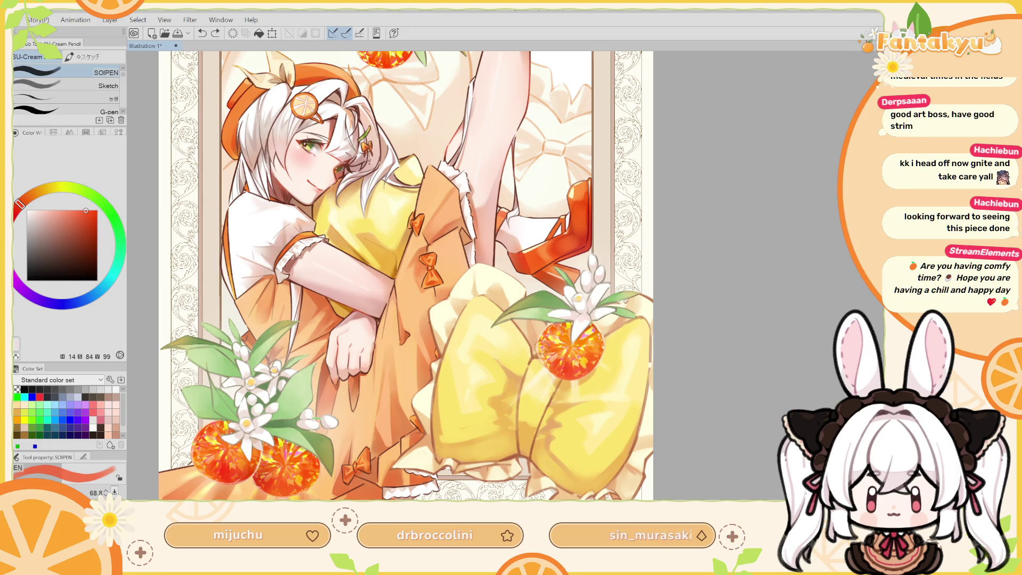
{"action": "key", "text": "ctrl+z"}
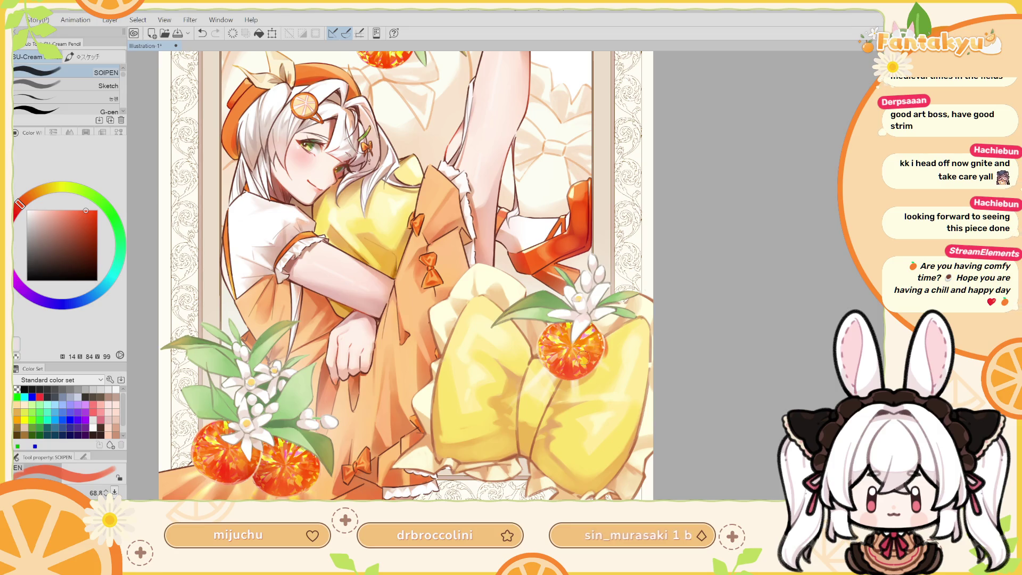
{"action": "left_click_drag", "start_coordinate": [598, 338], "coordinate": [603, 353]}
Soft-airbrush darker shading on the gem's left side and lower edge in mirrored view.
{"action": "key", "text": "h"}
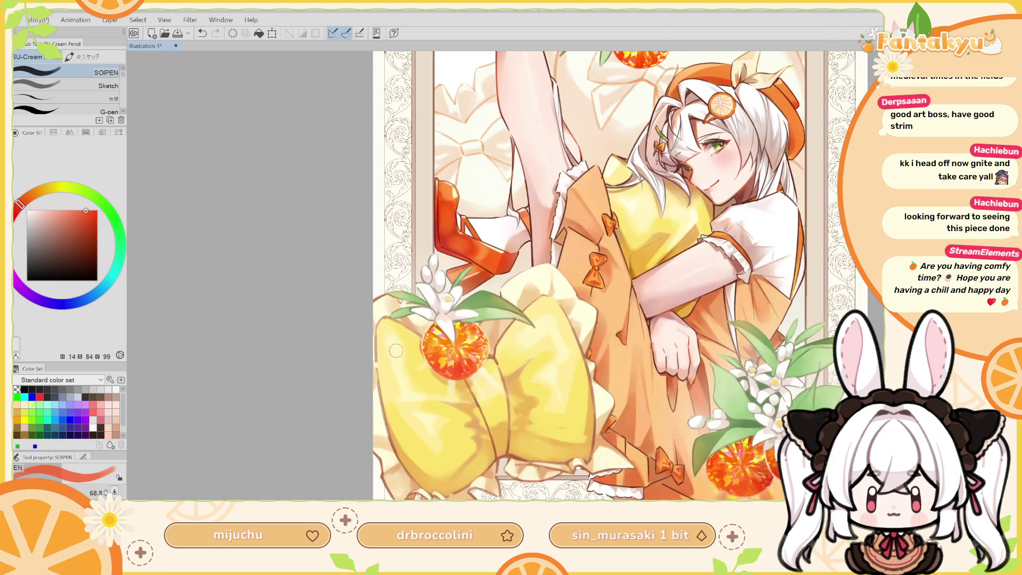
{"action": "key", "text": "b"}
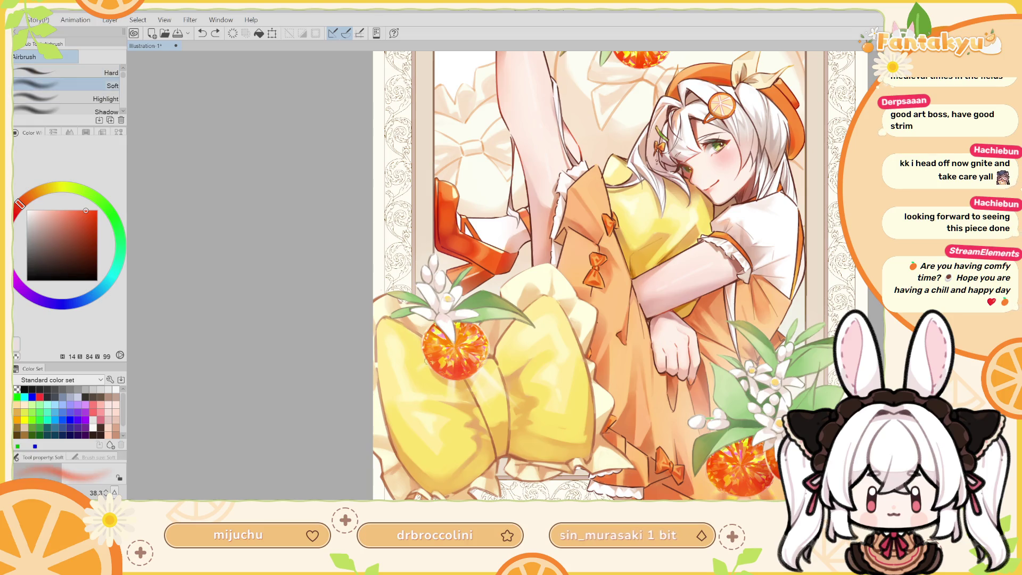
{"action": "left_click_drag", "start_coordinate": [428, 341], "coordinate": [423, 348]}
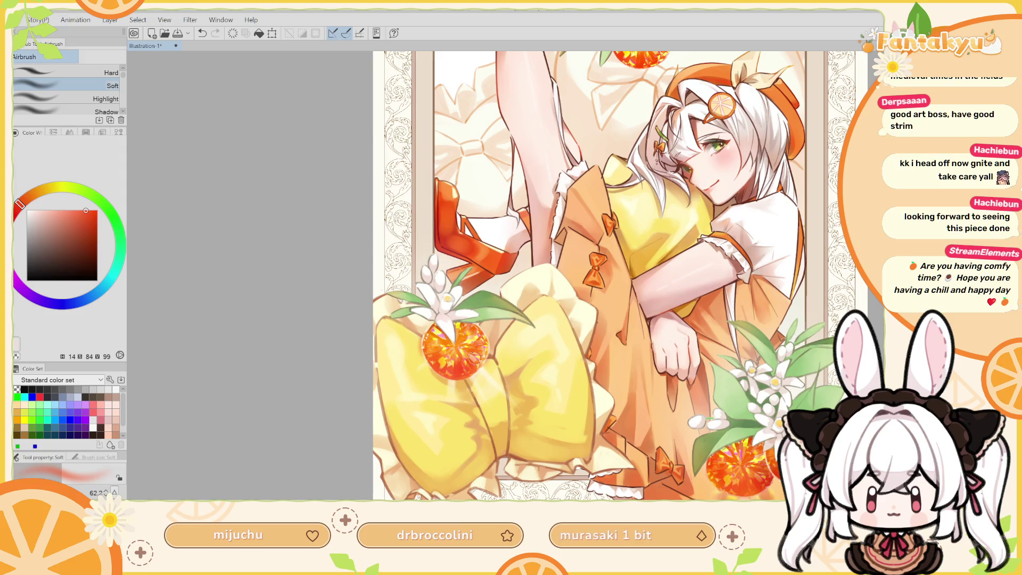
{"action": "left_click_drag", "start_coordinate": [445, 374], "coordinate": [471, 373]}
{"action": "key", "text": "h"}
{"action": "key", "text": "ctrl+z"}
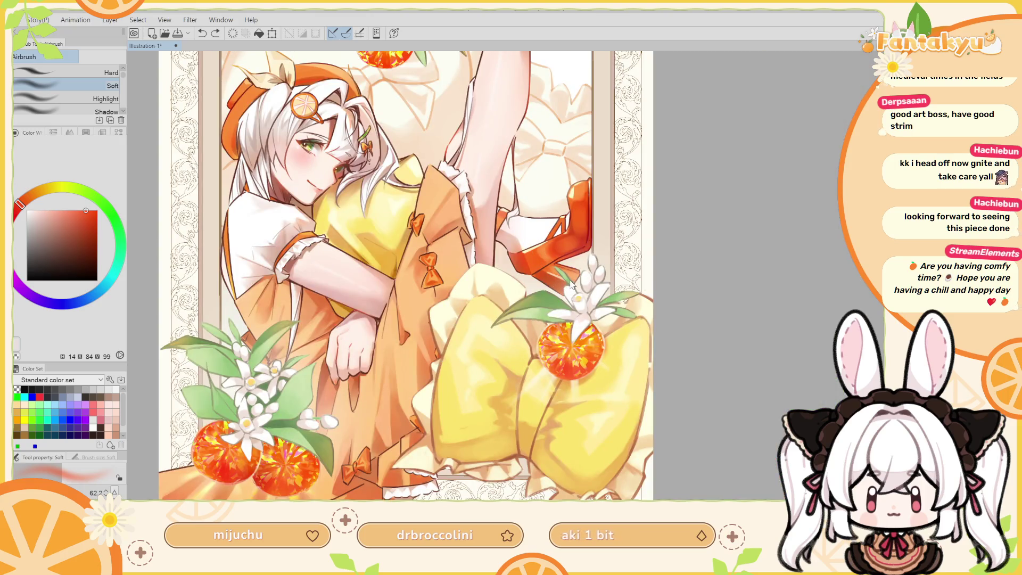
{"action": "left_click", "coordinate": [600, 341]}
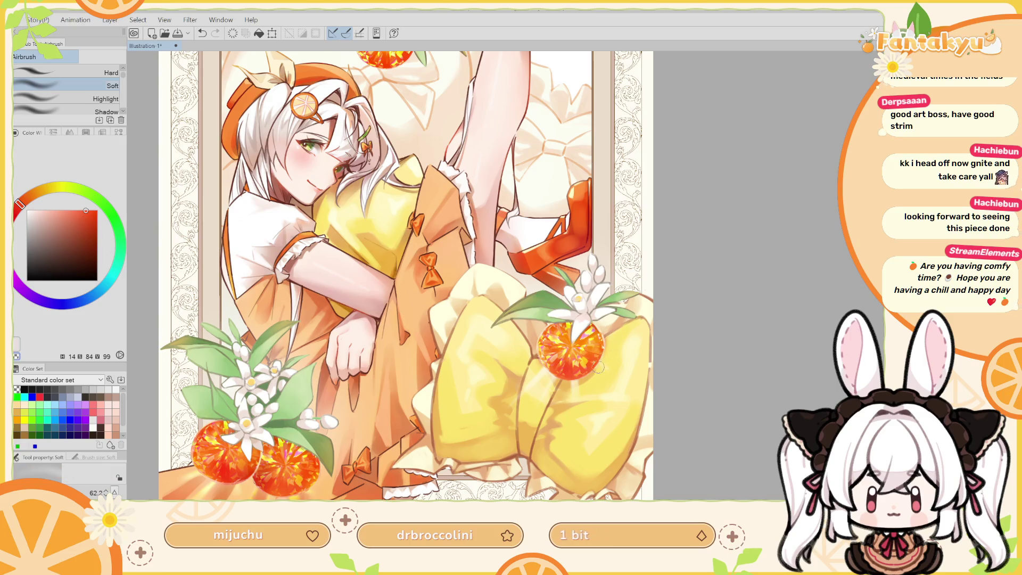
Rotate the view sideways and back upright, then fit the whole artwork in the window.
{"action": "key", "text": "r"}
{"action": "mouse_move", "coordinate": [604, 330]}
{"action": "left_mouse_down"}
{"action": "mouse_move", "coordinate": [538, 262]}
{"action": "mouse_move", "coordinate": [578, 375]}
{"action": "left_mouse_up"}
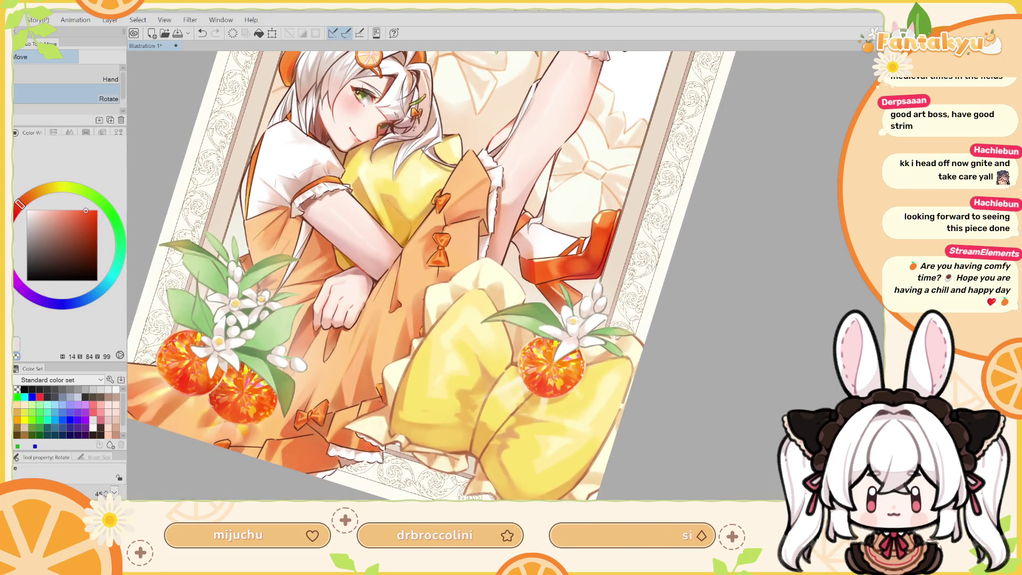
{"action": "left_click_drag", "start_coordinate": [578, 375], "coordinate": [532, 404]}
{"action": "key", "text": "ctrl+0"}
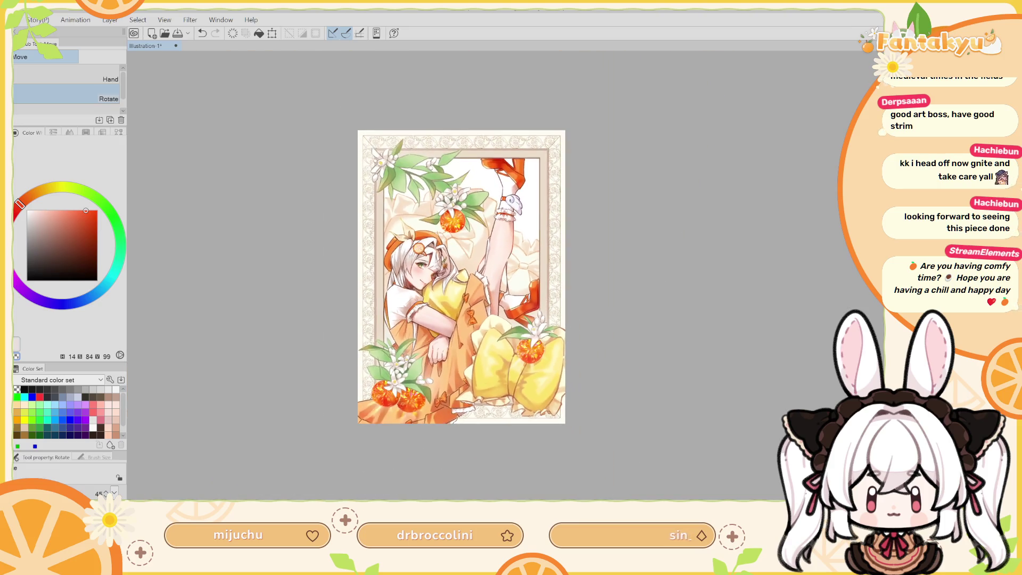
Choose a less saturated red and a soft airbrush at about 115.7.
{"action": "scroll", "coordinate": [500, 346], "scroll_direction": "up", "scroll_amount": 3}
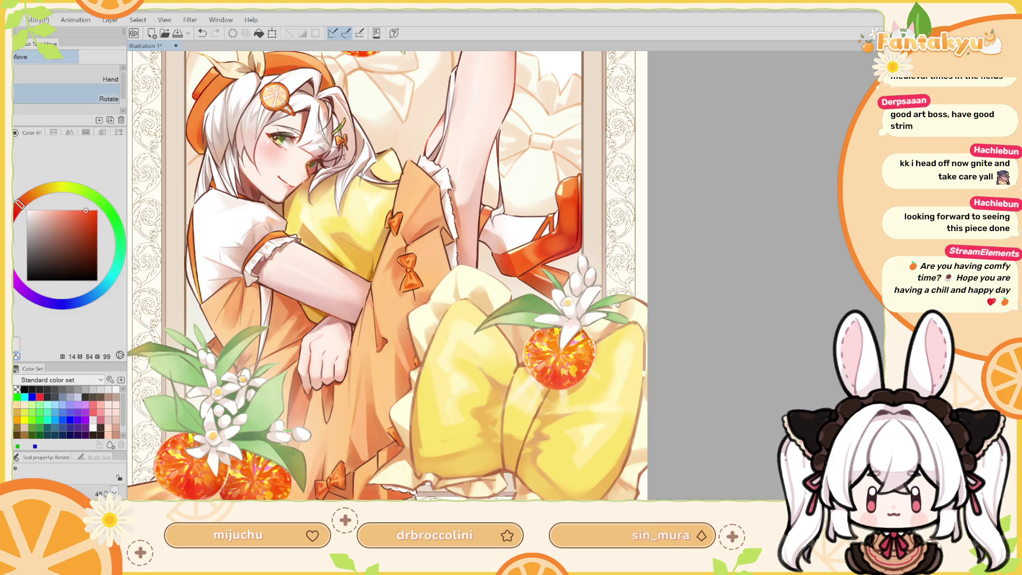
{"action": "left_click", "coordinate": [553, 374], "text": "alt"}
{"action": "key", "text": "b"}
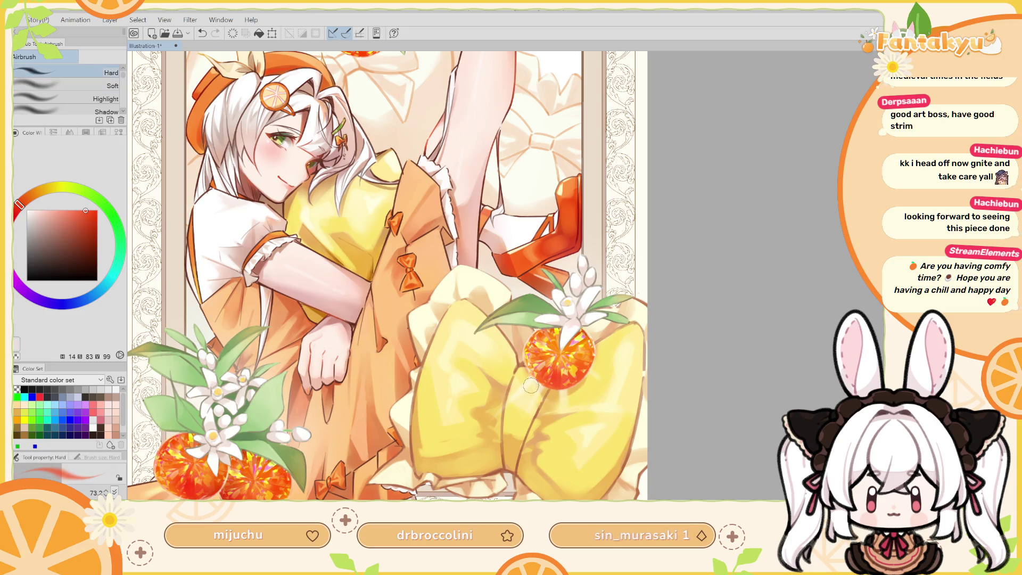
{"action": "mouse_move", "coordinate": [531, 385]}
{"action": "left_mouse_down"}
{"action": "mouse_move", "coordinate": [520, 390]}
{"action": "mouse_move", "coordinate": [522, 372]}
{"action": "mouse_move", "coordinate": [528, 378]}
{"action": "left_mouse_up"}
{"action": "left_click", "coordinate": [93, 86]}
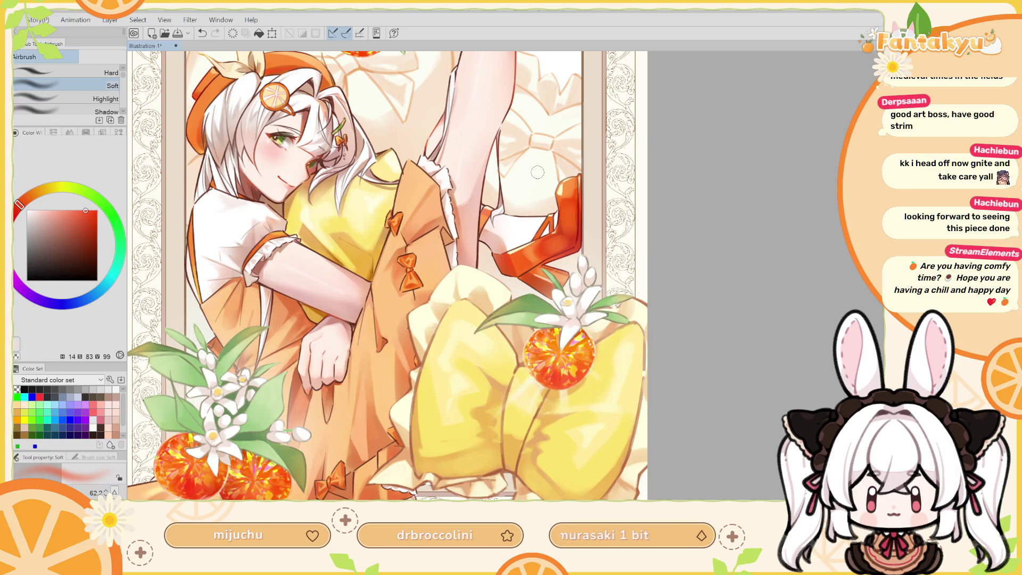
{"action": "key", "text": "h"}
{"action": "left_click_drag", "start_coordinate": [521, 279], "coordinate": [567, 272]}
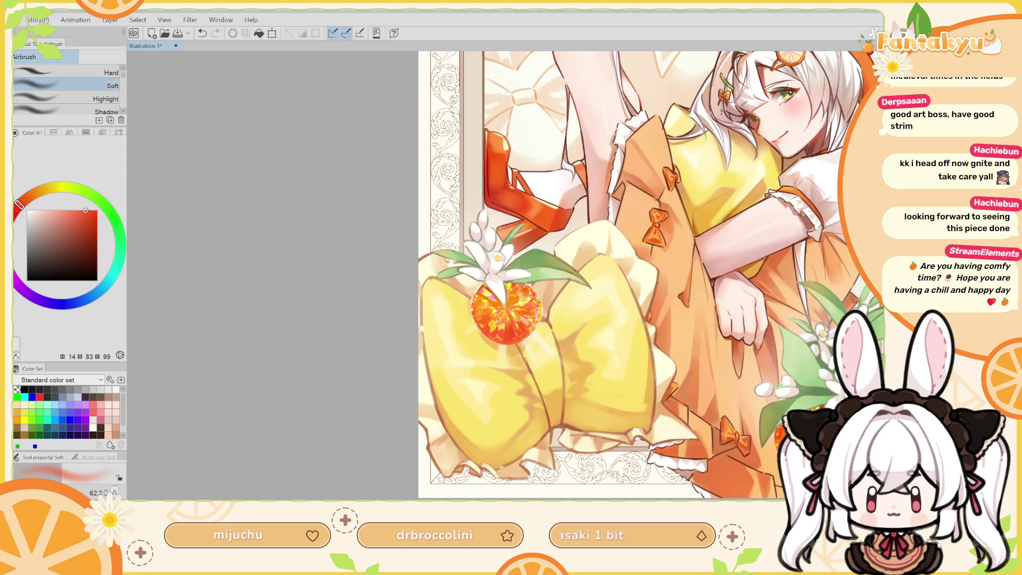
Switch to the hard airbrush at about 229.1, undo the test stroke, and pick light yellow.
{"action": "left_click", "coordinate": [524, 331], "text": "alt"}
{"action": "left_click", "coordinate": [87, 72]}
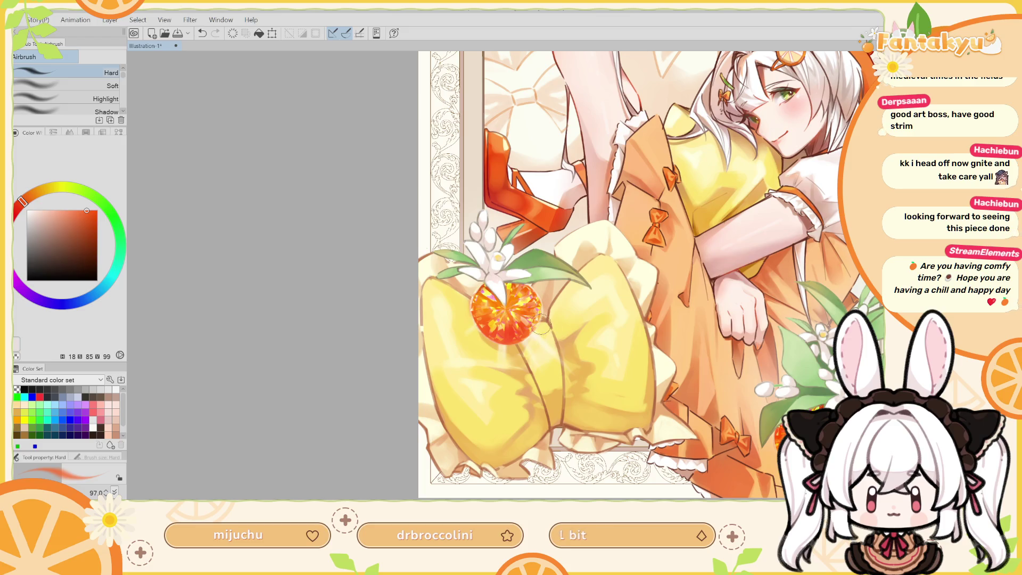
{"action": "key", "text": "ctrl+z"}
{"action": "mouse_move", "coordinate": [535, 327]}
{"action": "left_mouse_down"}
{"action": "mouse_move", "coordinate": [556, 333]}
{"action": "mouse_move", "coordinate": [553, 346]}
{"action": "left_mouse_up"}
{"action": "key", "text": "h"}
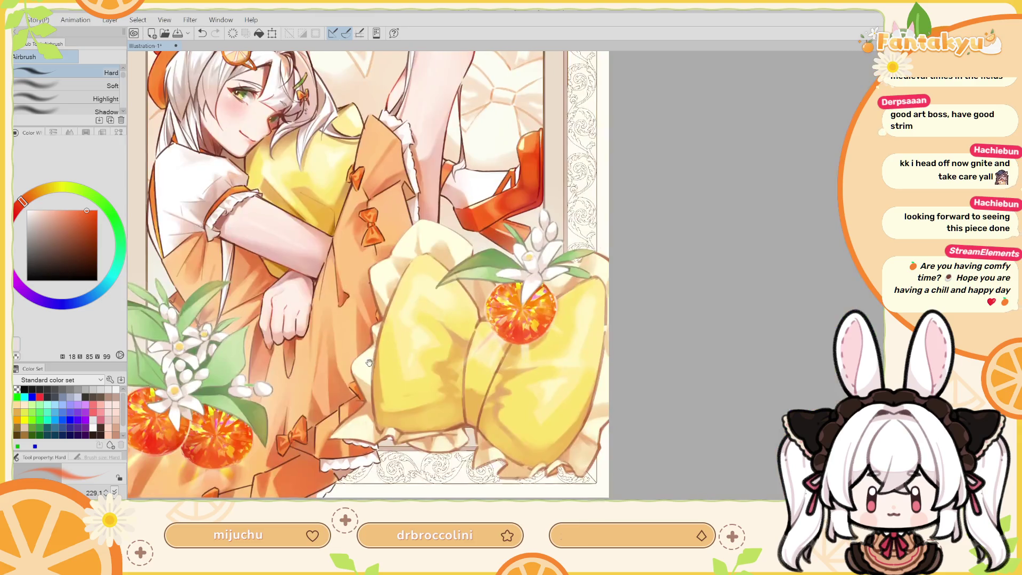
{"action": "left_click_drag", "start_coordinate": [369, 363], "coordinate": [539, 325]}
{"action": "key", "text": "ctrl+z"}
{"action": "left_click", "coordinate": [415, 439], "text": "alt"}
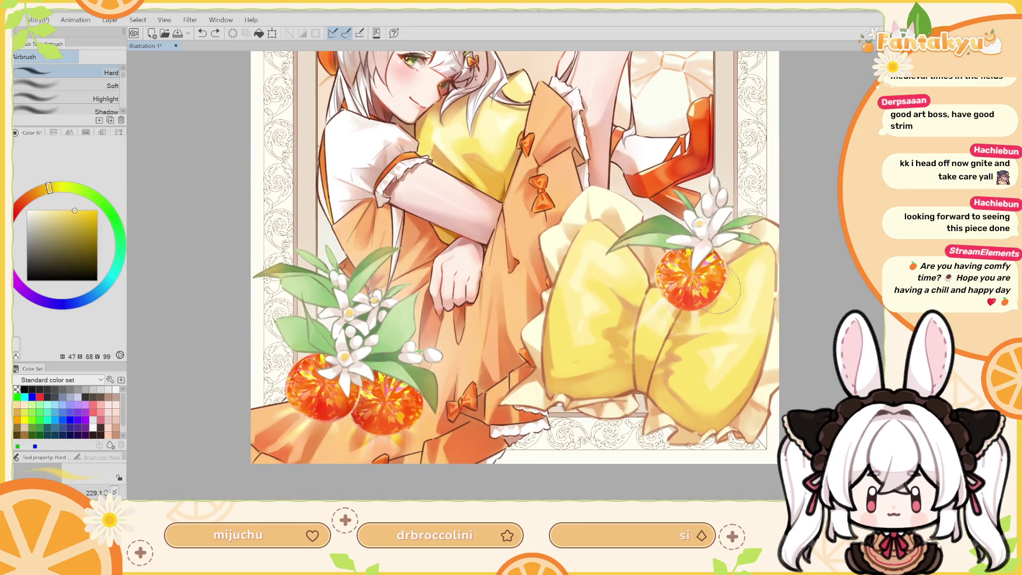
Paint pale yellow highlights on the skirt bow, then check the tilted and full views.
{"action": "mouse_move", "coordinate": [639, 298]}
{"action": "left_mouse_down"}
{"action": "mouse_move", "coordinate": [650, 319]}
{"action": "mouse_move", "coordinate": [669, 293]}
{"action": "left_mouse_up"}
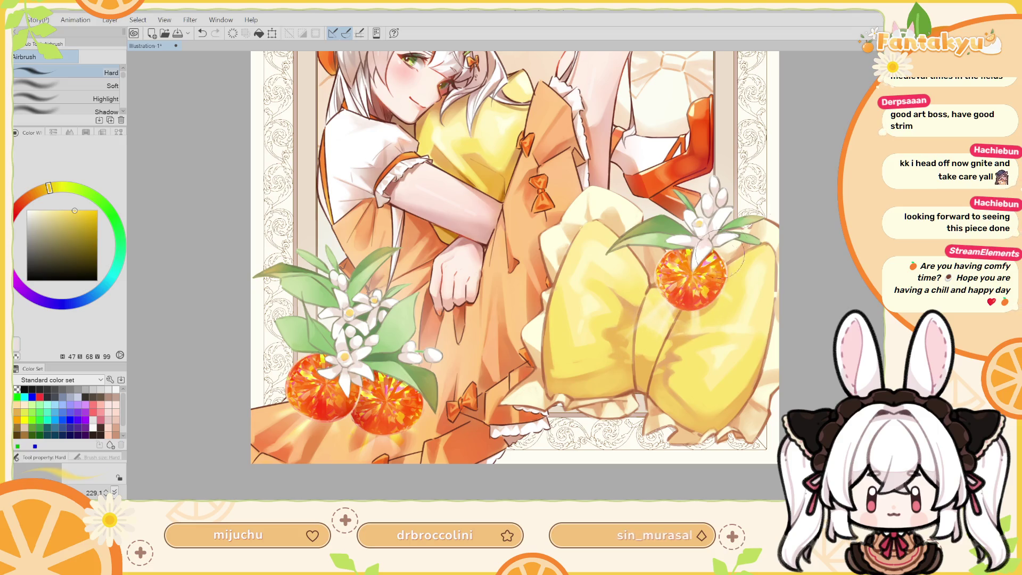
{"action": "mouse_move", "coordinate": [713, 256]}
{"action": "left_mouse_down"}
{"action": "mouse_move", "coordinate": [643, 363]}
{"action": "mouse_move", "coordinate": [775, 222]}
{"action": "left_mouse_up"}
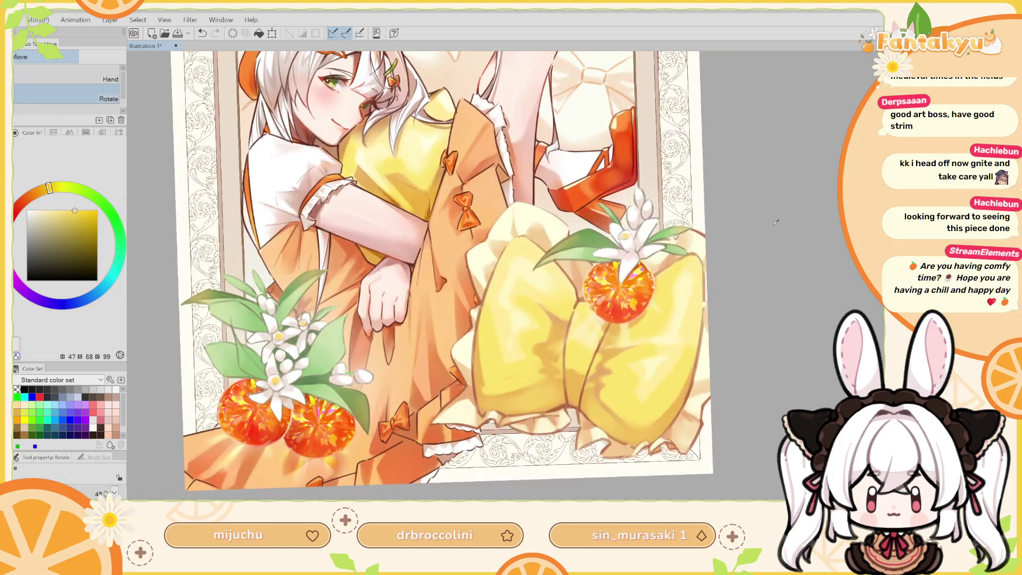
{"action": "key", "text": "b"}
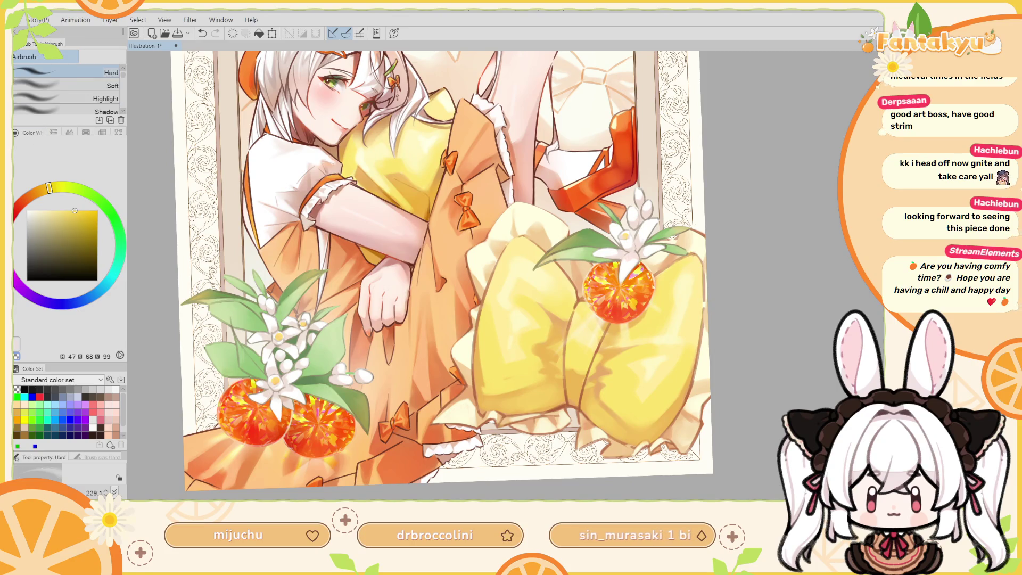
{"action": "left_click_drag", "start_coordinate": [576, 304], "coordinate": [568, 349]}
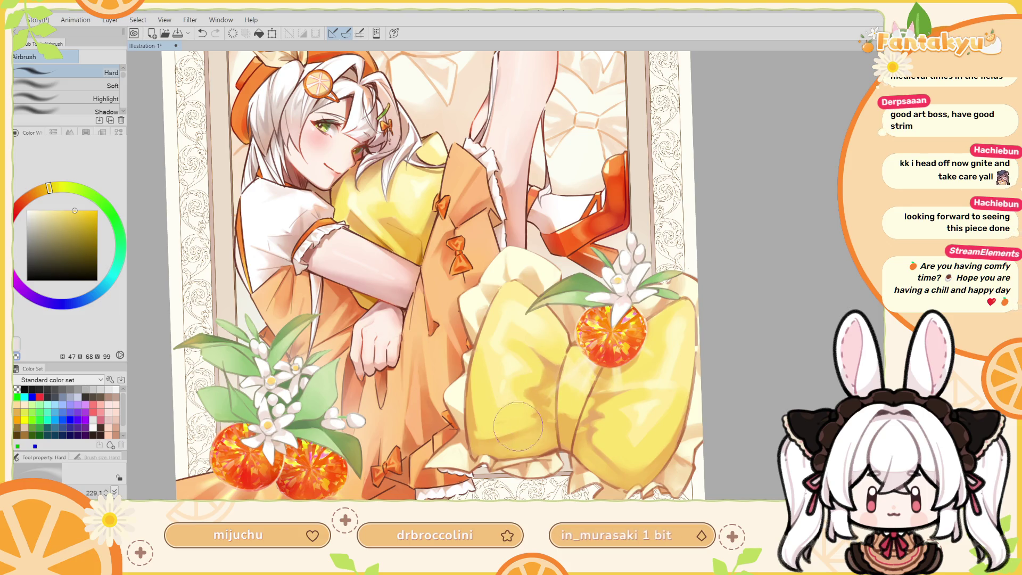
{"action": "left_click_drag", "start_coordinate": [564, 353], "coordinate": [580, 341]}
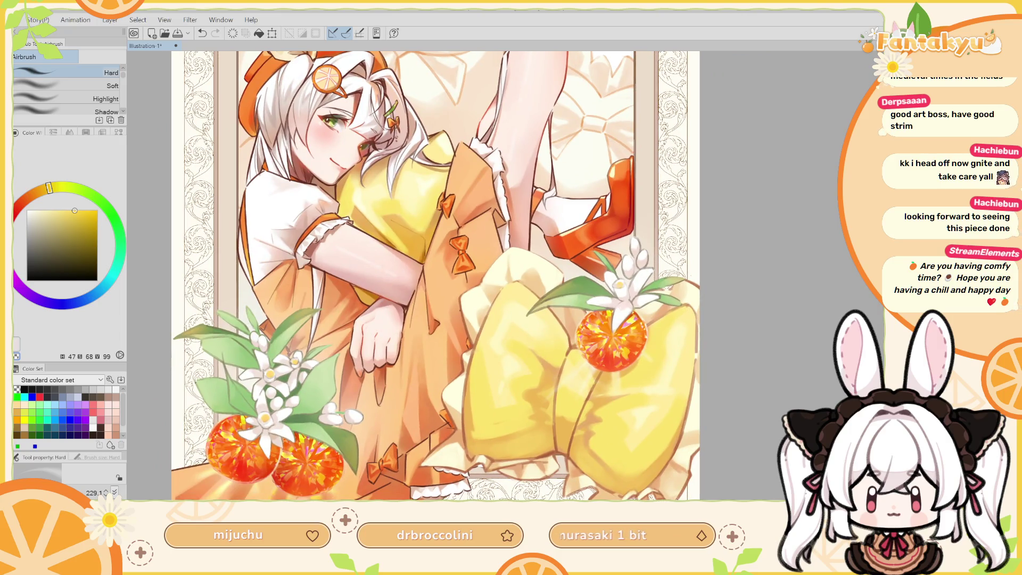
{"action": "key", "text": "ctrl+0"}
{"action": "key", "text": "ctrl+0"}
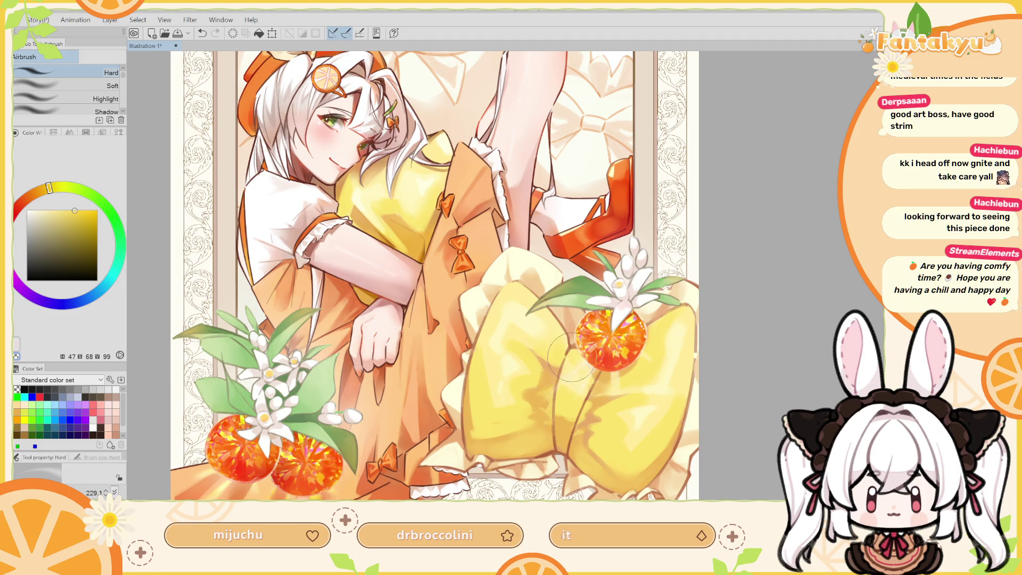
Check the mirrored view, pan to the raised leg and top gem, and clear the selection.
{"action": "key", "text": "h"}
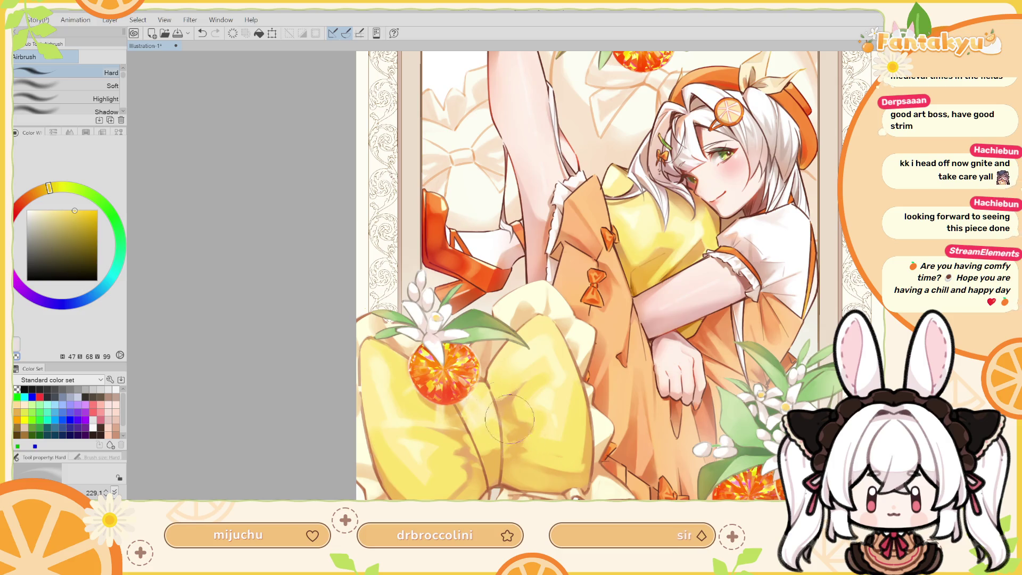
{"action": "key", "text": "h"}
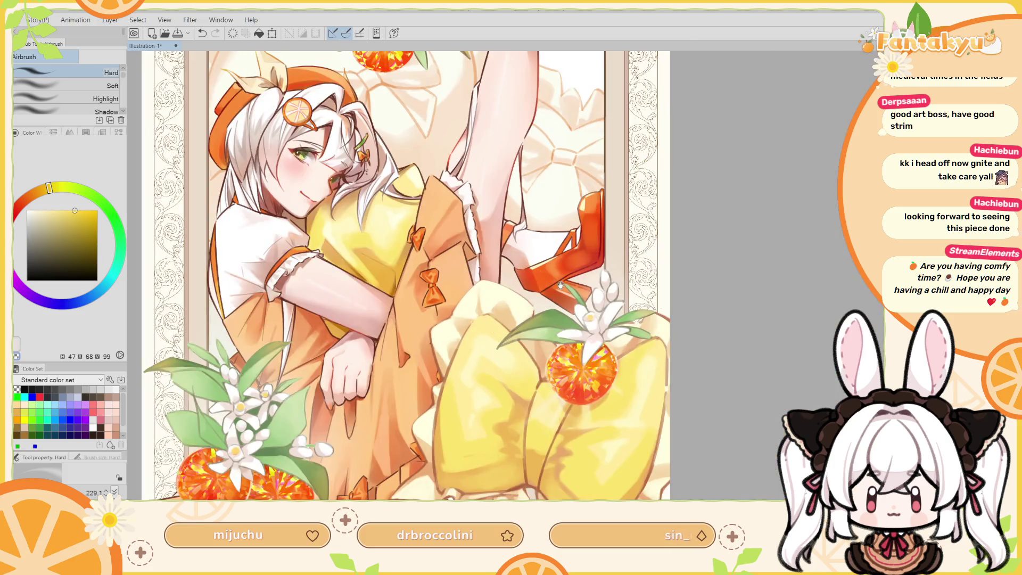
{"action": "left_click_drag", "start_coordinate": [561, 285], "coordinate": [615, 332]}
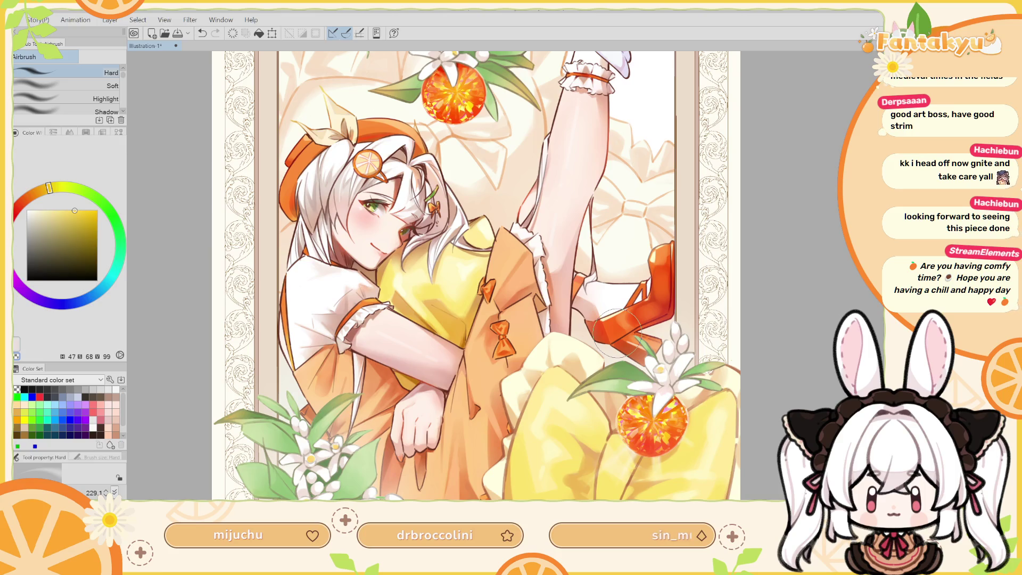
{"action": "mouse_move", "coordinate": [615, 333]}
{"action": "left_mouse_down"}
{"action": "mouse_move", "coordinate": [691, 351]}
{"action": "mouse_move", "coordinate": [734, 398]}
{"action": "mouse_move", "coordinate": [719, 365]}
{"action": "left_mouse_up"}
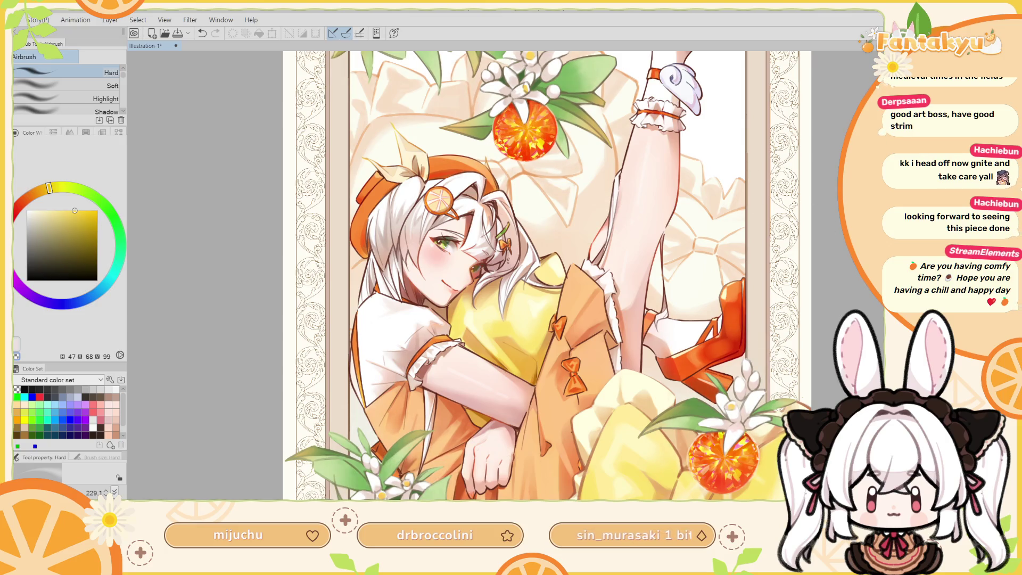
{"action": "key", "text": "ctrl+d"}
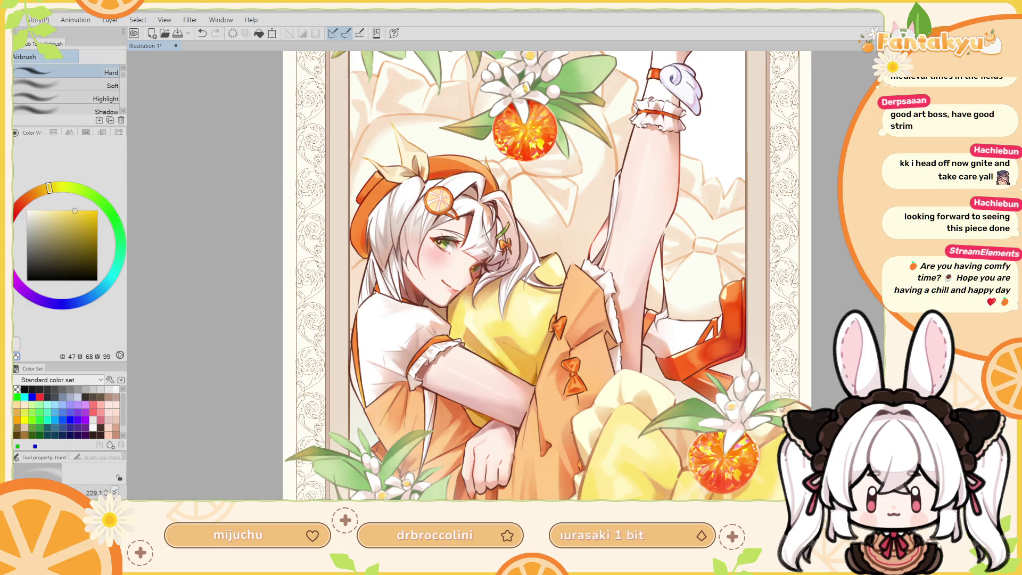
{"action": "scroll", "coordinate": [546, 276], "scroll_direction": "up", "scroll_amount": 2}
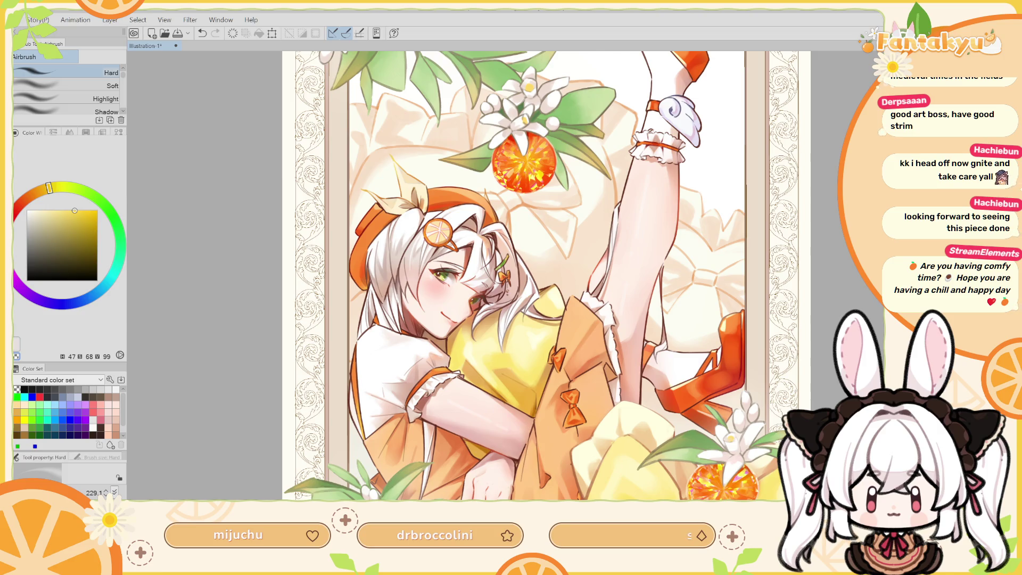
{"action": "key", "text": "ctrl+d"}
Lasso-select wedge-shaped light-ray areas fanning out beneath the upper orange gem.
{"action": "key", "text": "m"}
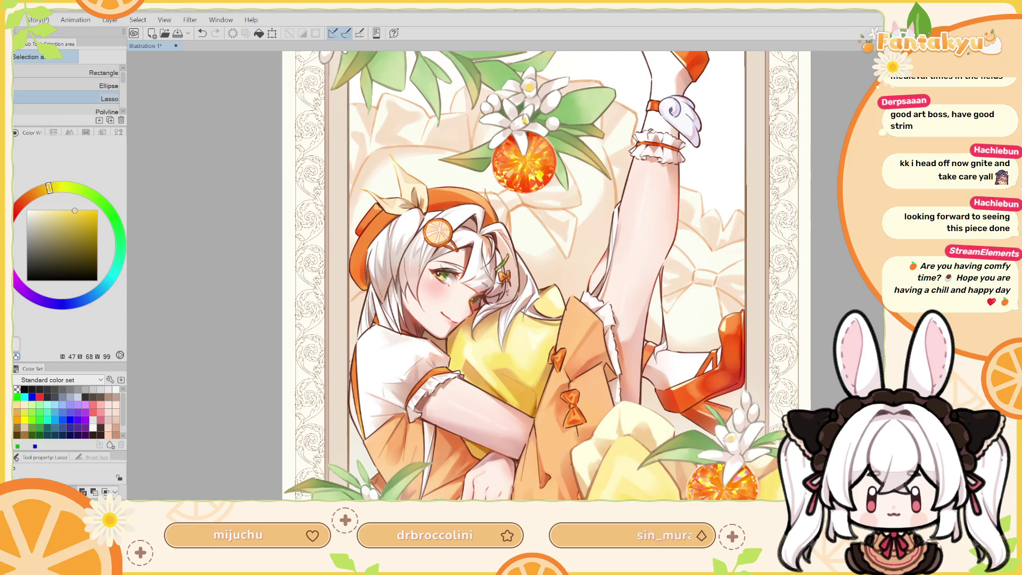
{"action": "left_click_drag", "start_coordinate": [518, 160], "coordinate": [485, 233]}
{"action": "left_click_drag", "start_coordinate": [519, 169], "coordinate": [526, 177]}
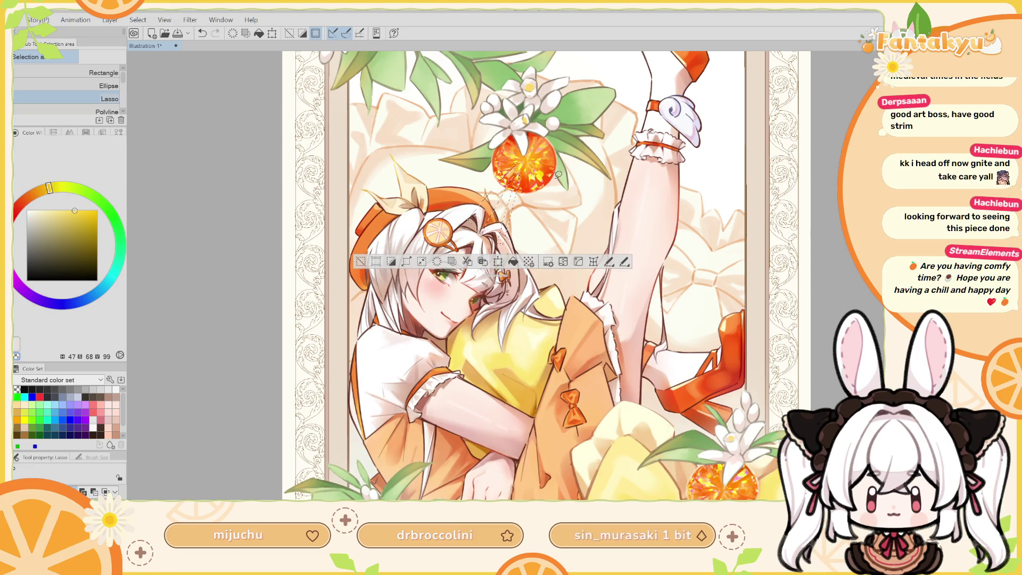
{"action": "mouse_move", "coordinate": [542, 182]}
{"action": "left_mouse_down"}
{"action": "mouse_move", "coordinate": [559, 242]}
{"action": "mouse_move", "coordinate": [580, 195]}
{"action": "mouse_move", "coordinate": [551, 174]}
{"action": "left_mouse_up"}
{"action": "key", "text": "h"}
{"action": "left_click_drag", "start_coordinate": [488, 202], "coordinate": [512, 189]}
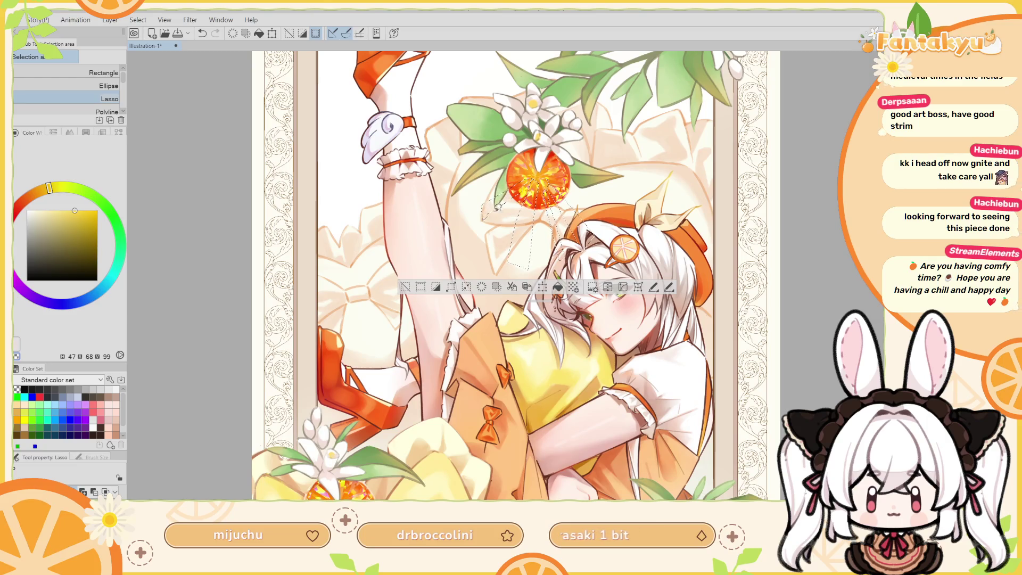
{"action": "key", "text": "h"}
{"action": "mouse_move", "coordinate": [542, 183]}
{"action": "left_mouse_down"}
{"action": "mouse_move", "coordinate": [626, 119]}
{"action": "mouse_move", "coordinate": [651, 169]}
{"action": "left_mouse_up"}
{"action": "left_click_drag", "start_coordinate": [577, 157], "coordinate": [488, 176]}
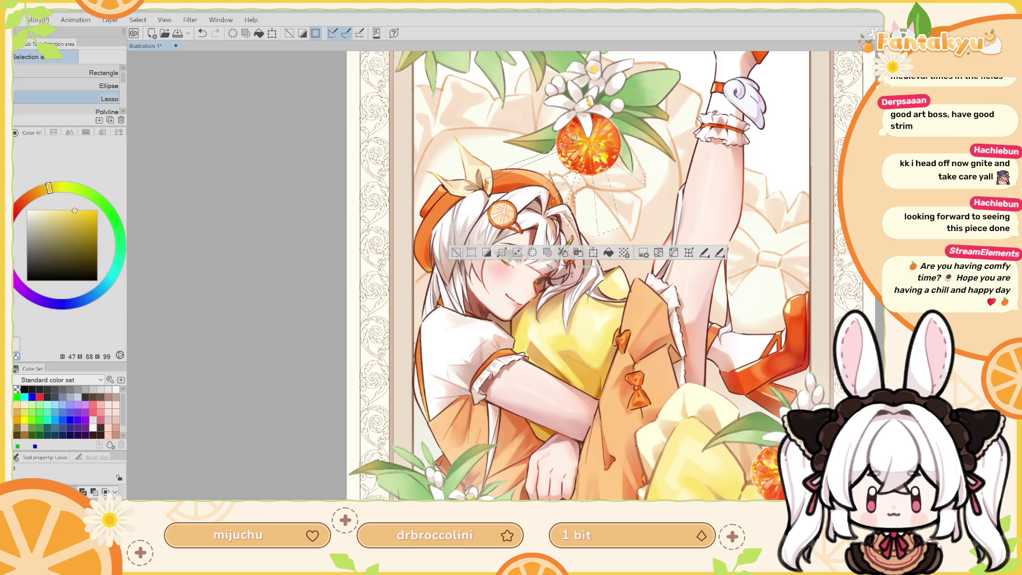
{"action": "left_click_drag", "start_coordinate": [593, 116], "coordinate": [567, 188]}
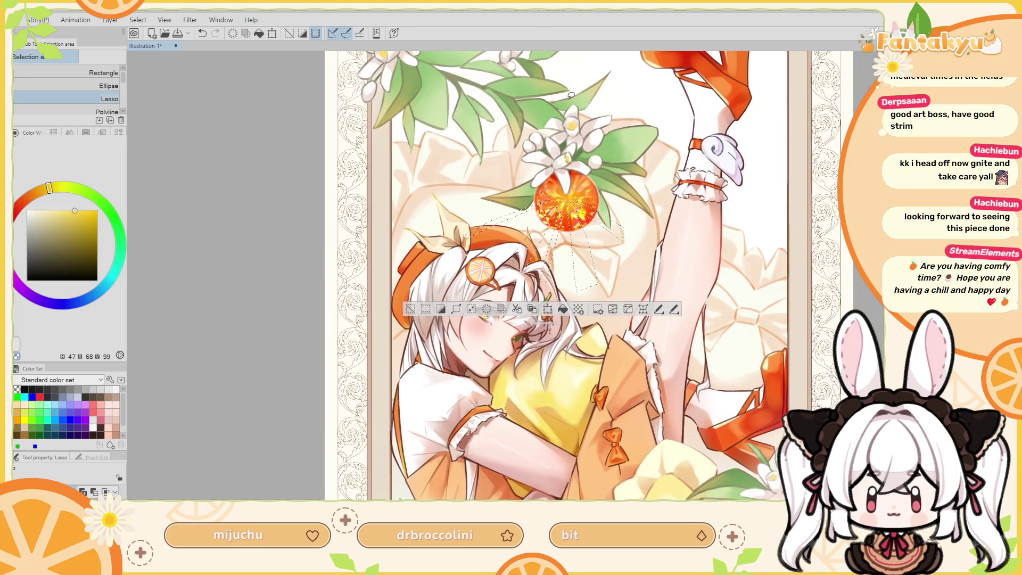
{"action": "key", "text": "b"}
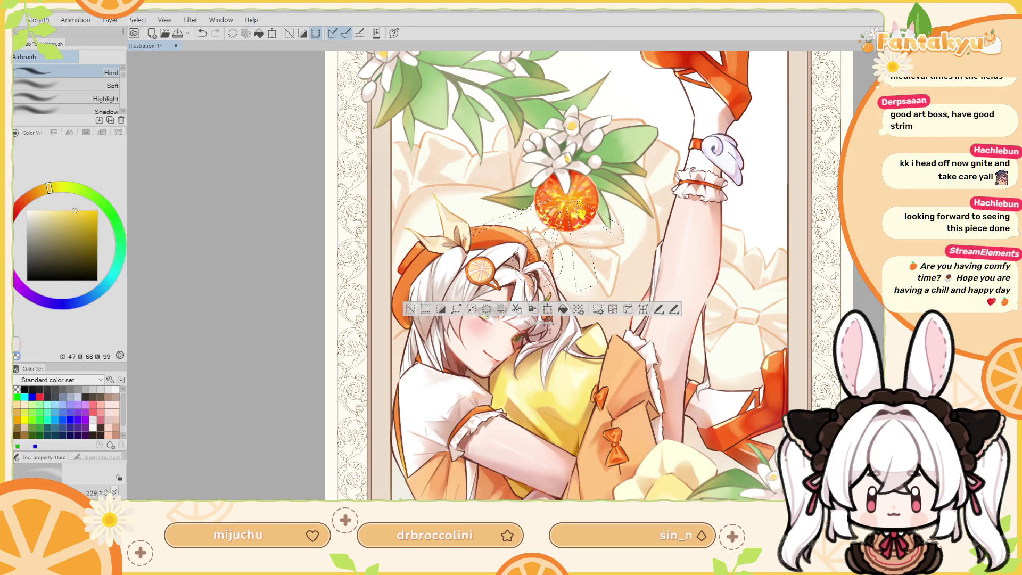
Airbrush soft yellow into the ray selection with a size-222 soft brush, then deselect.
{"action": "left_click", "coordinate": [65, 88]}
{"action": "left_click_drag", "start_coordinate": [521, 213], "coordinate": [543, 181]}
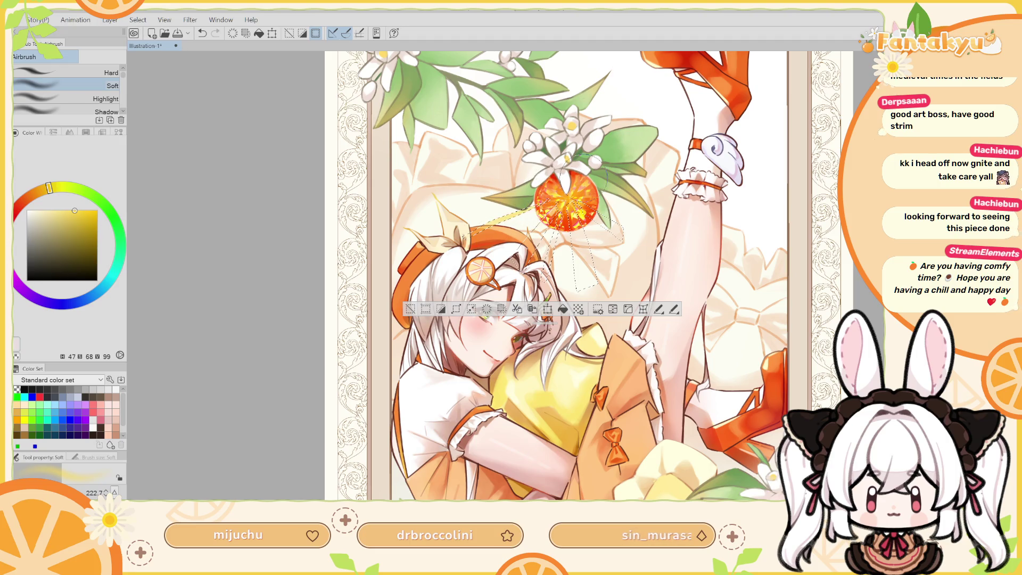
{"action": "mouse_move", "coordinate": [569, 175]}
{"action": "left_mouse_down"}
{"action": "mouse_move", "coordinate": [530, 245]}
{"action": "mouse_move", "coordinate": [582, 282]}
{"action": "left_mouse_up"}
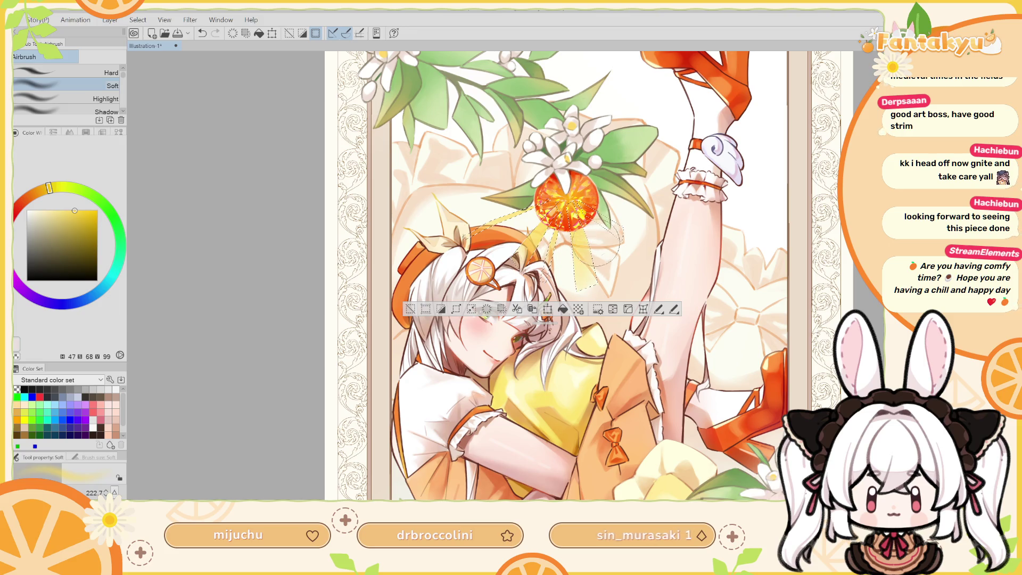
{"action": "key", "text": "h"}
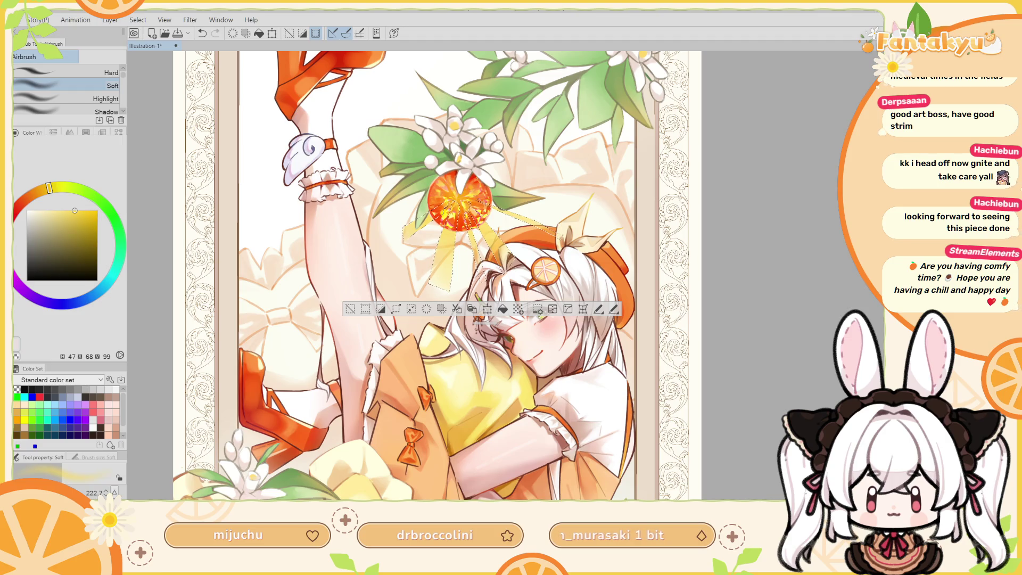
{"action": "key", "text": "ctrl+d"}
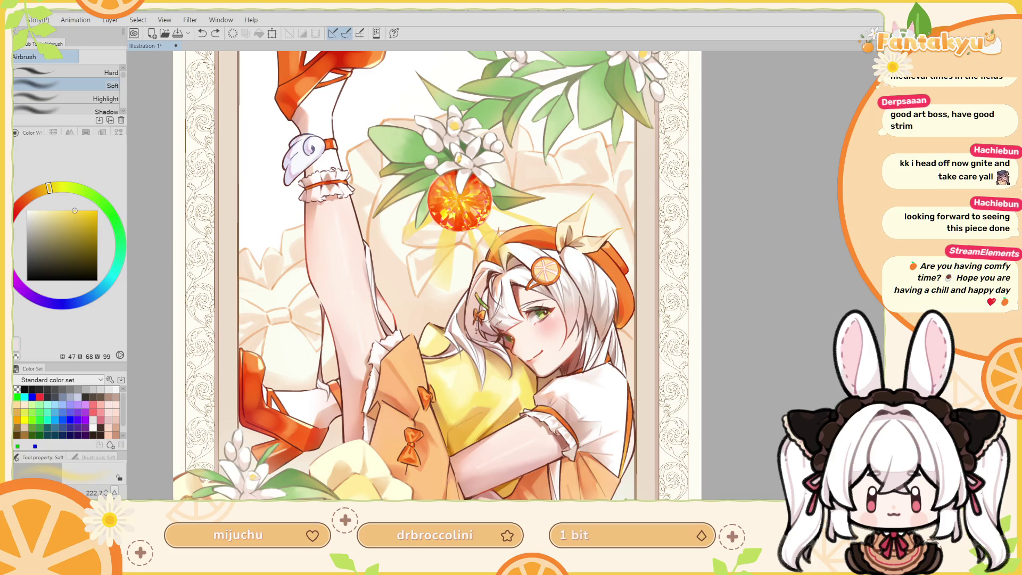
{"action": "key", "text": "ctrl+y"}
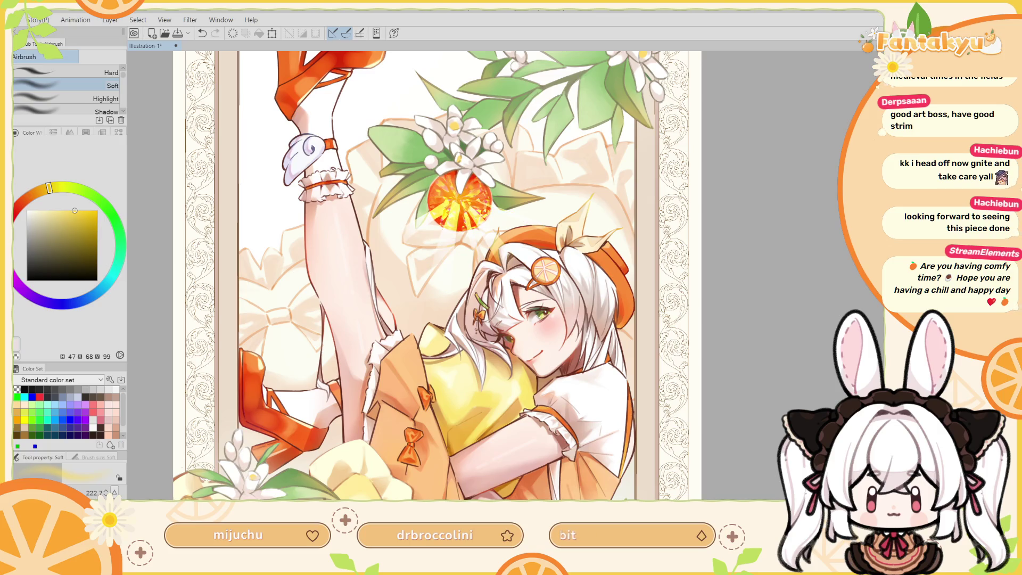
Brighten and saturate the orange gem with a size-160 soft airbrush.
{"action": "key", "text": "h"}
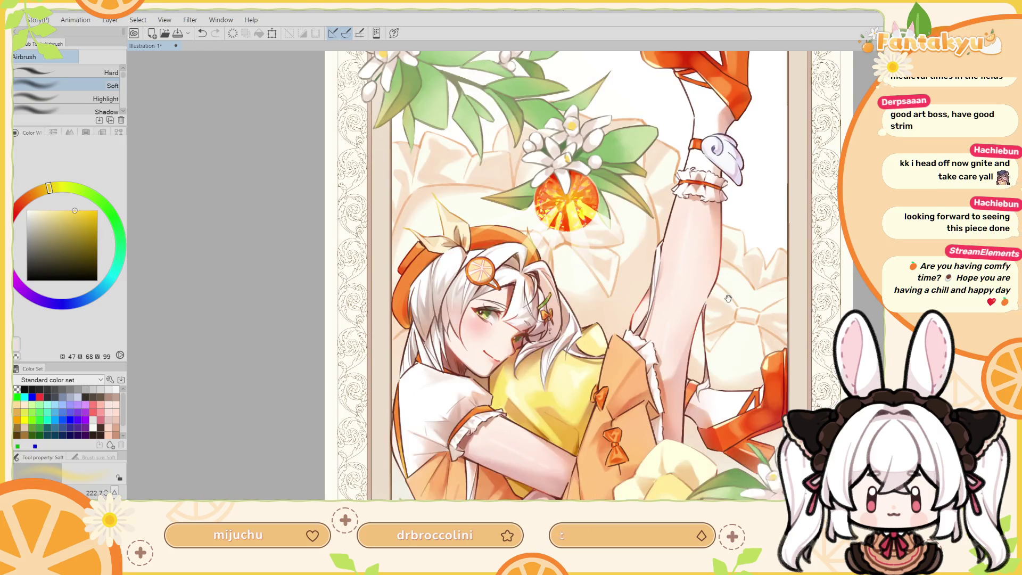
{"action": "left_click_drag", "start_coordinate": [728, 298], "coordinate": [720, 314]}
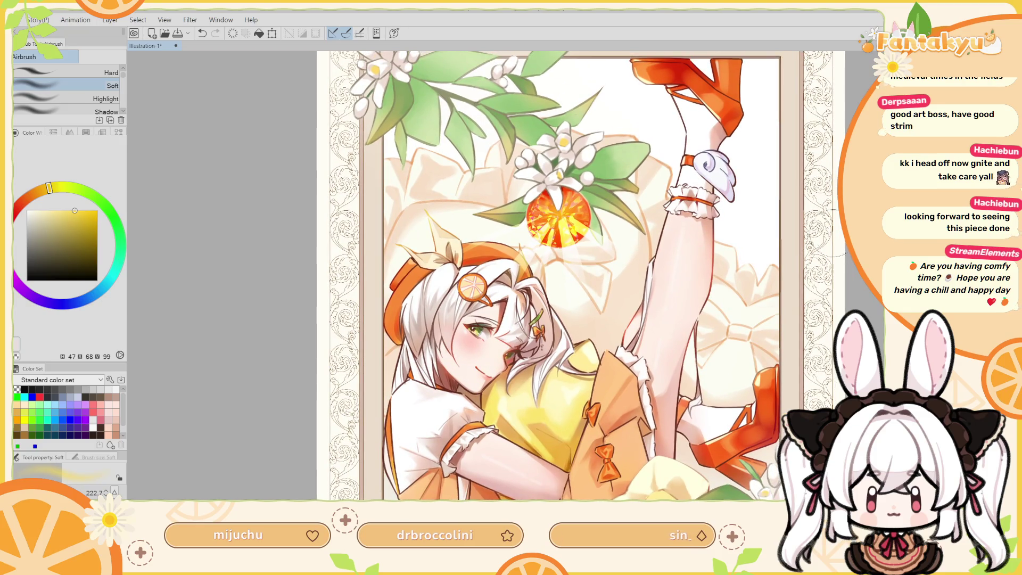
{"action": "left_click_drag", "start_coordinate": [827, 238], "coordinate": [689, 179]}
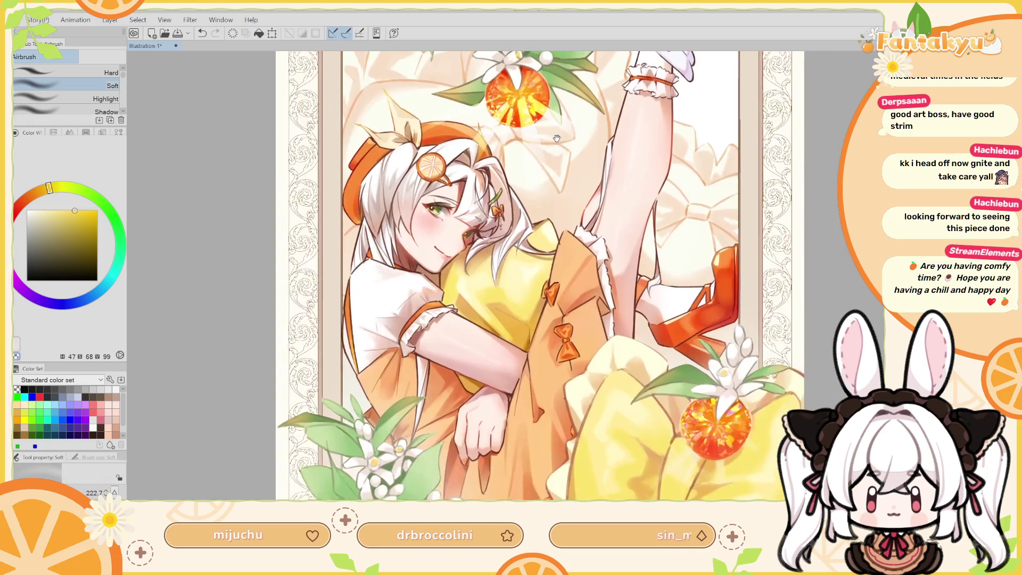
{"action": "left_click_drag", "start_coordinate": [560, 222], "coordinate": [544, 233]}
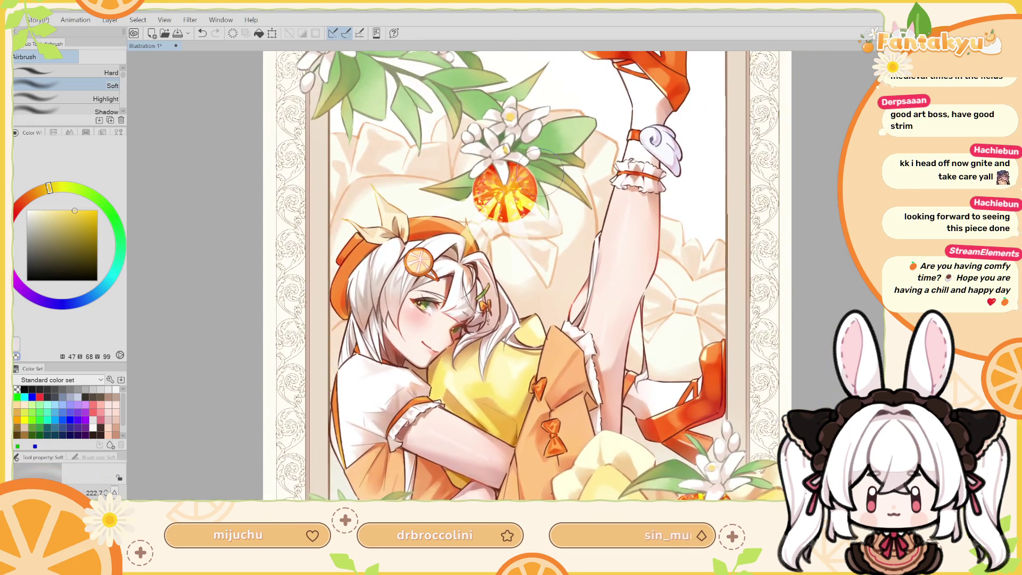
{"action": "key", "text": "bracketleft"}
{"action": "key", "text": "bracketleft"}
{"action": "left_click_drag", "start_coordinate": [508, 192], "coordinate": [490, 208]}
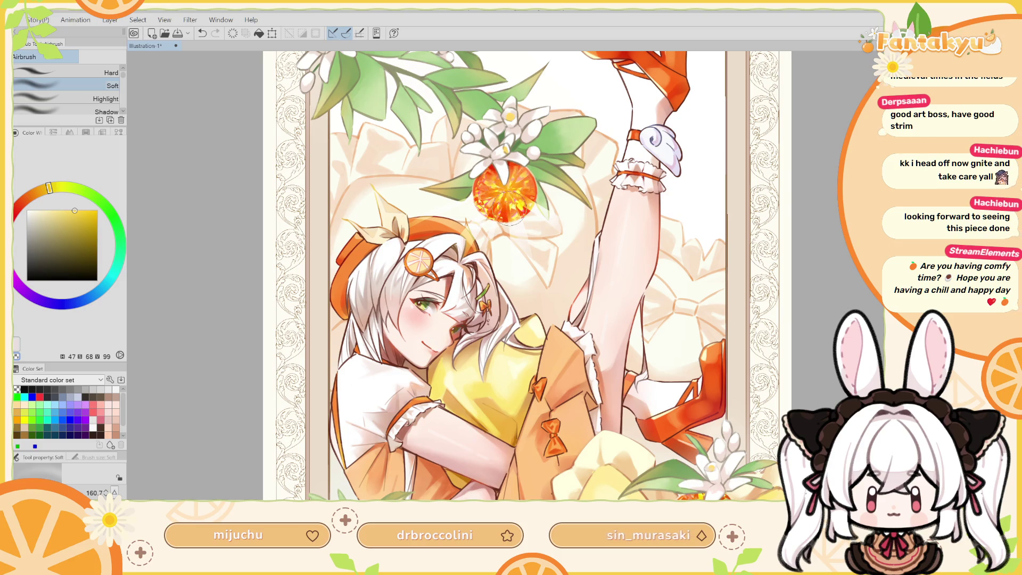
Shade the left side of the orange gem darker.
{"action": "key", "text": "g"}
{"action": "key", "text": "h"}
{"action": "left_click_drag", "start_coordinate": [536, 127], "coordinate": [486, 164]}
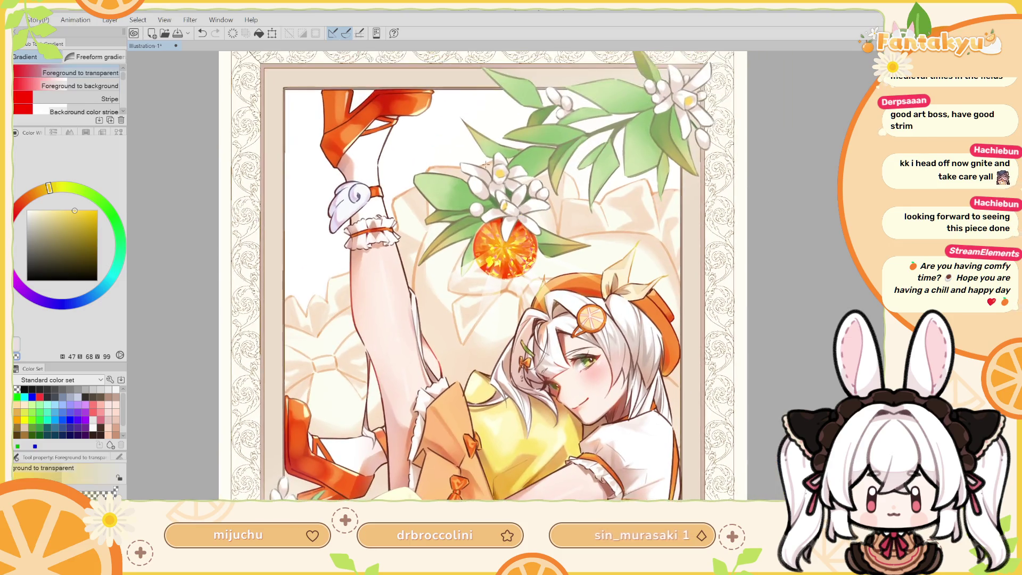
{"action": "key", "text": "b"}
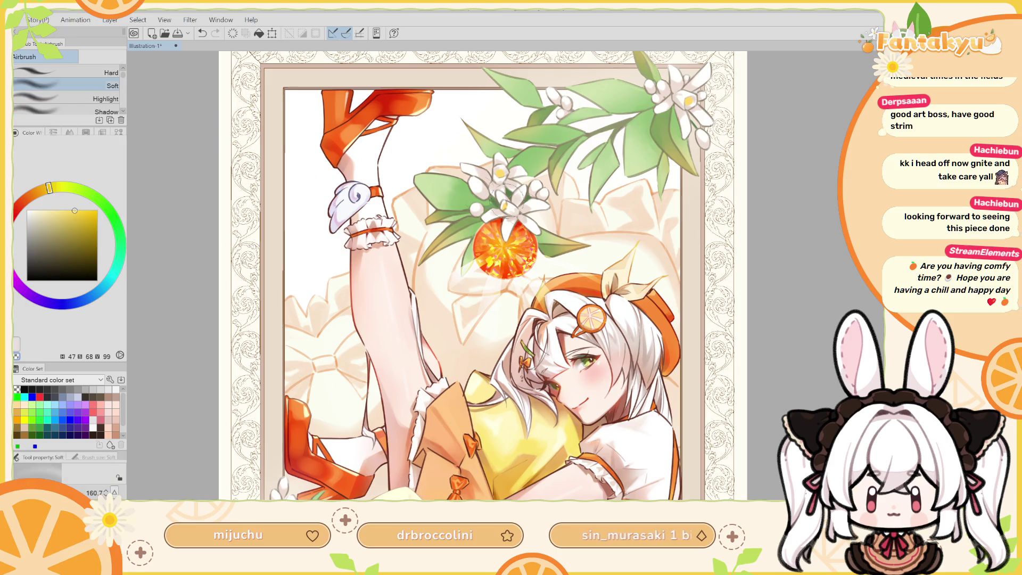
{"action": "left_click_drag", "start_coordinate": [479, 261], "coordinate": [492, 246]}
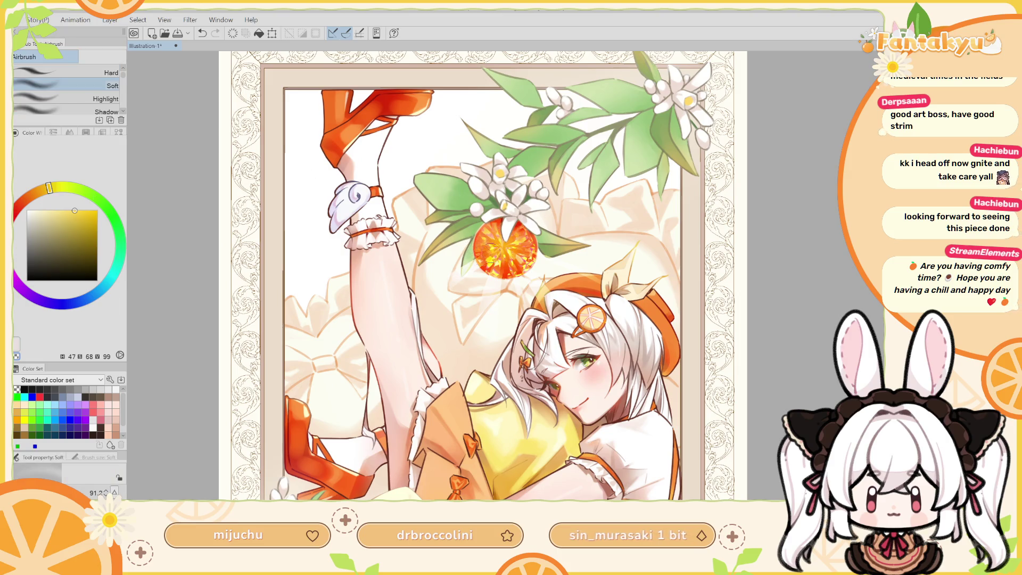
{"action": "key", "text": "h"}
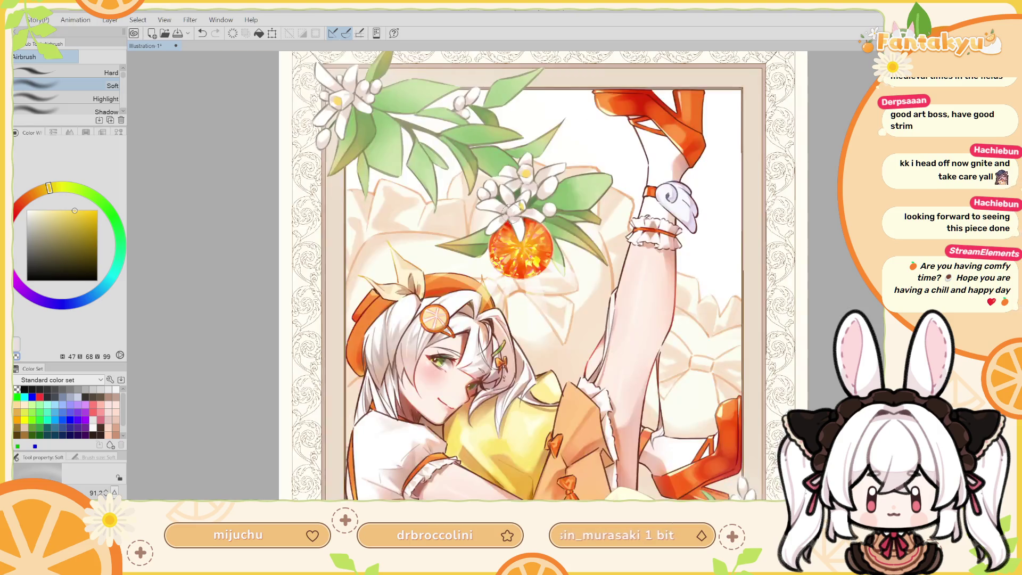
{"action": "left_click_drag", "start_coordinate": [506, 234], "coordinate": [515, 143]}
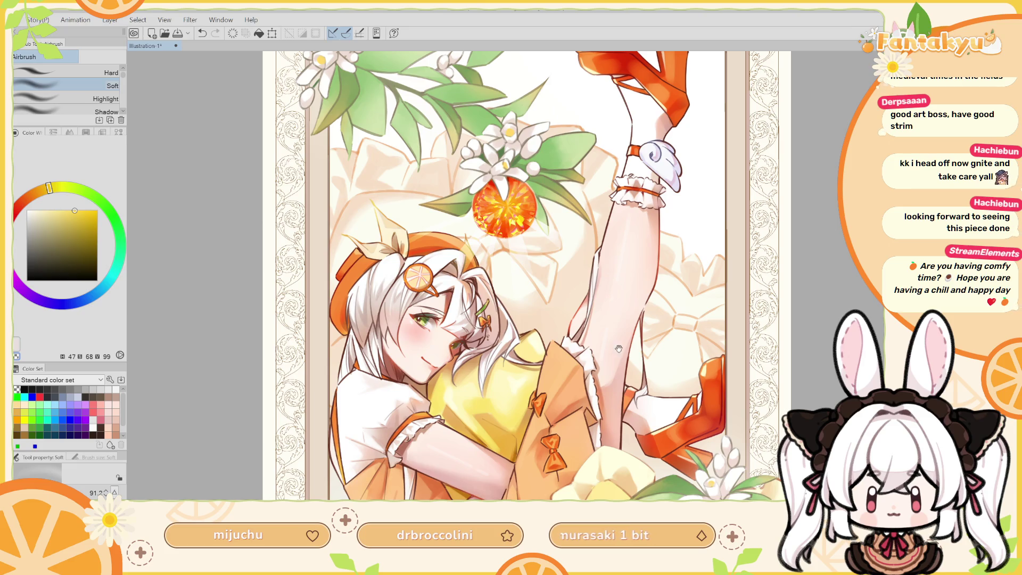
{"action": "left_click_drag", "start_coordinate": [690, 220], "coordinate": [714, 113]}
{"action": "left_click_drag", "start_coordinate": [419, 131], "coordinate": [420, 255]}
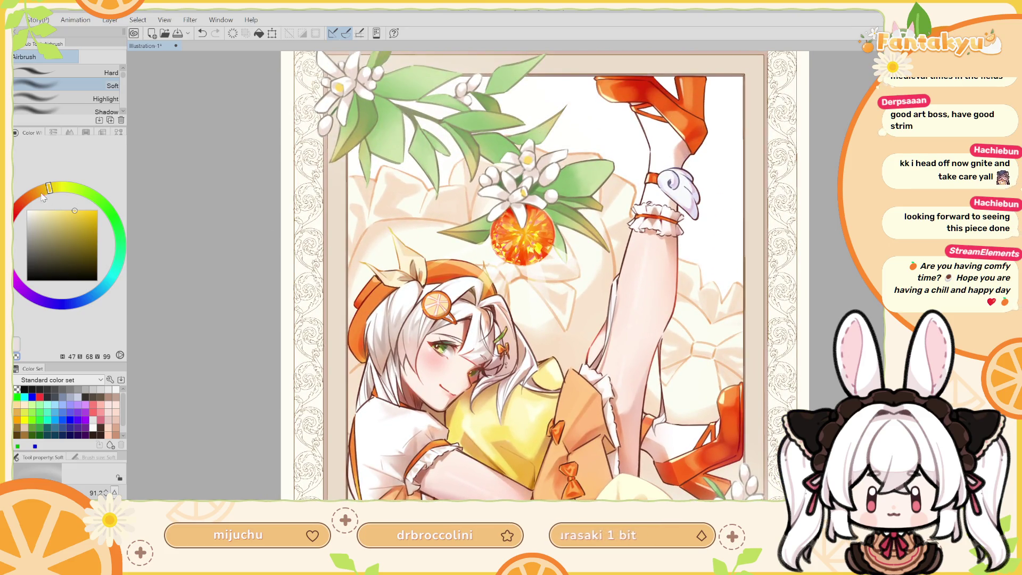
Pick an orange on the colour wheel and set the brush to about 65.
{"action": "left_click_drag", "start_coordinate": [48, 188], "coordinate": [28, 197]}
{"action": "left_click_drag", "start_coordinate": [85, 218], "coordinate": [90, 223]}
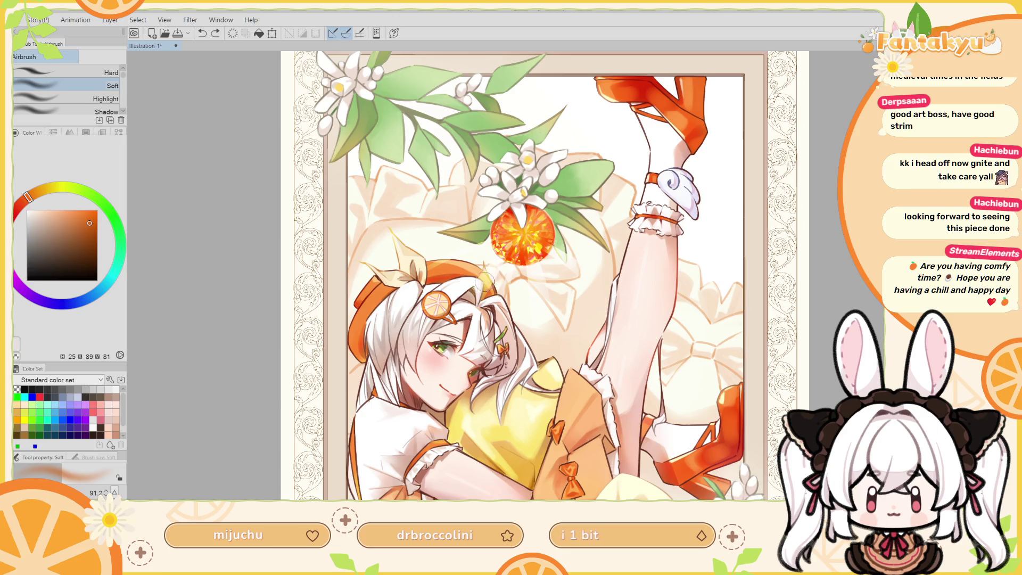
{"action": "key", "text": "bracketleft"}
{"action": "key", "text": "bracketleft"}
{"action": "key", "text": "bracketleft"}
{"action": "key", "text": "bracketright"}
{"action": "key", "text": "bracketright"}
{"action": "key", "text": "bracketright"}
{"action": "key", "text": "bracketright"}
{"action": "key", "text": "bracketleft"}
{"action": "key", "text": "bracketleft"}
{"action": "key", "text": "h"}
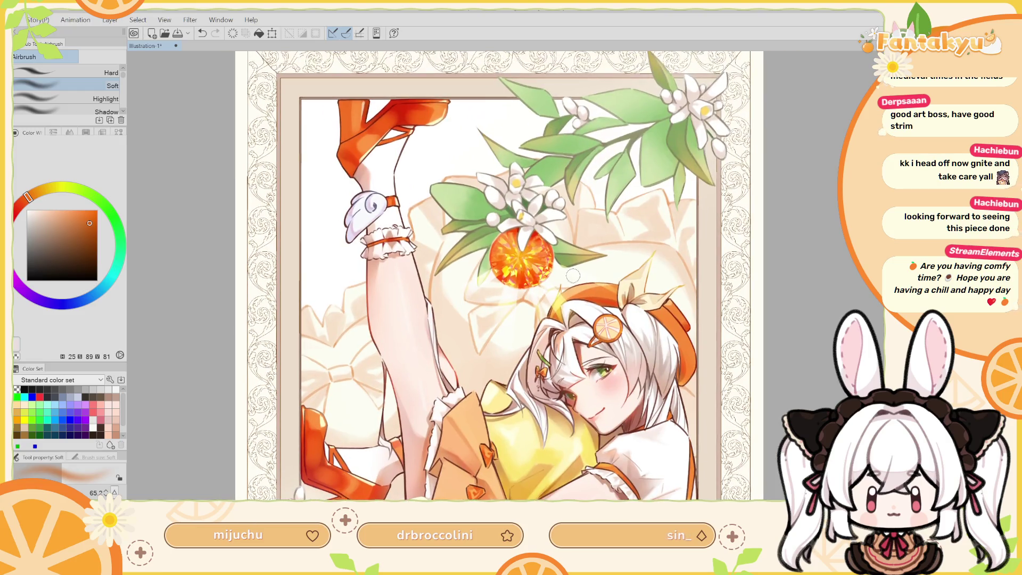
{"action": "left_click_drag", "start_coordinate": [597, 221], "coordinate": [733, 492]}
{"action": "key", "text": "h"}
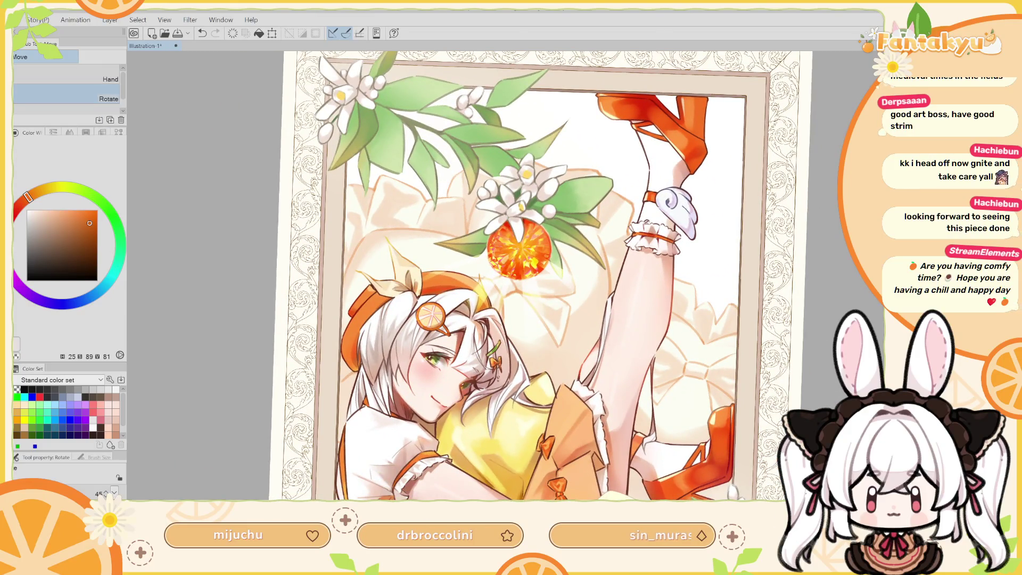
Switch to the hard airbrush and set its size to about 100.
{"action": "key", "text": "p"}
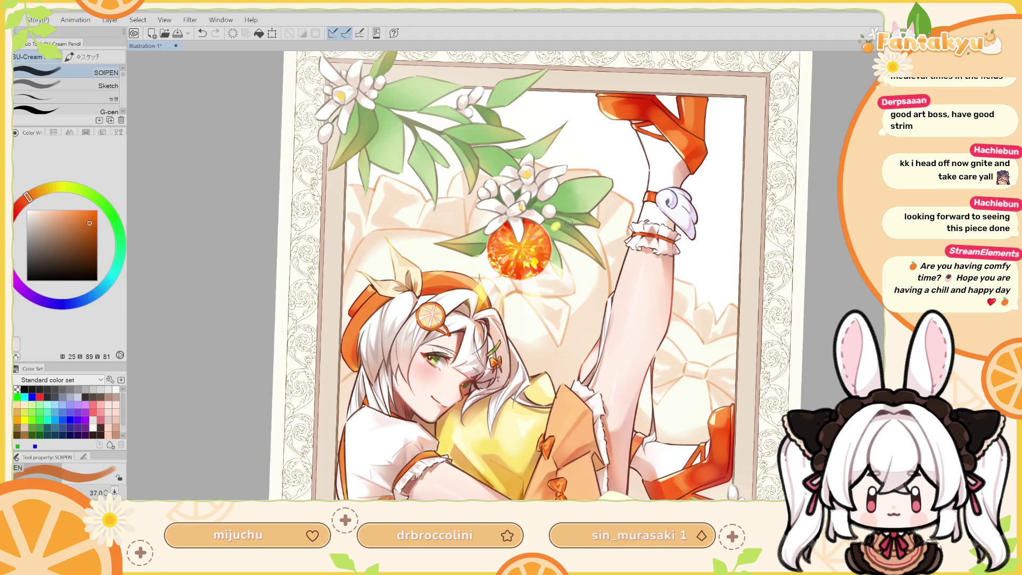
{"action": "key", "text": "ctrl+z"}
{"action": "key", "text": "ctrl+y"}
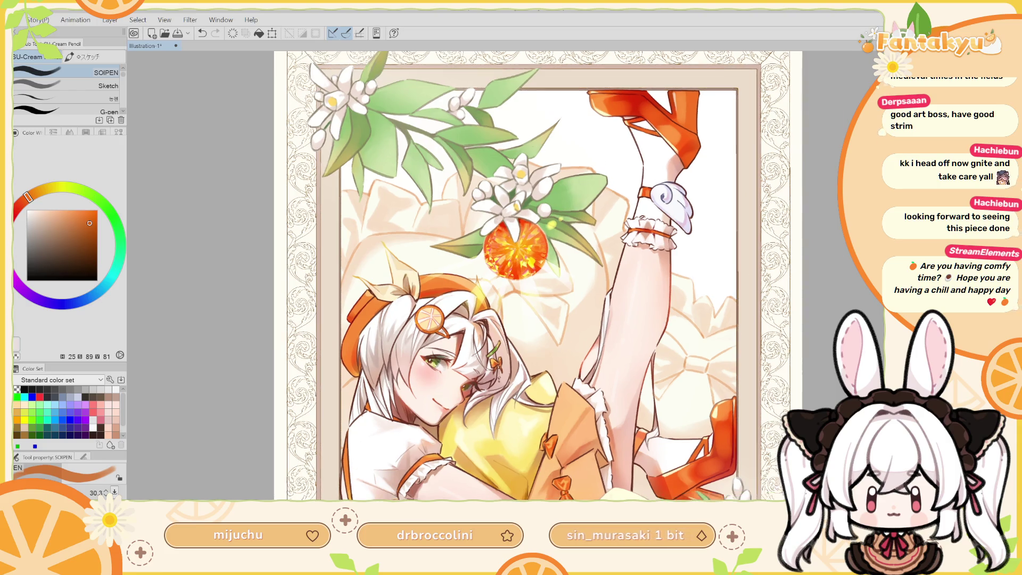
{"action": "scroll", "coordinate": [480, 251], "scroll_direction": "up", "scroll_amount": 3}
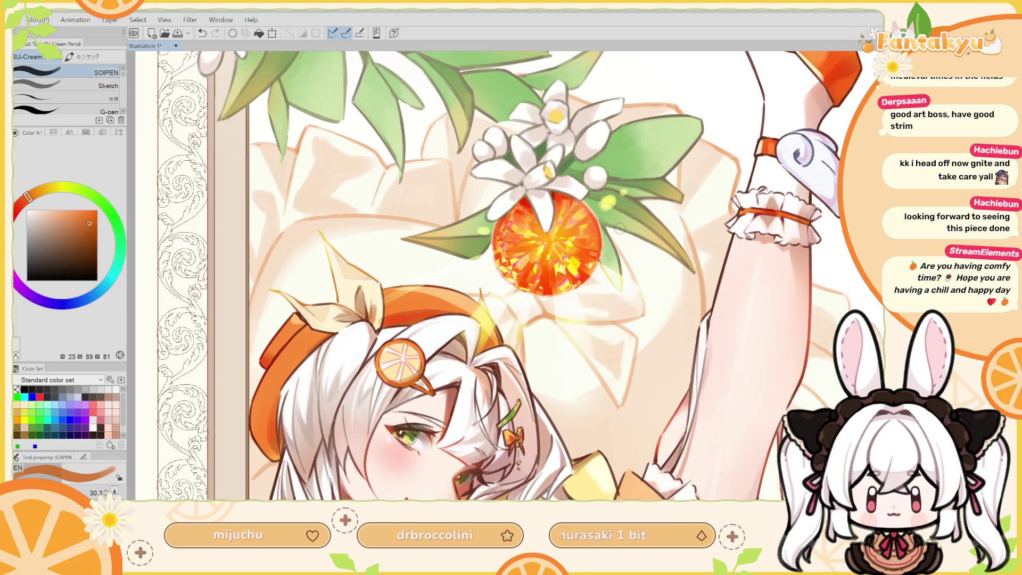
{"action": "scroll", "coordinate": [604, 150], "scroll_direction": "down", "scroll_amount": 2}
{"action": "key", "text": "h"}
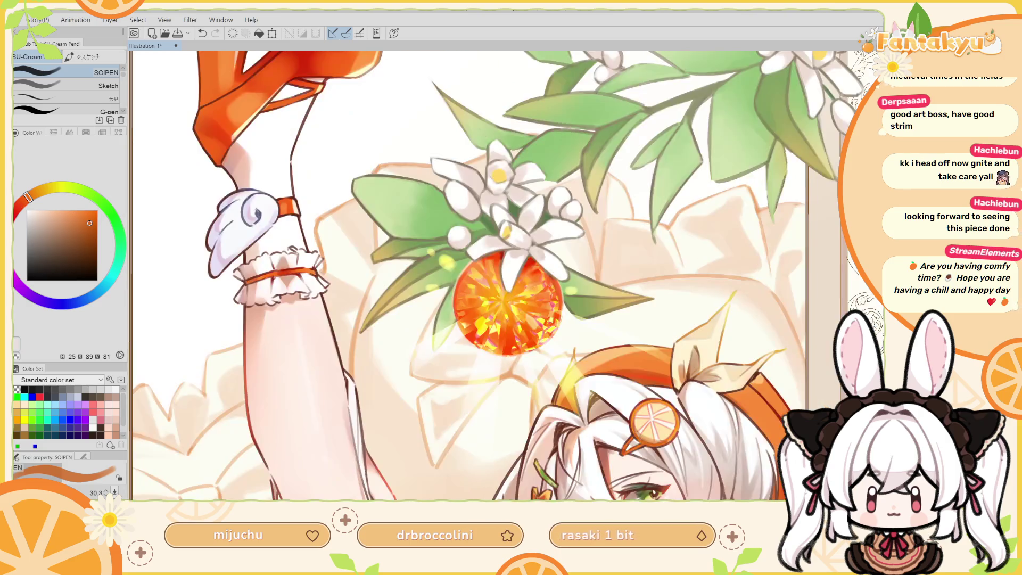
{"action": "key", "text": "b"}
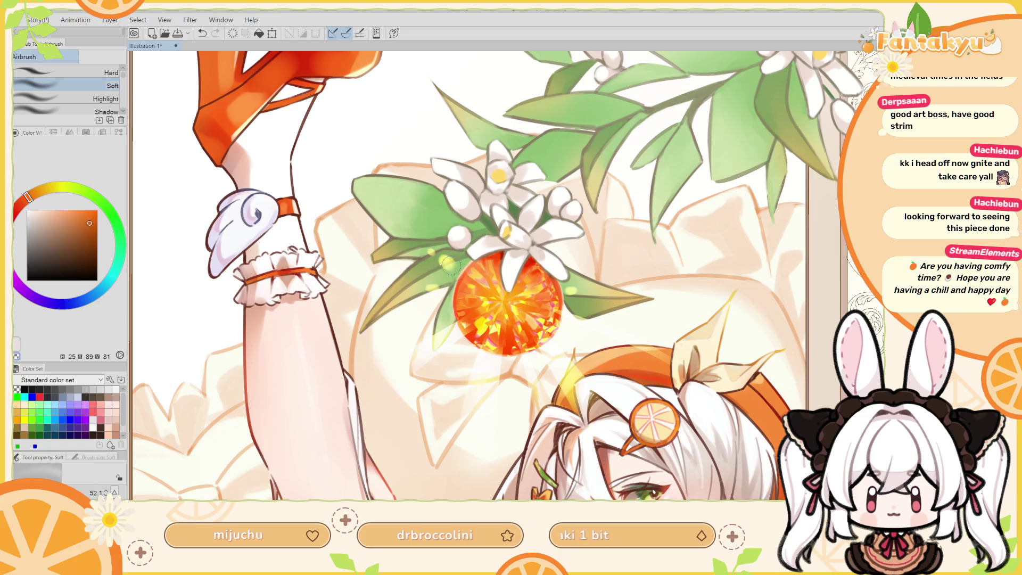
{"action": "left_click_drag", "start_coordinate": [449, 254], "coordinate": [435, 250]}
{"action": "left_click", "coordinate": [53, 74]}
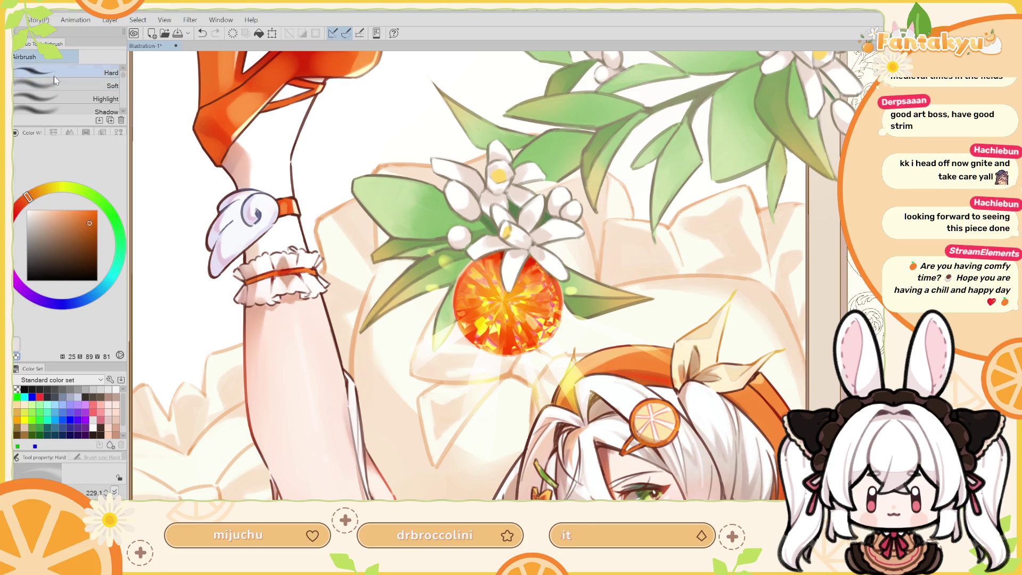
{"action": "left_click_drag", "start_coordinate": [456, 274], "coordinate": [425, 259]}
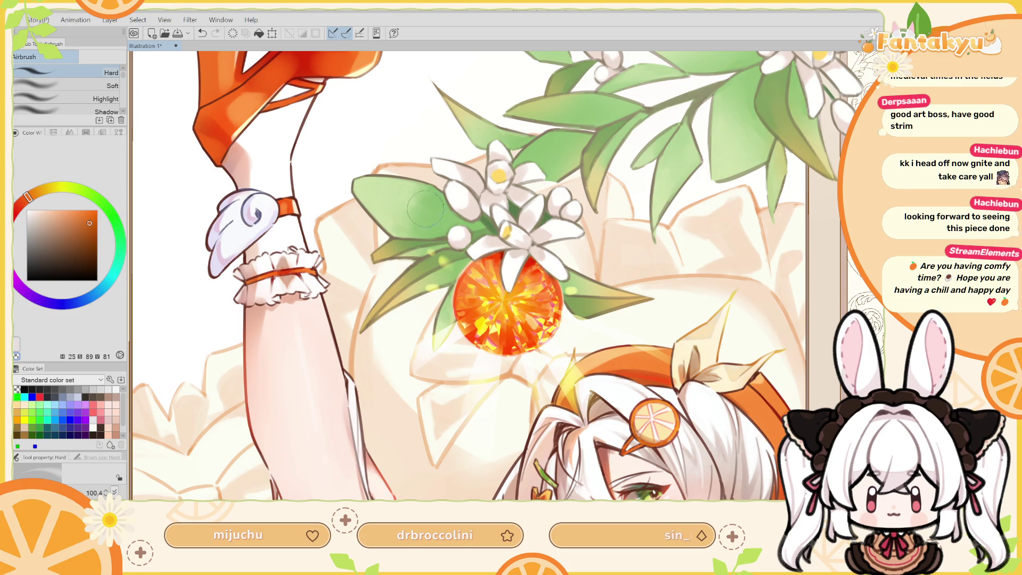
{"action": "key", "text": "h"}
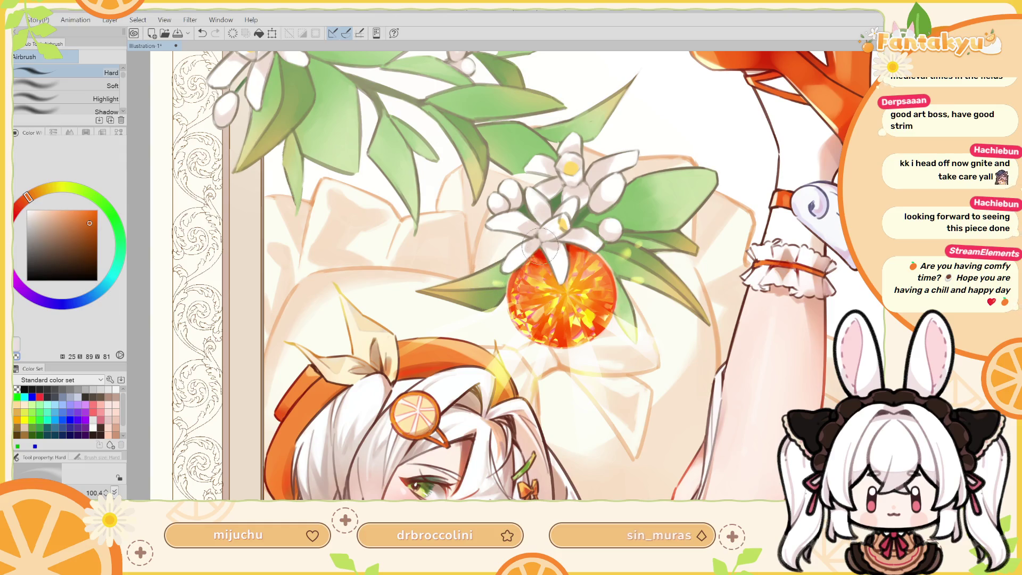
{"action": "key", "text": "h"}
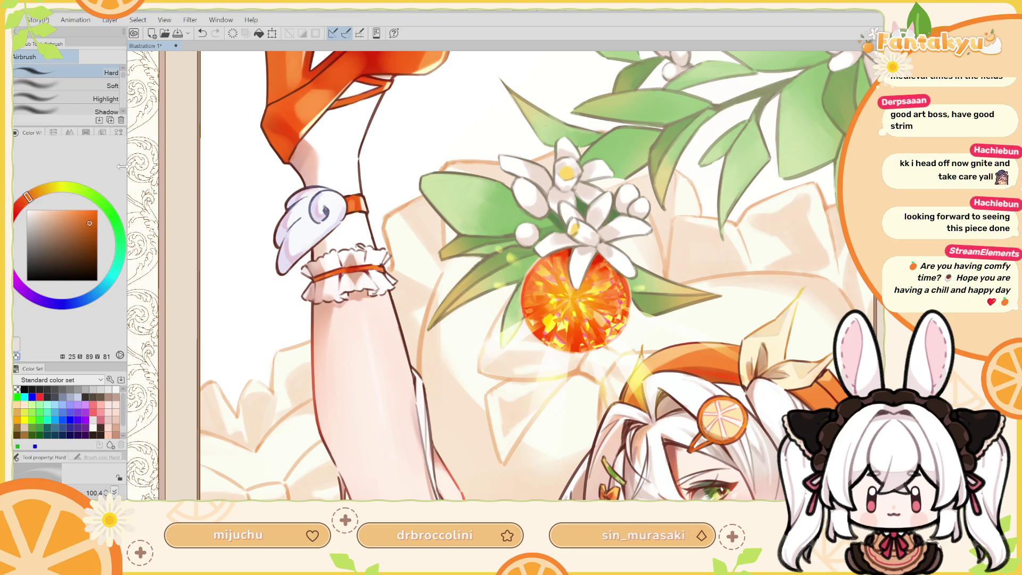
Lasso-select the leaf piece left of the gem and start a Ctrl+T transform.
{"action": "key", "text": "m"}
{"action": "mouse_move", "coordinate": [504, 223]}
{"action": "left_mouse_down"}
{"action": "mouse_move", "coordinate": [511, 269]}
{"action": "mouse_move", "coordinate": [527, 267]}
{"action": "left_mouse_up"}
{"action": "key", "text": "ctrl+t"}
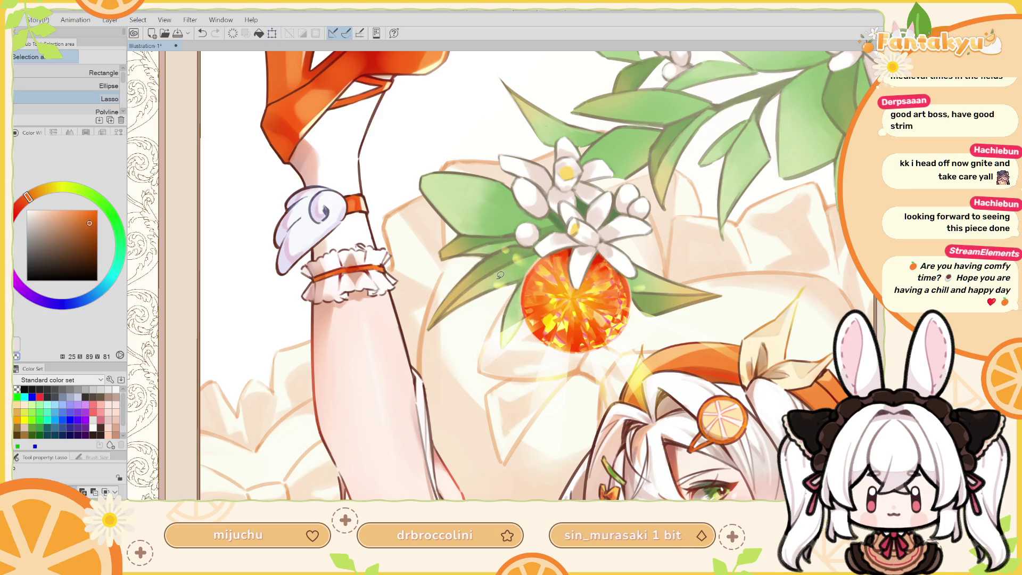
Move the leaf piece down-left beside the gem and commit the transform.
{"action": "mouse_move", "coordinate": [518, 269]}
{"action": "left_mouse_down"}
{"action": "mouse_move", "coordinate": [510, 291]}
{"action": "mouse_move", "coordinate": [519, 293]}
{"action": "left_mouse_up"}
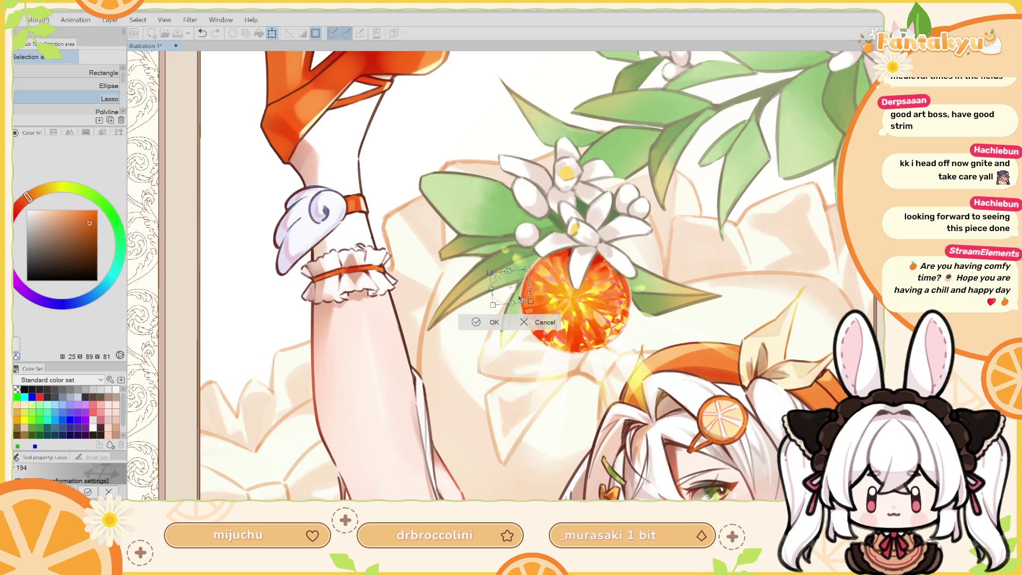
{"action": "key", "text": "h"}
{"action": "key", "text": "ctrl+d"}
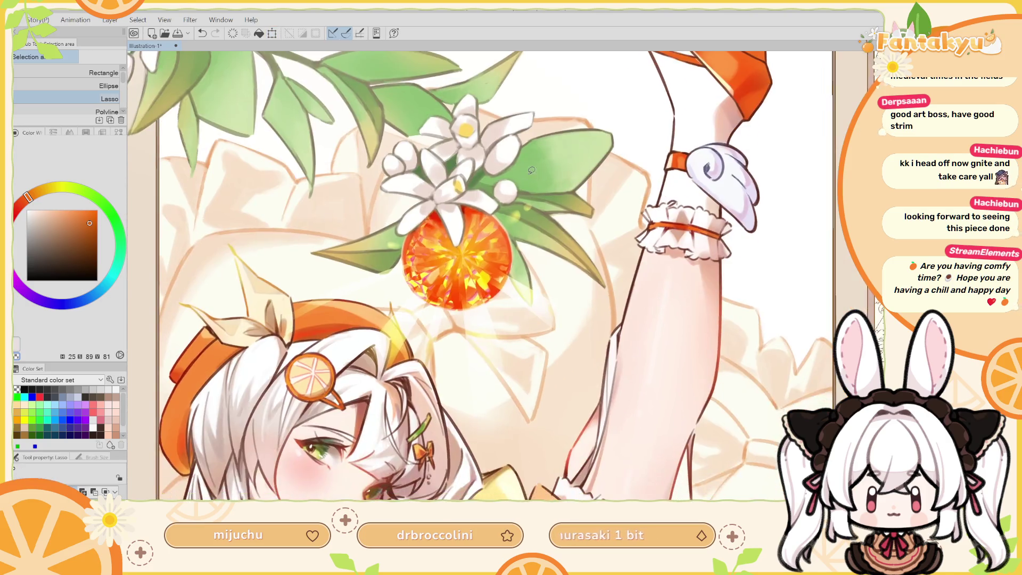
{"action": "left_click_drag", "start_coordinate": [502, 253], "coordinate": [431, 211]}
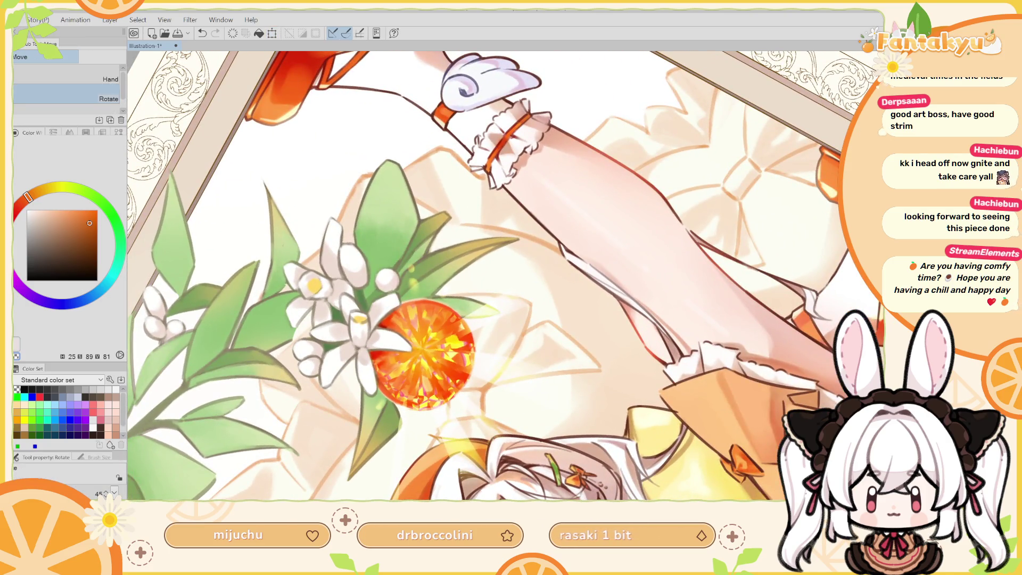
Try a pale cream soft-airbrush tint on the leaf, undo it, and fit the illustration to the window.
{"action": "left_click", "coordinate": [41, 190]}
{"action": "left_click", "coordinate": [38, 210]}
{"action": "key", "text": "b"}
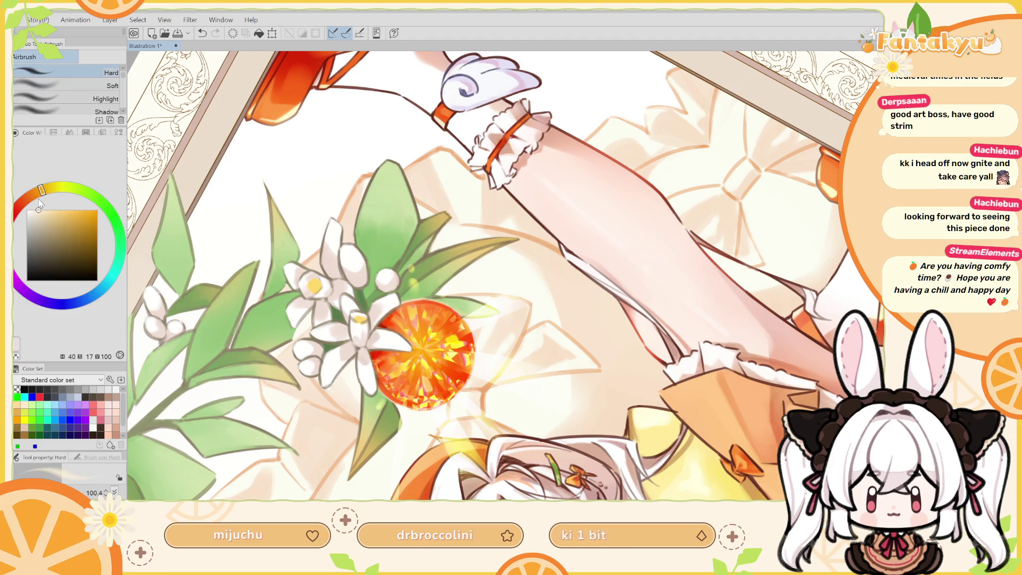
{"action": "key", "text": "ctrl+z"}
{"action": "left_click", "coordinate": [80, 85]}
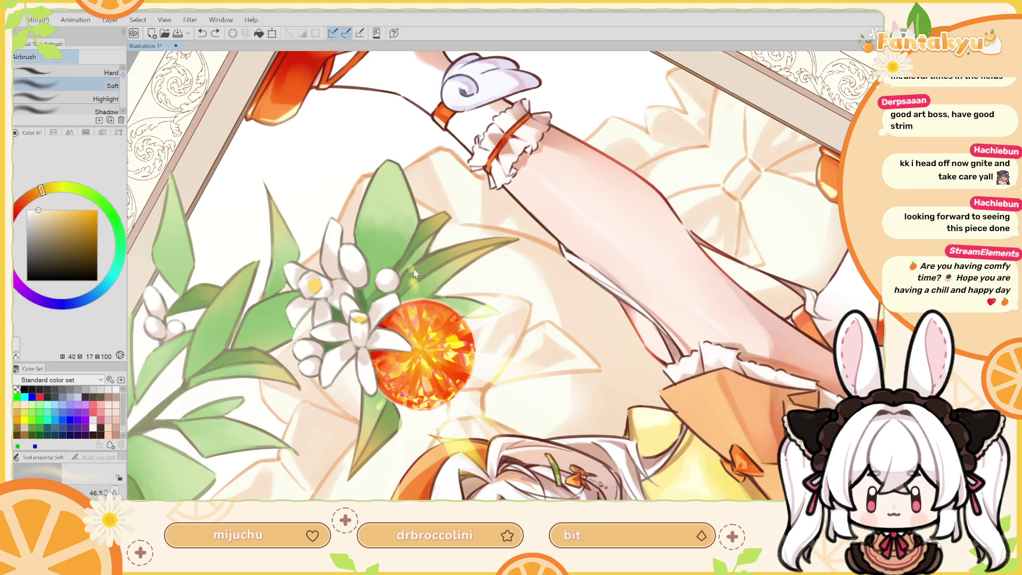
{"action": "left_click_drag", "start_coordinate": [410, 259], "coordinate": [405, 245]}
{"action": "key", "text": "ctrl+z"}
{"action": "key", "text": "h"}
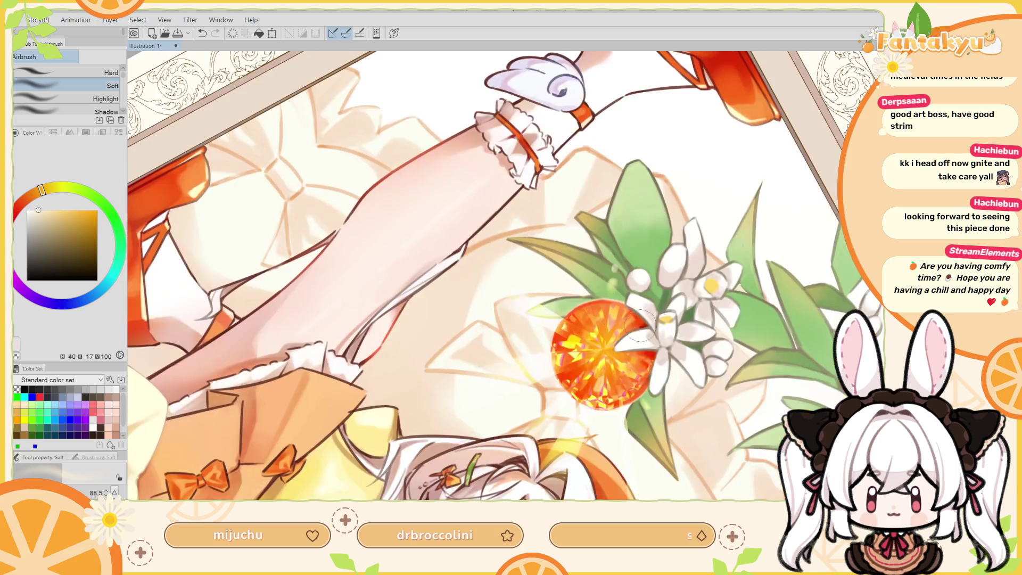
{"action": "key", "text": "ctrl+0"}
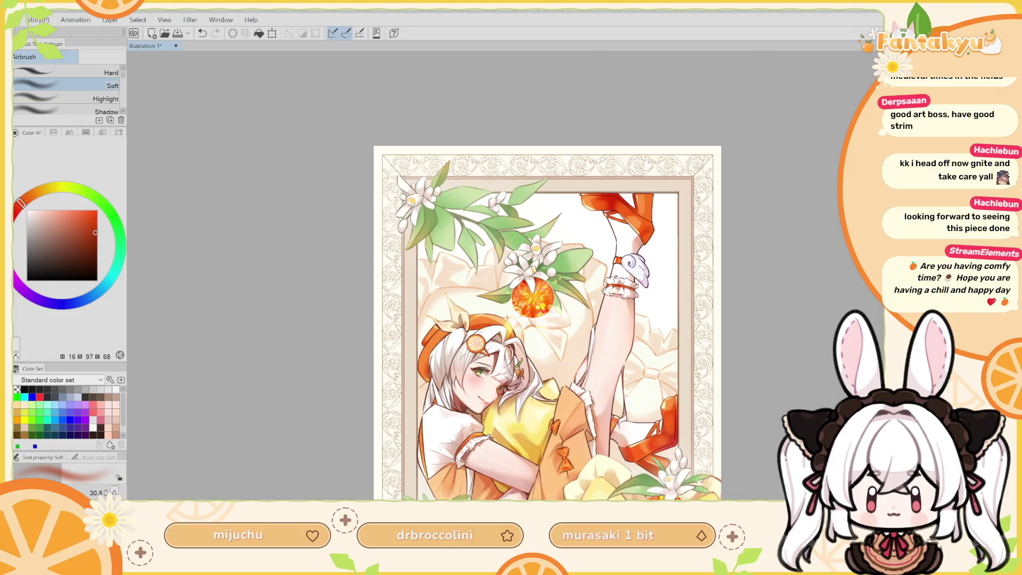
{"action": "scroll", "coordinate": [515, 352], "scroll_direction": "up", "scroll_amount": 1}
{"action": "scroll", "coordinate": [515, 352], "scroll_direction": "up", "scroll_amount": 1}
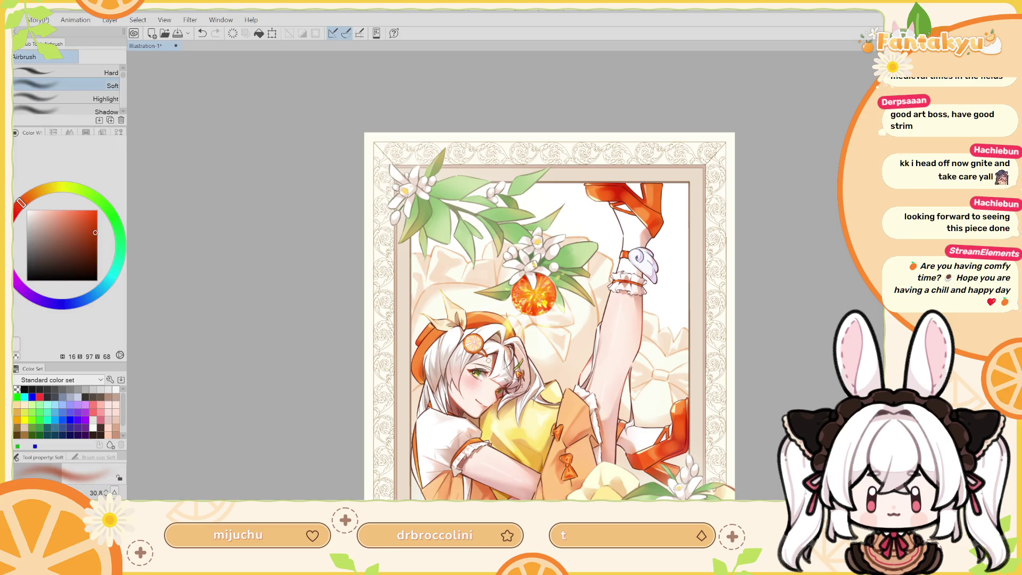
{"action": "left_click_drag", "start_coordinate": [629, 374], "coordinate": [657, 252]}
{"action": "left_click_drag", "start_coordinate": [790, 361], "coordinate": [775, 419]}
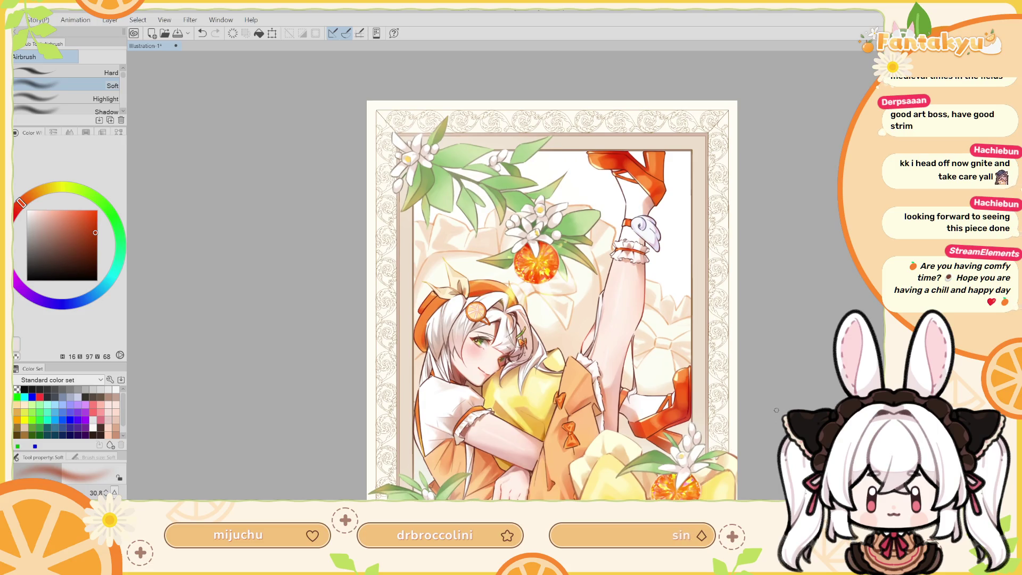
{"action": "left_click_drag", "start_coordinate": [756, 425], "coordinate": [753, 411]}
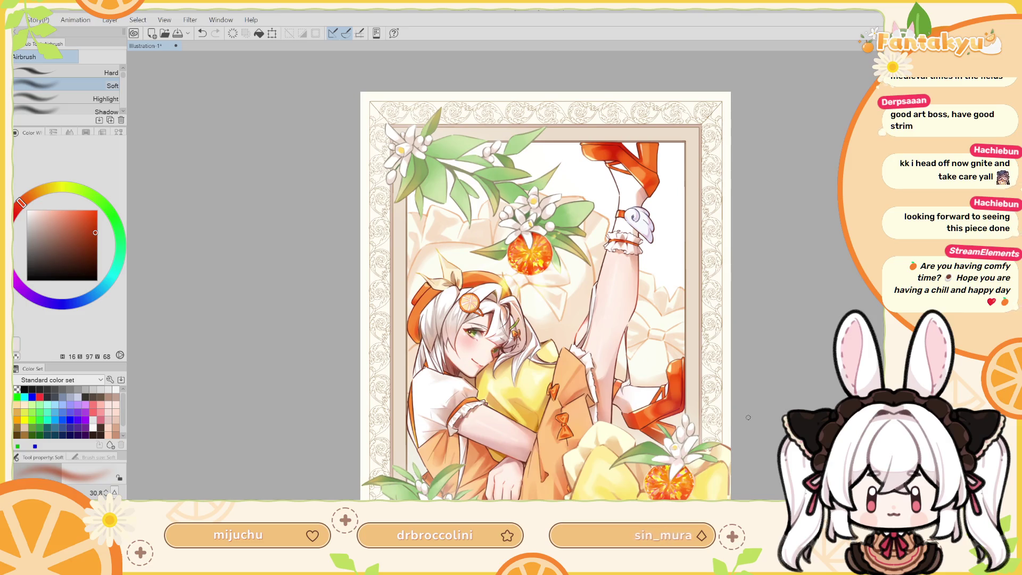
{"action": "left_click_drag", "start_coordinate": [715, 468], "coordinate": [718, 427]}
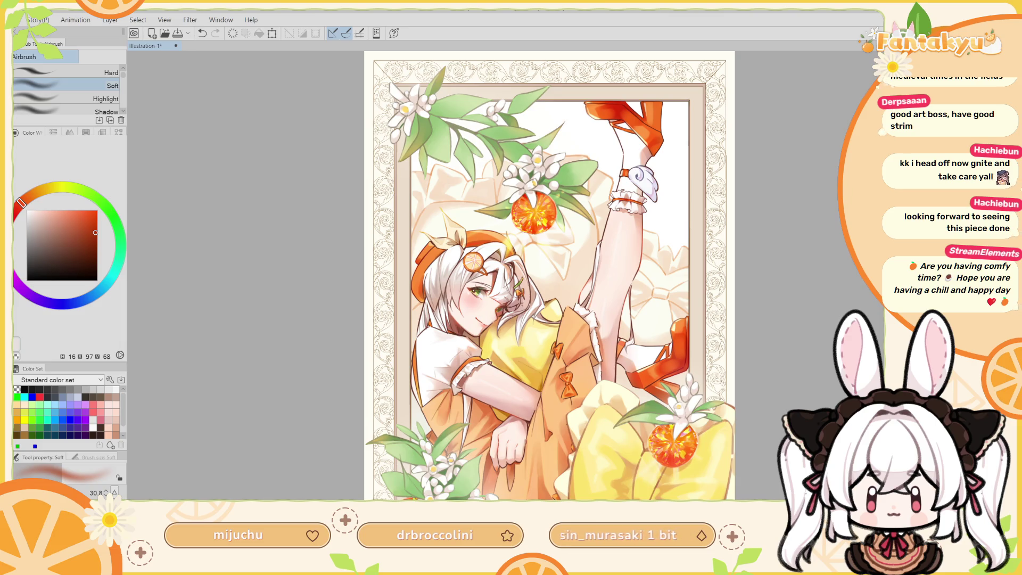
{"action": "key", "text": "c"}
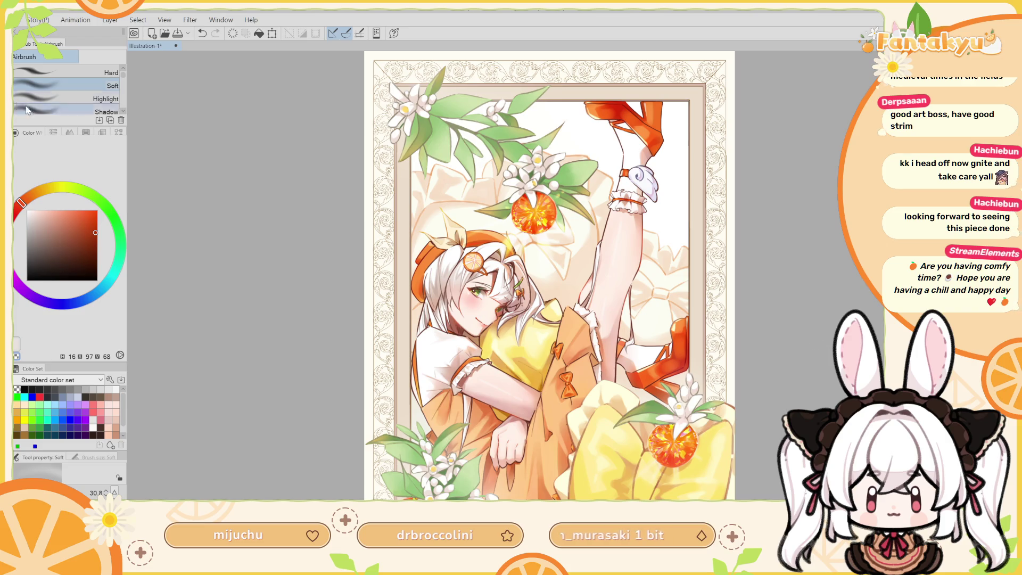
{"action": "left_click_drag", "start_coordinate": [641, 481], "coordinate": [654, 486]}
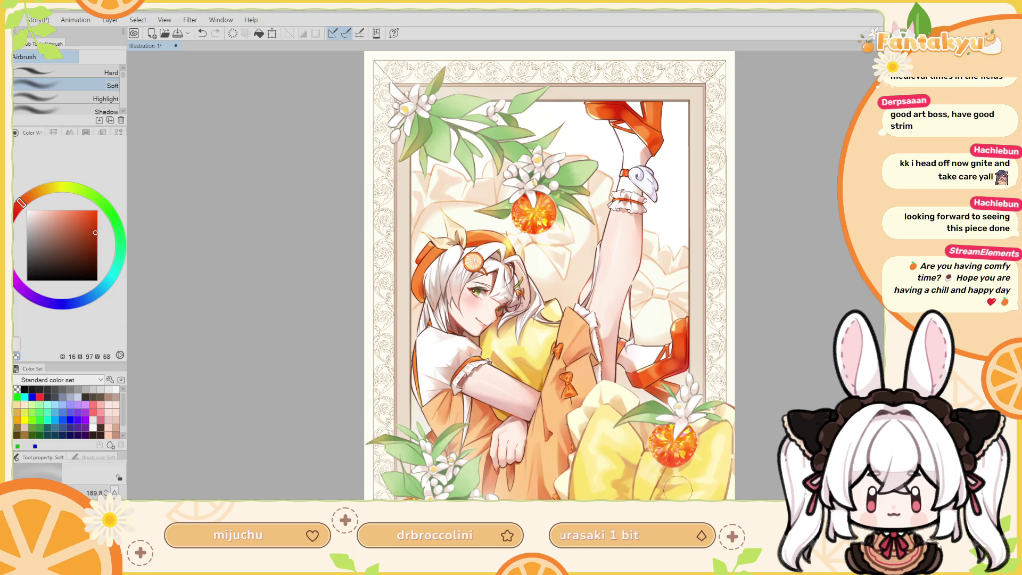
{"action": "mouse_move", "coordinate": [745, 400]}
{"action": "left_mouse_down"}
{"action": "mouse_move", "coordinate": [721, 363]}
{"action": "mouse_move", "coordinate": [632, 472]}
{"action": "left_mouse_up"}
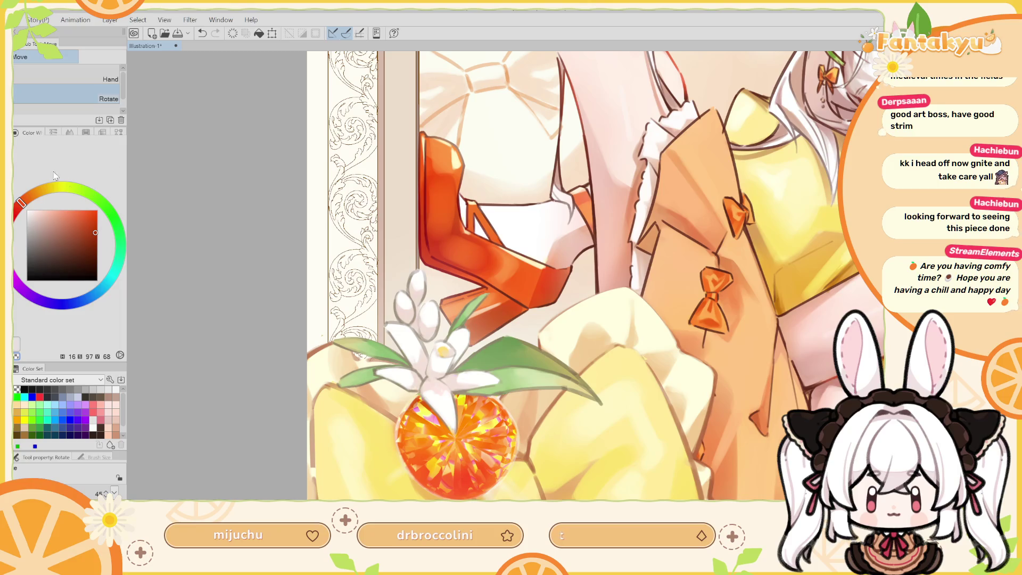
With the SOIPEN pencil, paint a faint light orange highlight on the cloth below the gem.
{"action": "key", "text": "p"}
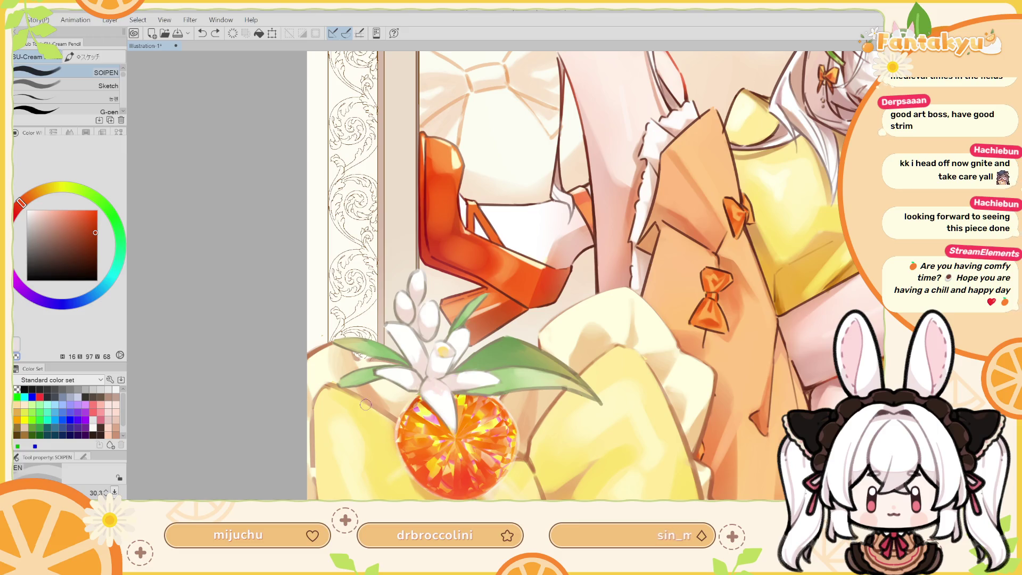
{"action": "left_click", "coordinate": [95, 229]}
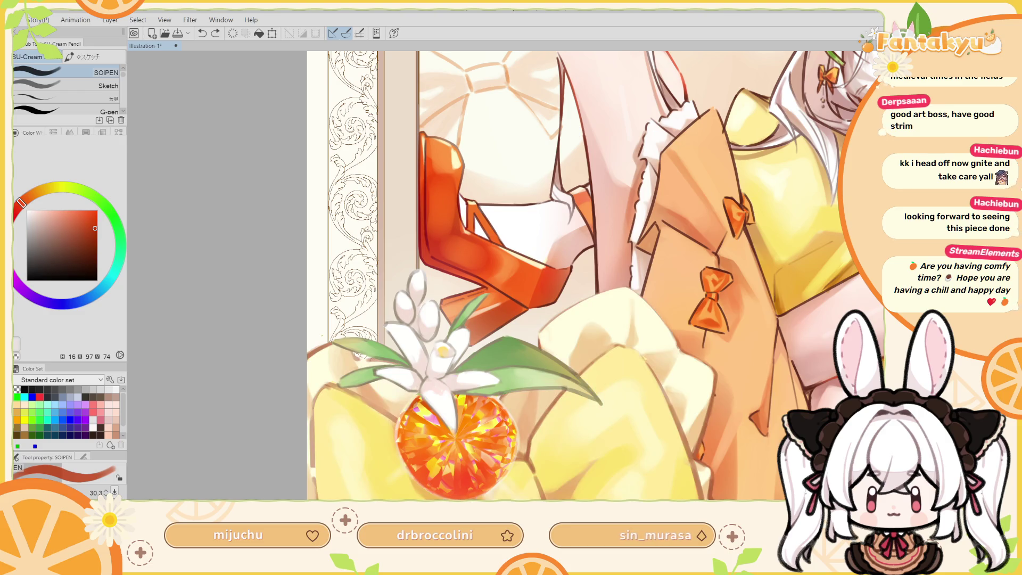
{"action": "left_click", "coordinate": [73, 210]}
{"action": "left_click", "coordinate": [33, 195]}
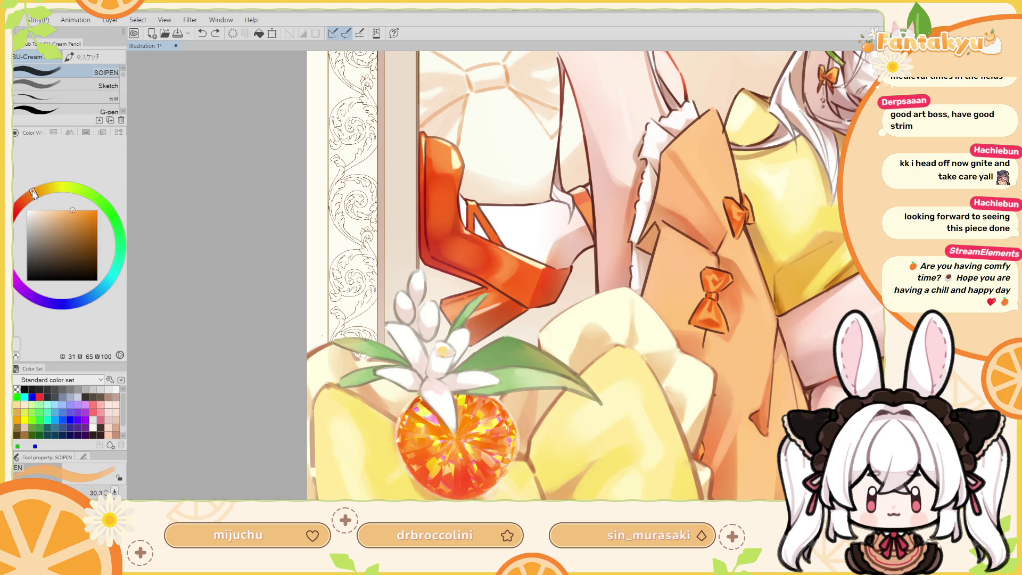
{"action": "left_click_drag", "start_coordinate": [372, 464], "coordinate": [380, 453]}
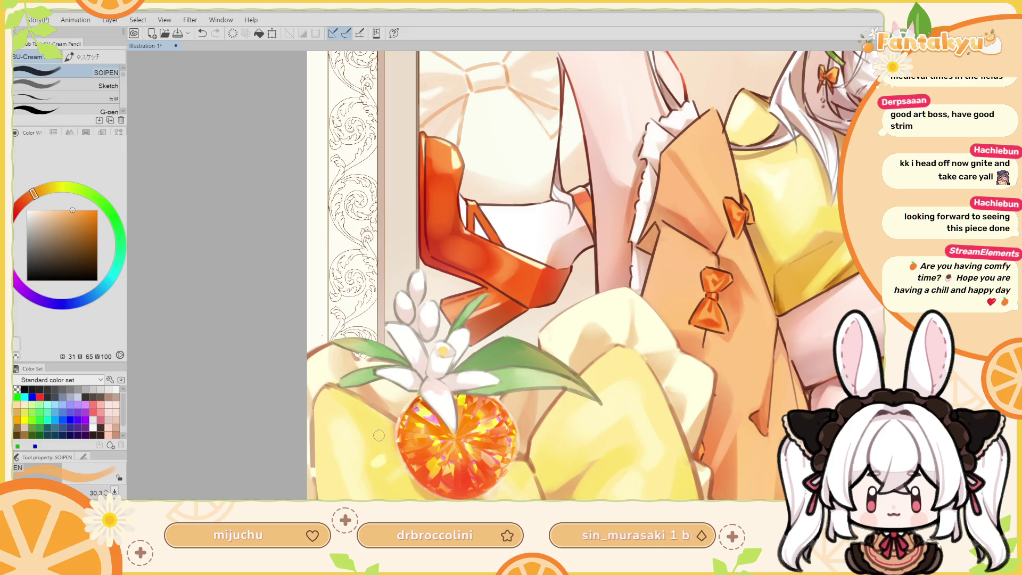
{"action": "left_click_drag", "start_coordinate": [486, 410], "coordinate": [465, 352]}
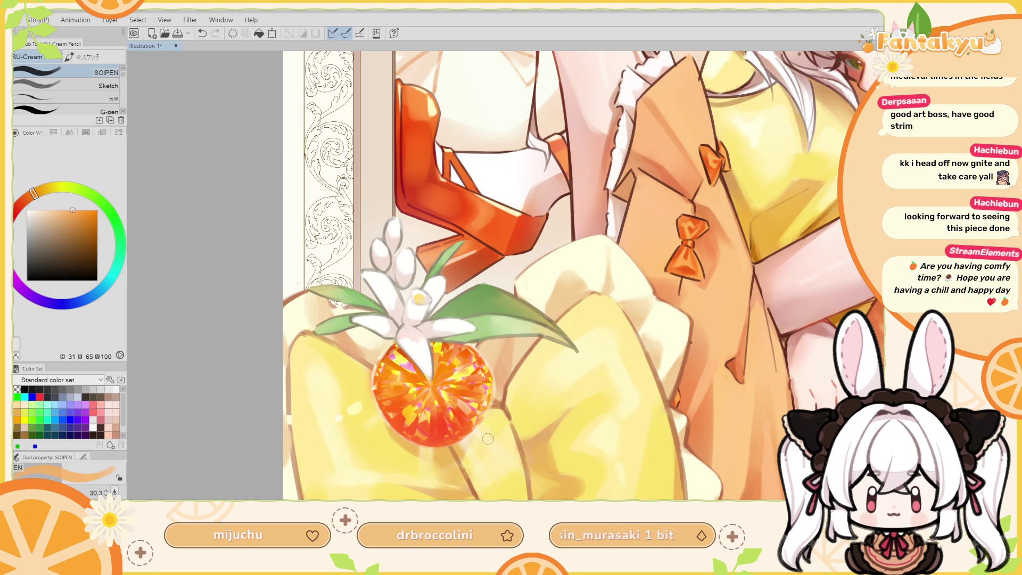
{"action": "key", "text": "ctrl+z"}
{"action": "key", "text": "h"}
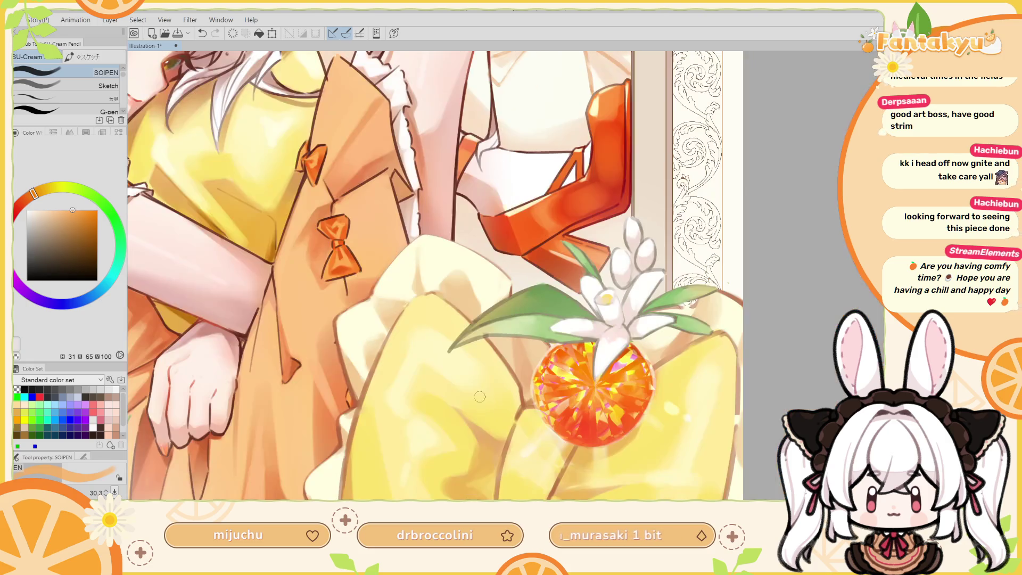
{"action": "left_click_drag", "start_coordinate": [554, 391], "coordinate": [520, 349]}
{"action": "left_click_drag", "start_coordinate": [562, 418], "coordinate": [566, 428]}
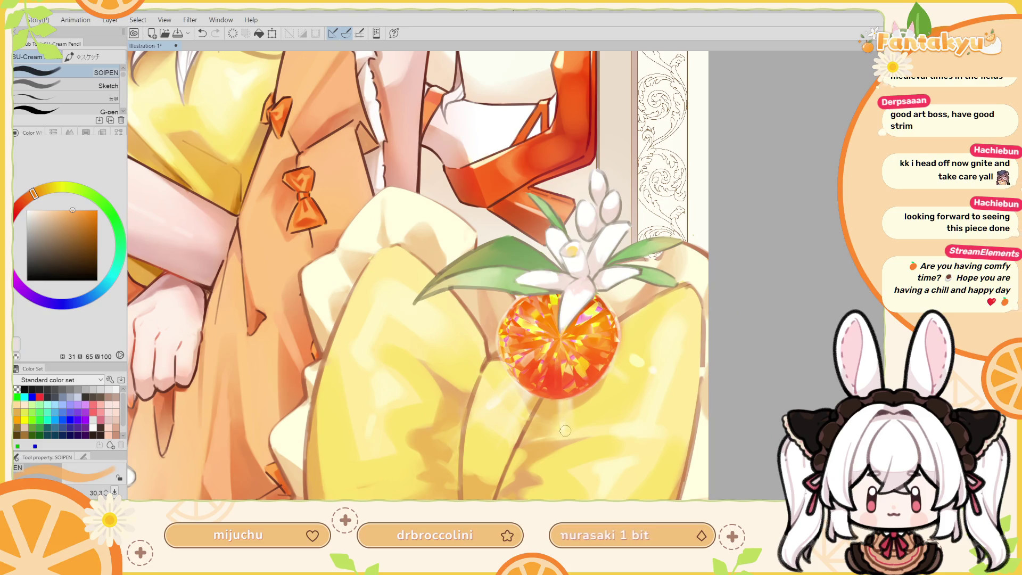
Switch to a dark red and add faint strokes below the gem and at its lower-left edge.
{"action": "left_click_drag", "start_coordinate": [34, 194], "coordinate": [19, 204]}
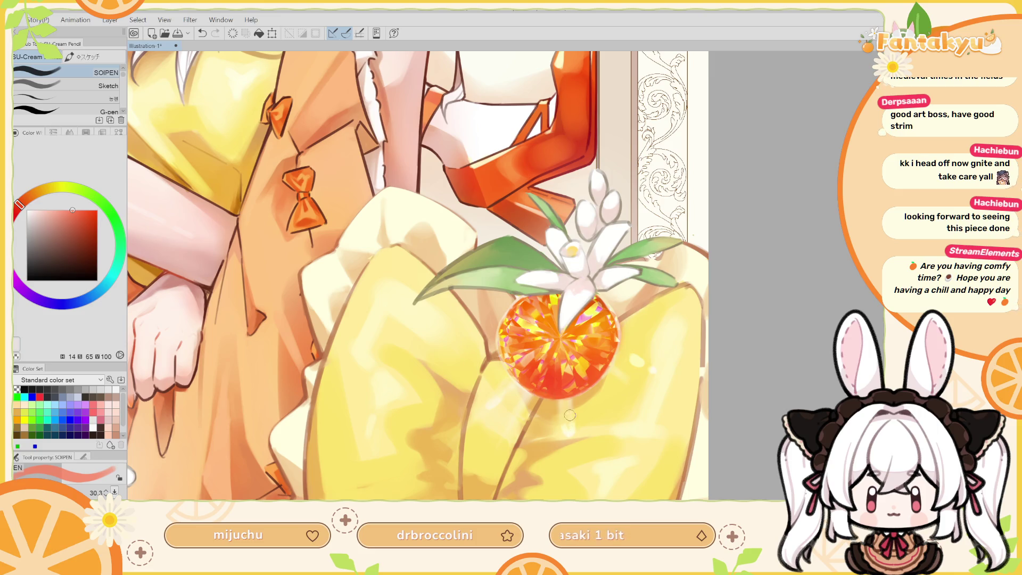
{"action": "left_click", "coordinate": [88, 227]}
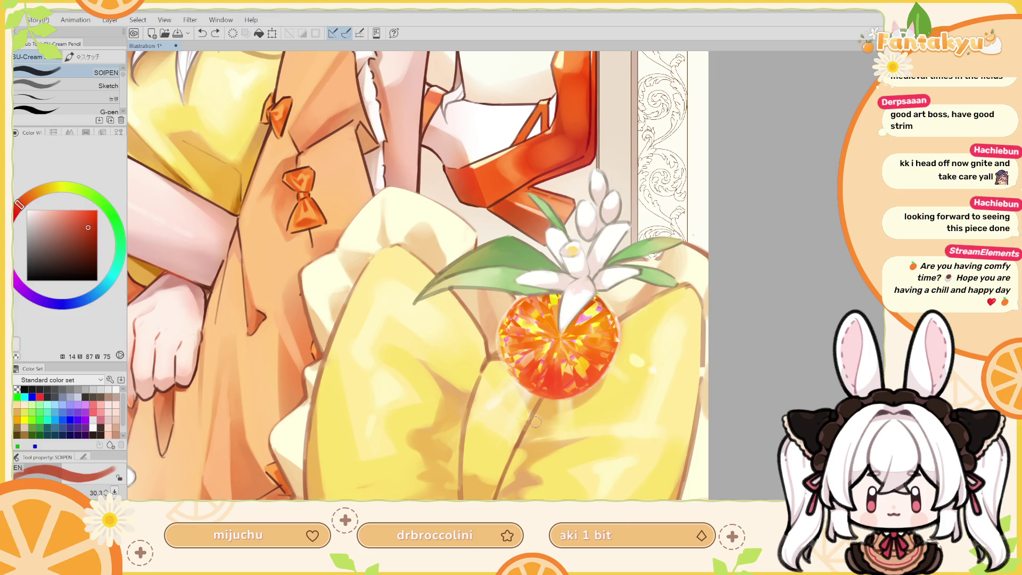
{"action": "key", "text": "ctrl+z"}
{"action": "left_click", "coordinate": [92, 238]}
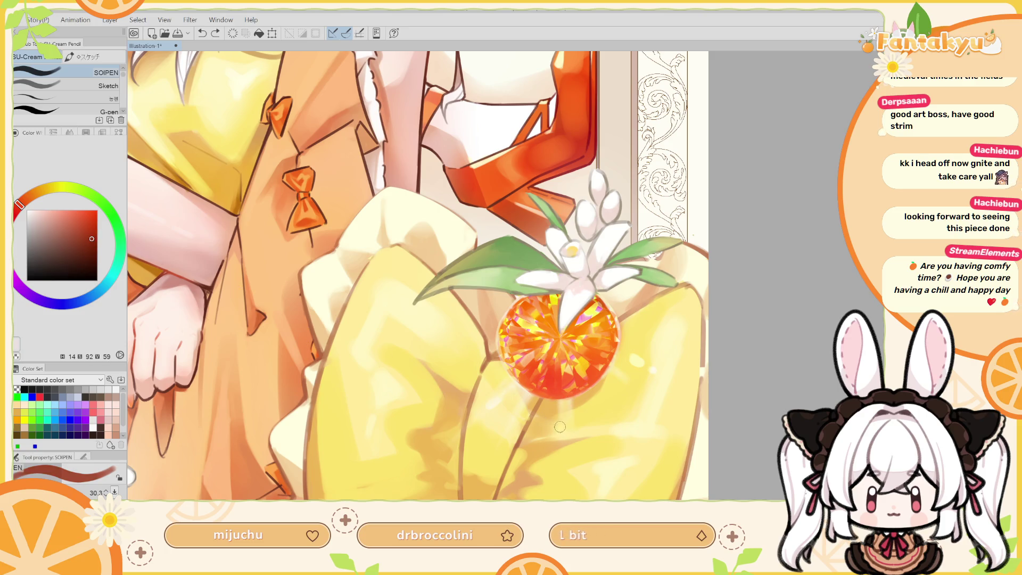
{"action": "key", "text": "ctrl+z"}
{"action": "left_click_drag", "start_coordinate": [17, 206], "coordinate": [20, 218]}
{"action": "left_click", "coordinate": [93, 239]}
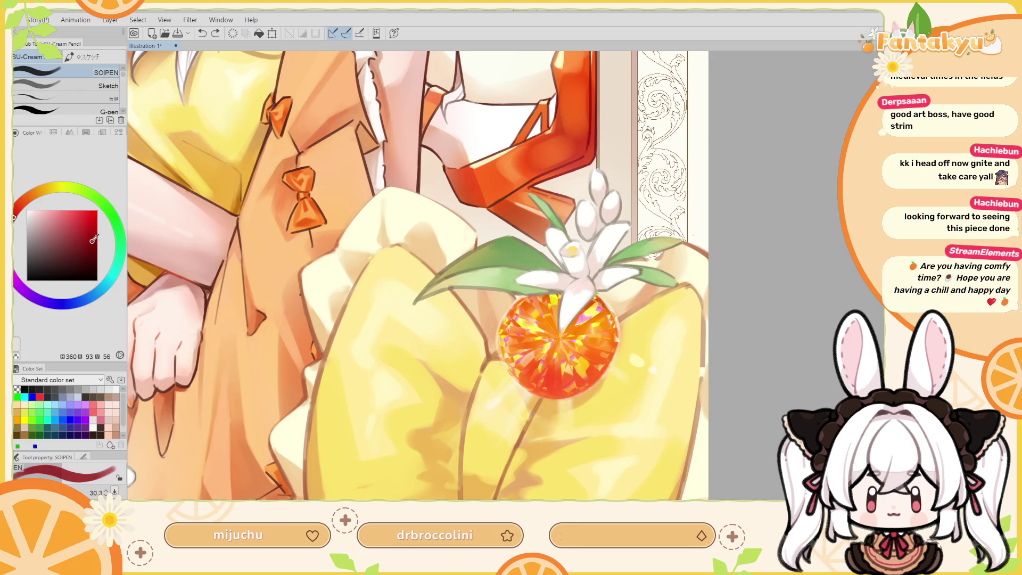
{"action": "left_click_drag", "start_coordinate": [567, 434], "coordinate": [565, 397]}
{"action": "left_click_drag", "start_coordinate": [600, 357], "coordinate": [585, 355]}
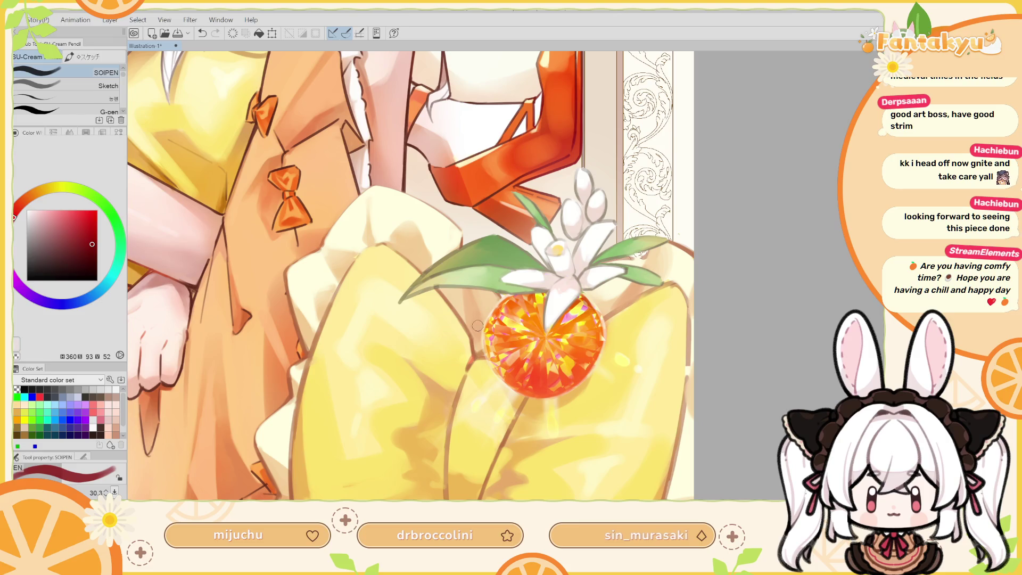
{"action": "left_click_drag", "start_coordinate": [461, 364], "coordinate": [486, 340]}
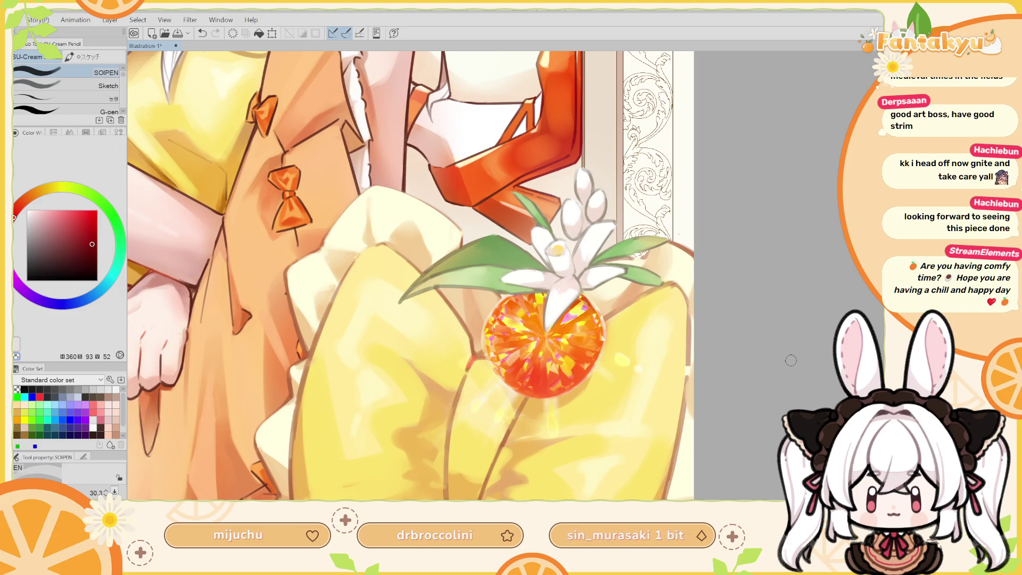
{"action": "key", "text": "b"}
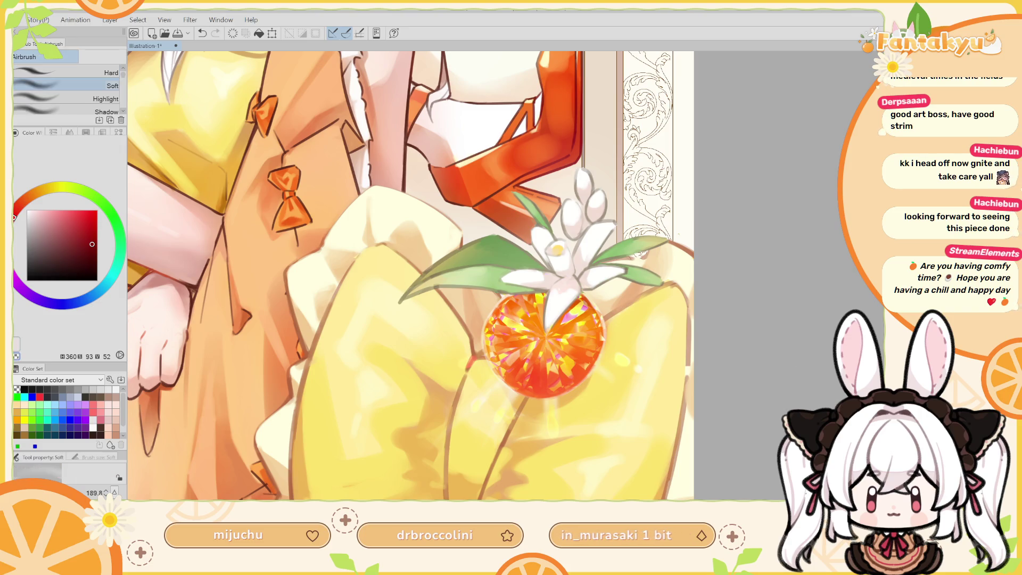
{"action": "left_click_drag", "start_coordinate": [597, 364], "coordinate": [620, 344], "text": "ctrl+alt"}
{"action": "left_click_drag", "start_coordinate": [645, 361], "coordinate": [639, 362], "text": "ctrl+alt"}
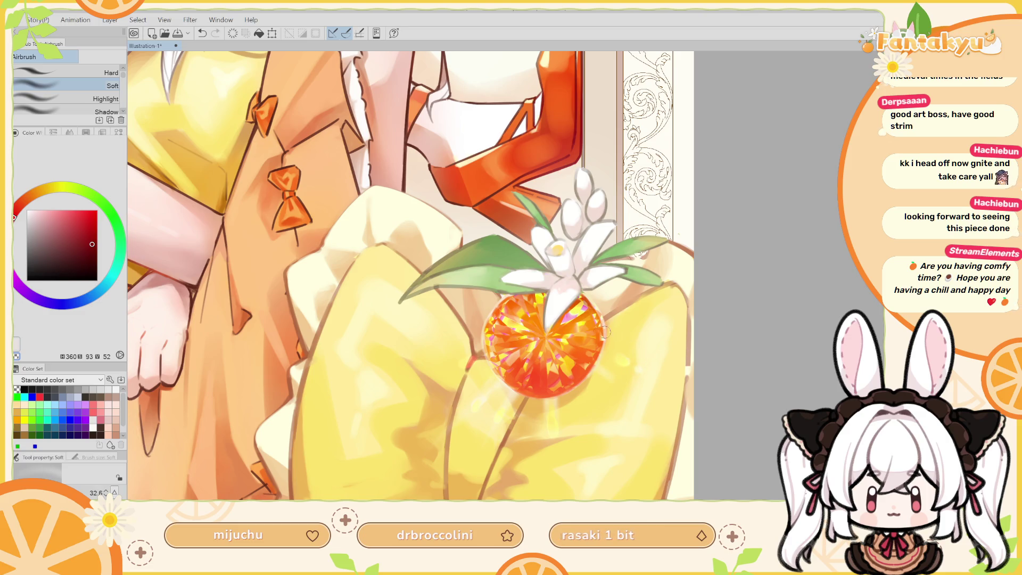
{"action": "left_click_drag", "start_coordinate": [560, 396], "coordinate": [578, 357]}
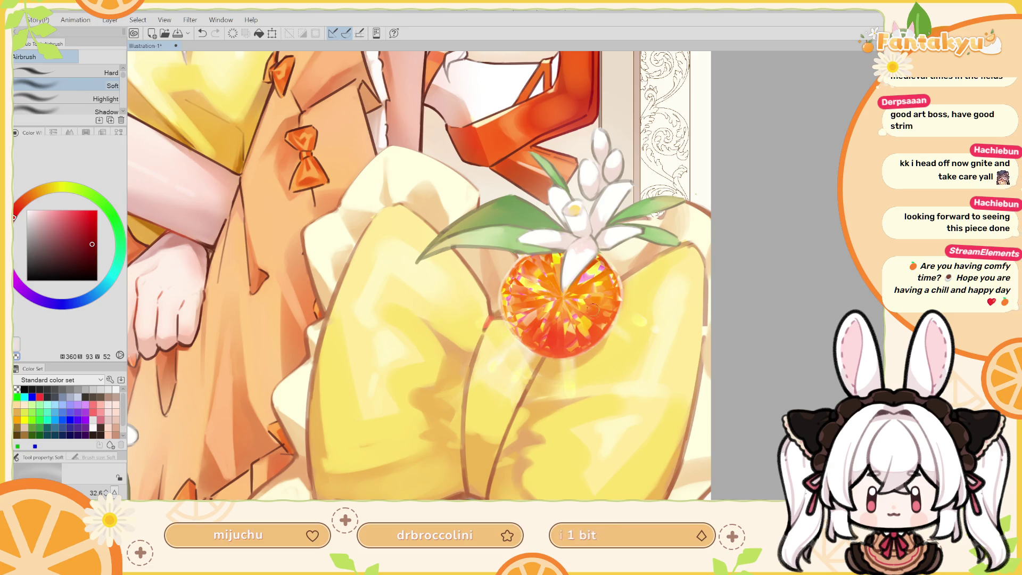
{"action": "left_click_drag", "start_coordinate": [593, 309], "coordinate": [534, 313]}
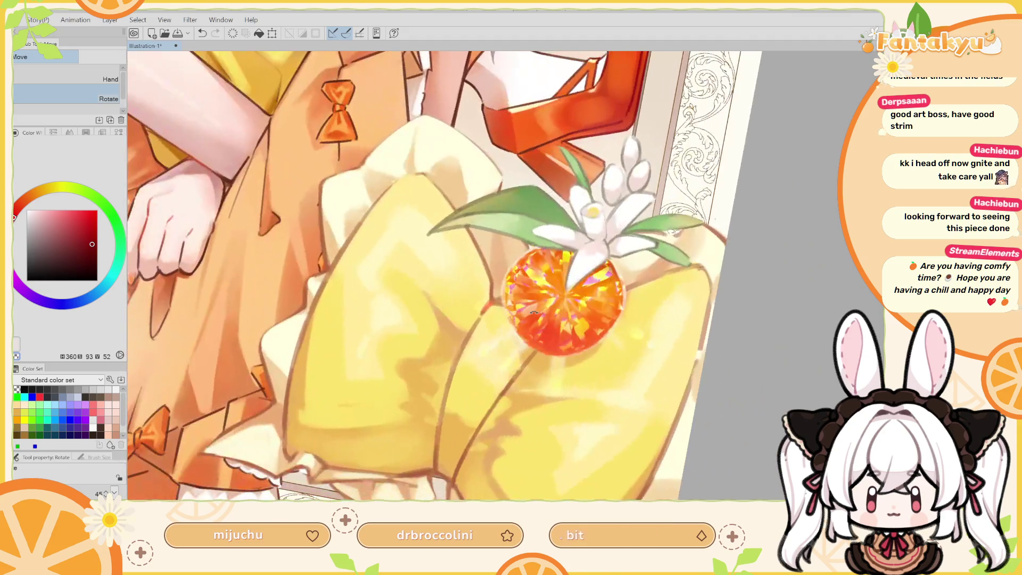
{"action": "key", "text": "b"}
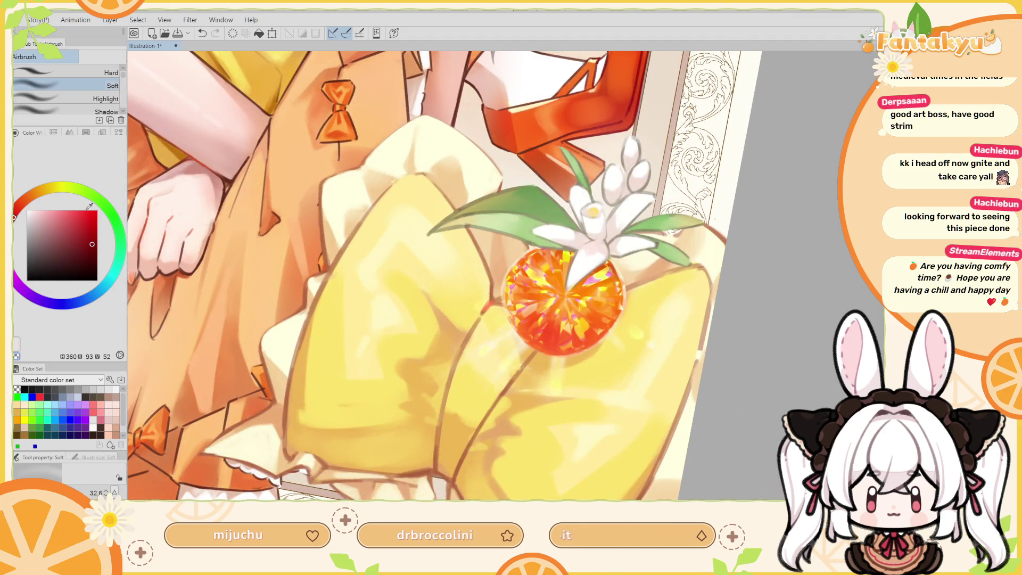
{"action": "left_click_drag", "start_coordinate": [556, 383], "coordinate": [559, 431]}
{"action": "left_click_drag", "start_coordinate": [565, 315], "coordinate": [558, 334]}
{"action": "key", "text": "h"}
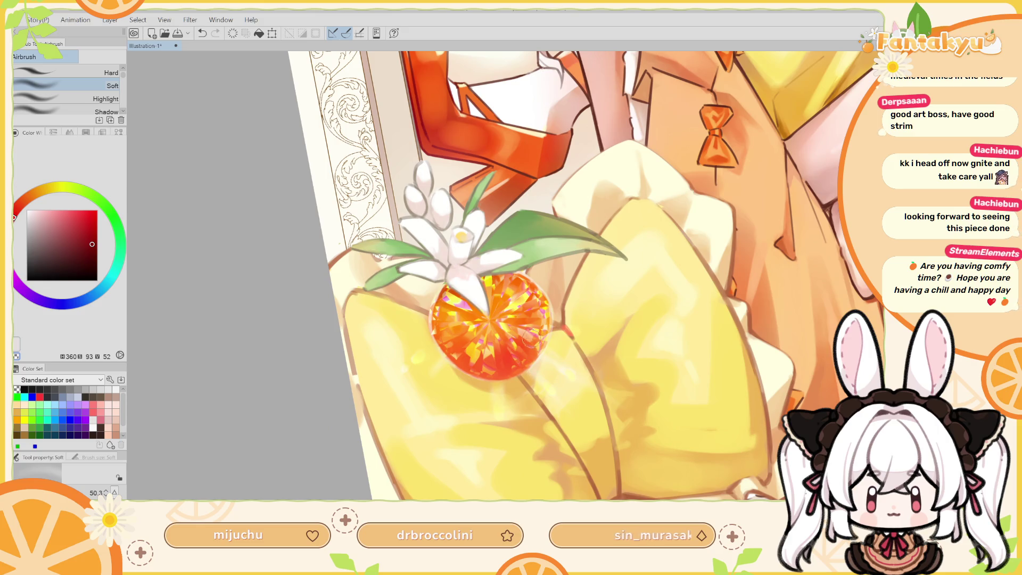
{"action": "left_click_drag", "start_coordinate": [532, 340], "coordinate": [542, 363]}
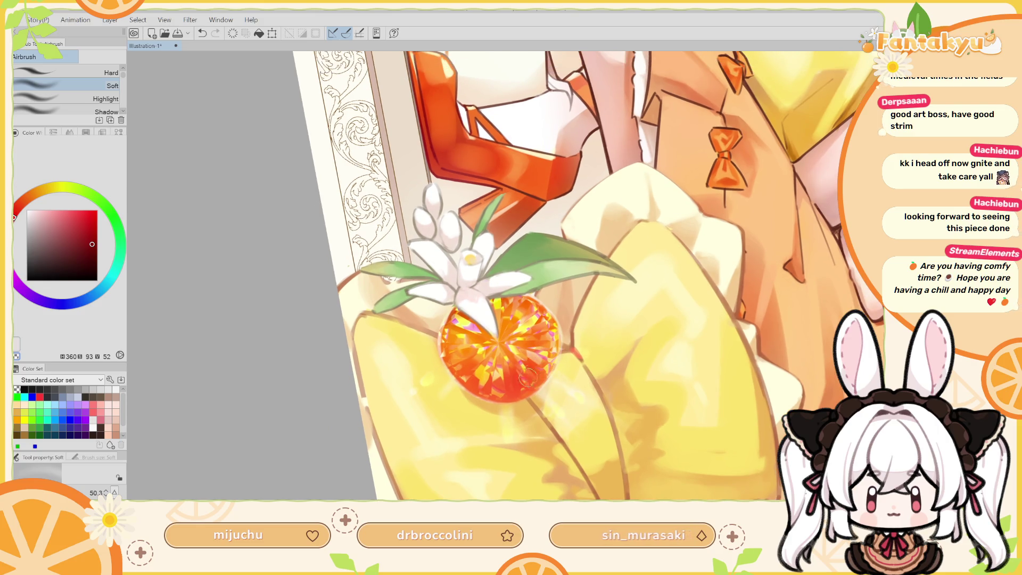
{"action": "key", "text": "r"}
{"action": "mouse_move", "coordinate": [614, 298]}
{"action": "left_mouse_down"}
{"action": "mouse_move", "coordinate": [519, 278]}
{"action": "mouse_move", "coordinate": [651, 238]}
{"action": "left_mouse_up"}
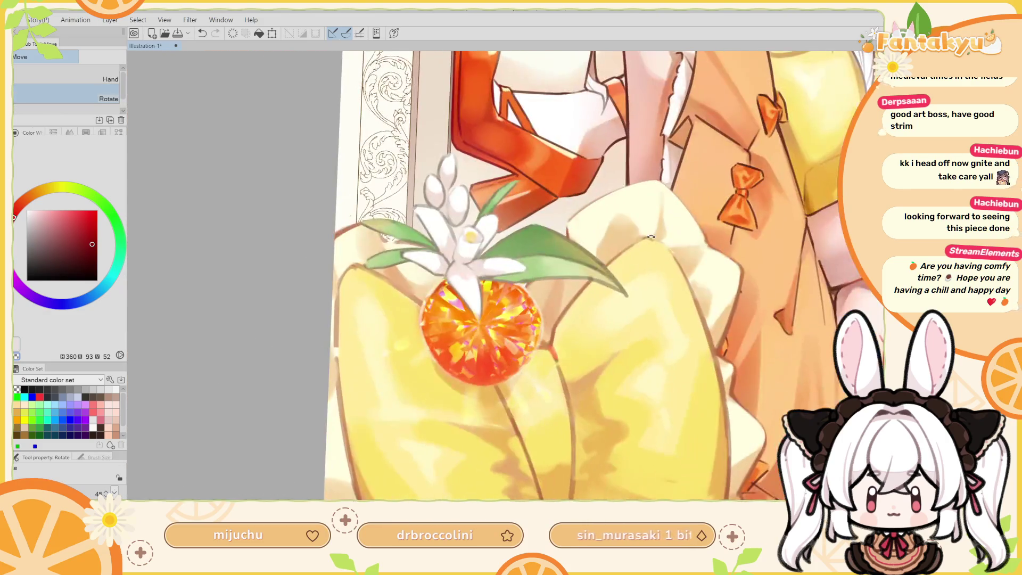
{"action": "scroll", "coordinate": [492, 344], "scroll_direction": "down", "scroll_amount": 4}
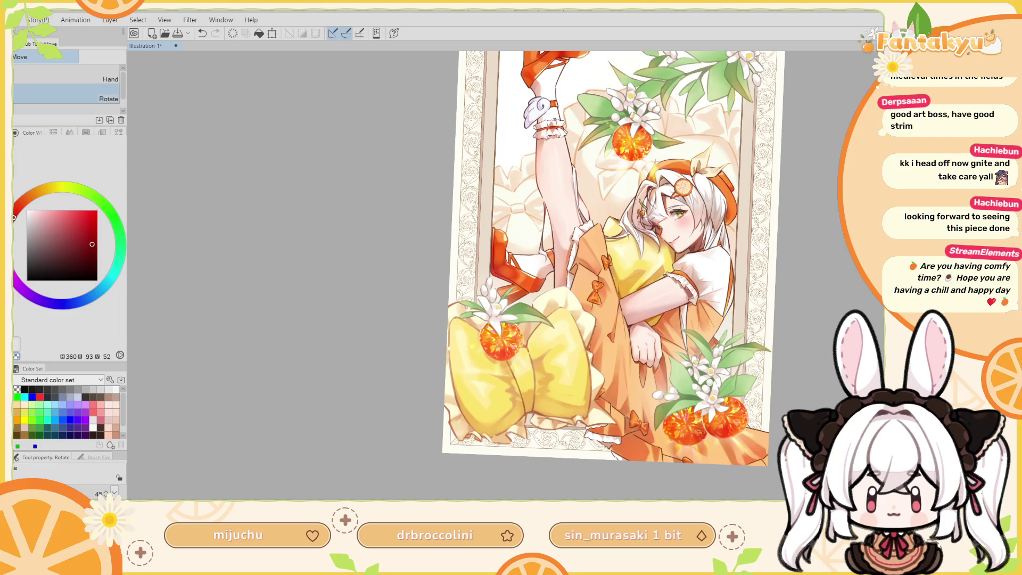
{"action": "scroll", "coordinate": [498, 338], "scroll_direction": "up", "scroll_amount": 2}
{"action": "scroll", "coordinate": [498, 338], "scroll_direction": "up", "scroll_amount": 3}
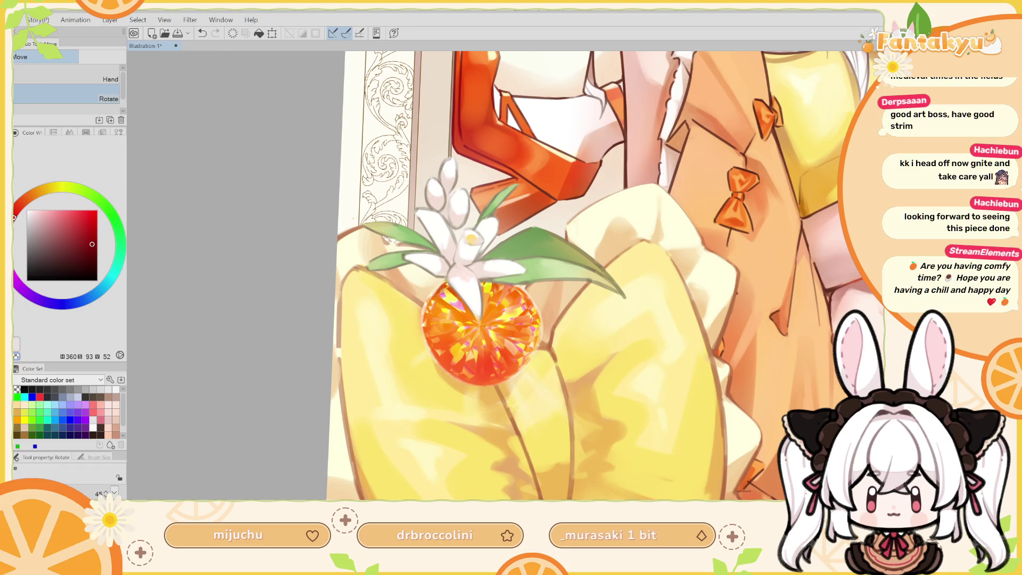
{"action": "left_click", "coordinate": [16, 342]}
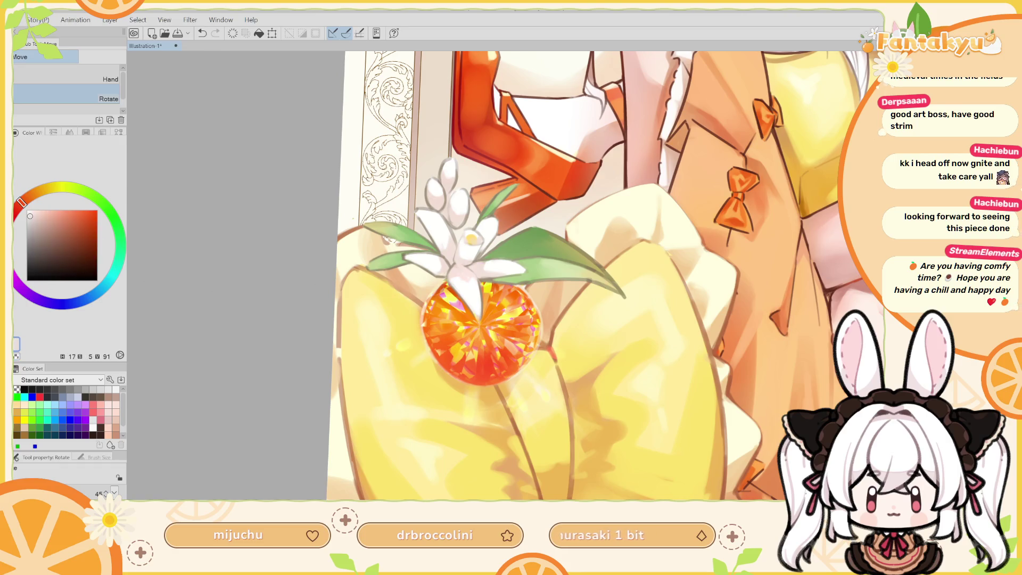
Lasso-select the fabric strip below the gem and brighten it with a size-72 soft airbrush.
{"action": "key", "text": "b"}
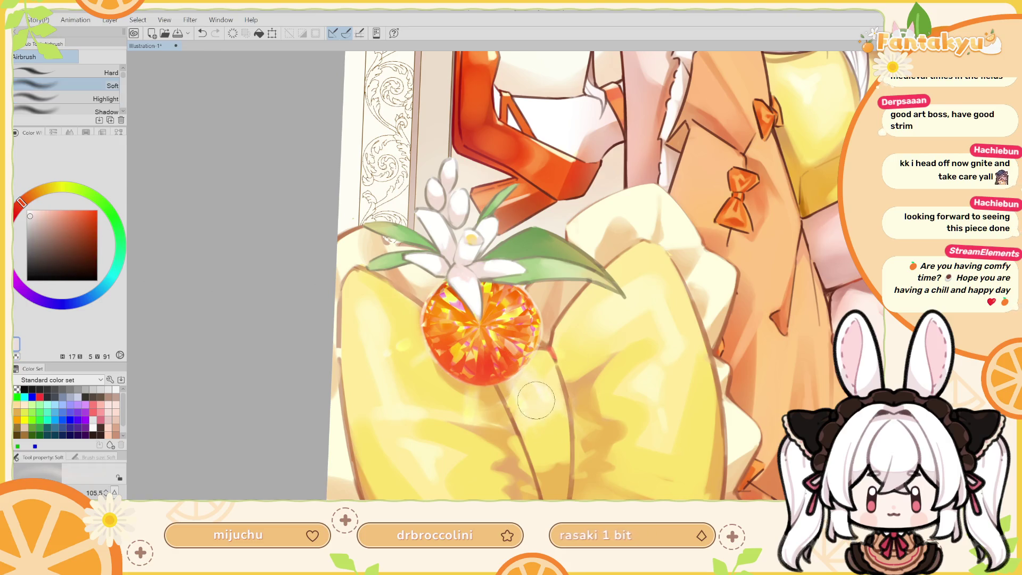
{"action": "left_click_drag", "start_coordinate": [532, 386], "coordinate": [516, 376]}
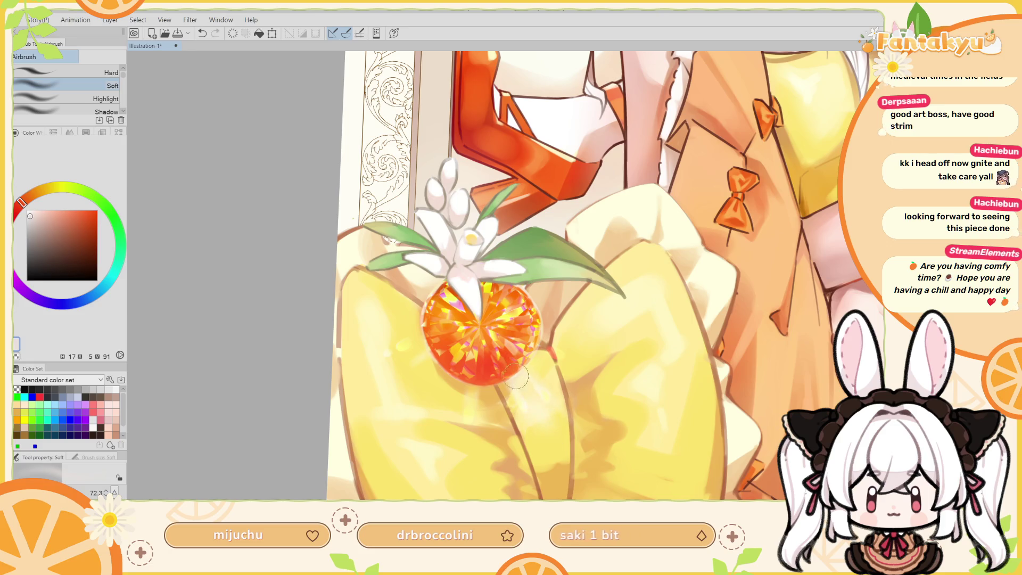
{"action": "key", "text": "m"}
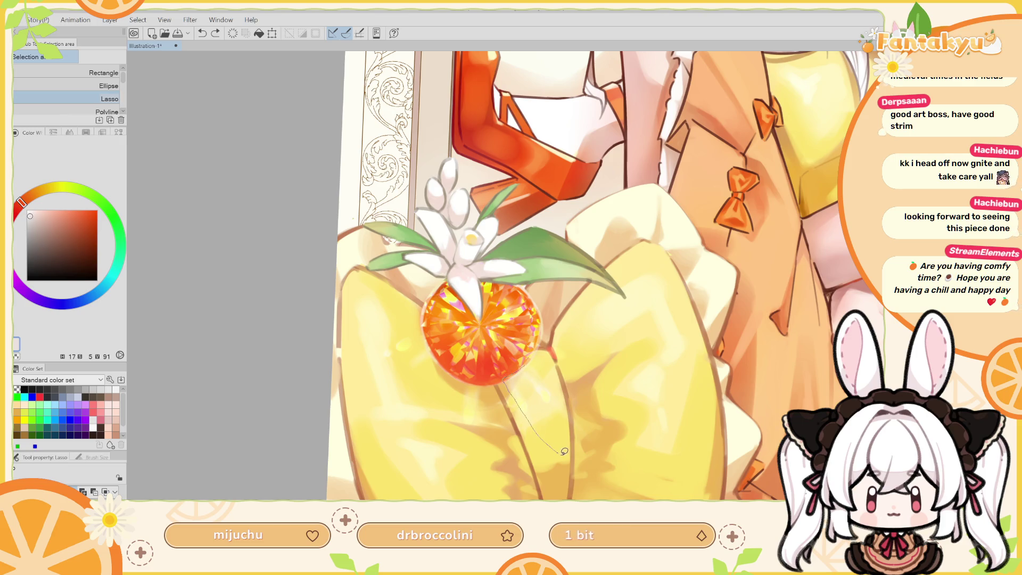
{"action": "left_click_drag", "start_coordinate": [513, 389], "coordinate": [526, 368]}
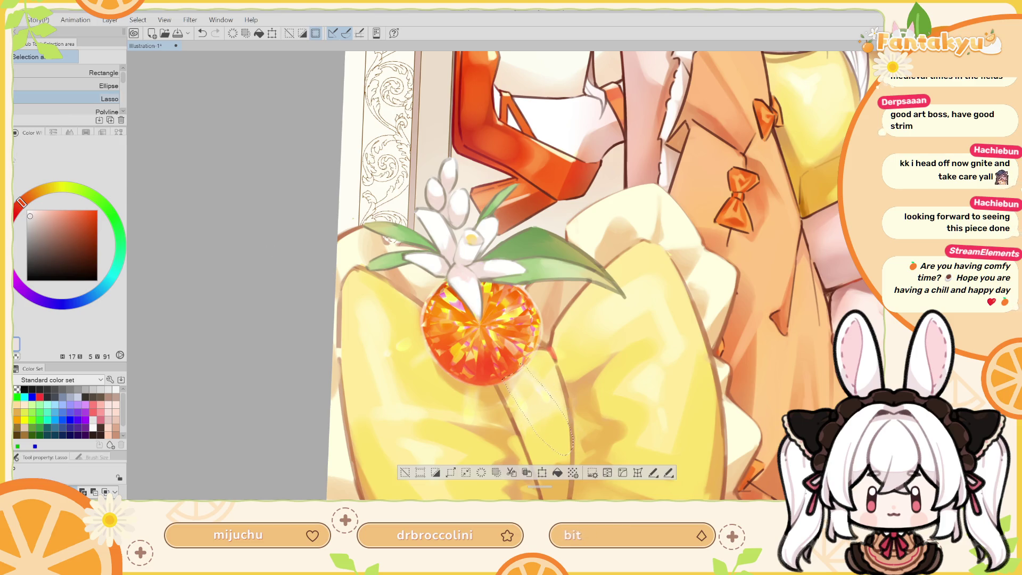
{"action": "key", "text": "b"}
{"action": "mouse_move", "coordinate": [527, 394]}
{"action": "left_mouse_down"}
{"action": "mouse_move", "coordinate": [550, 426]}
{"action": "mouse_move", "coordinate": [535, 397]}
{"action": "left_mouse_up"}
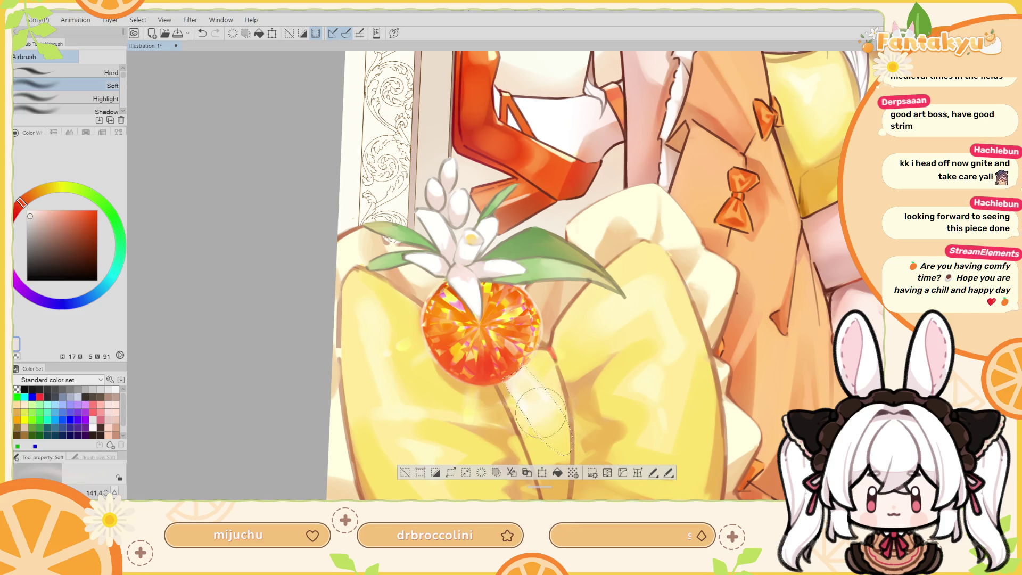
{"action": "key", "text": "h"}
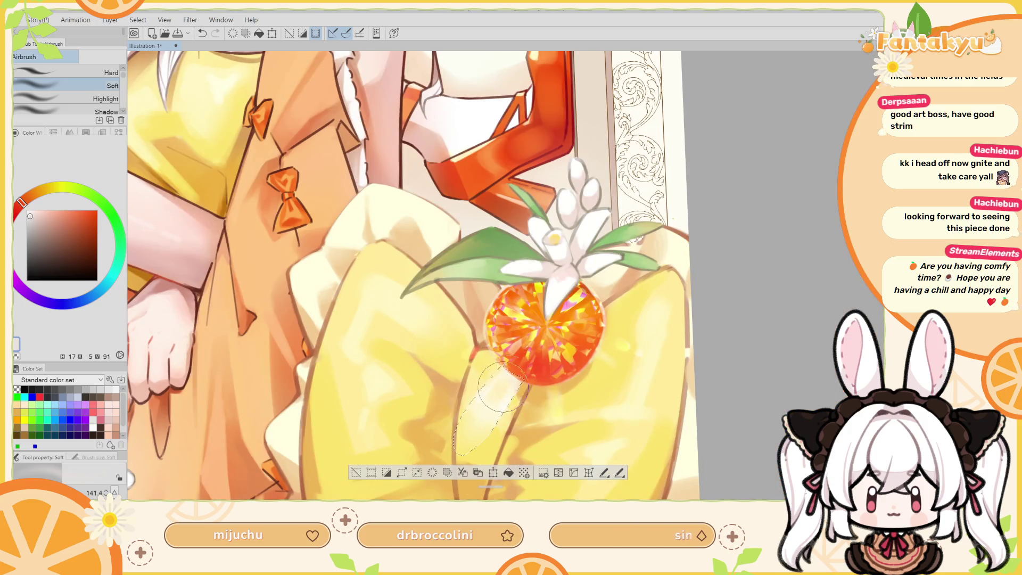
{"action": "key", "text": "ctrl+d"}
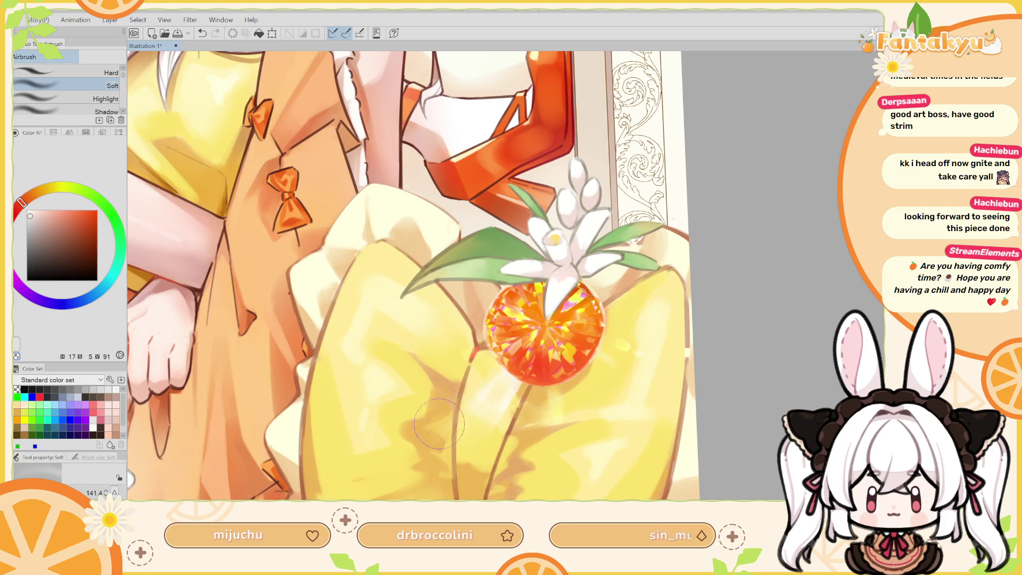
Reselect the strip, deepen it with a darker red, erase the excess, and deselect.
{"action": "key", "text": "x"}
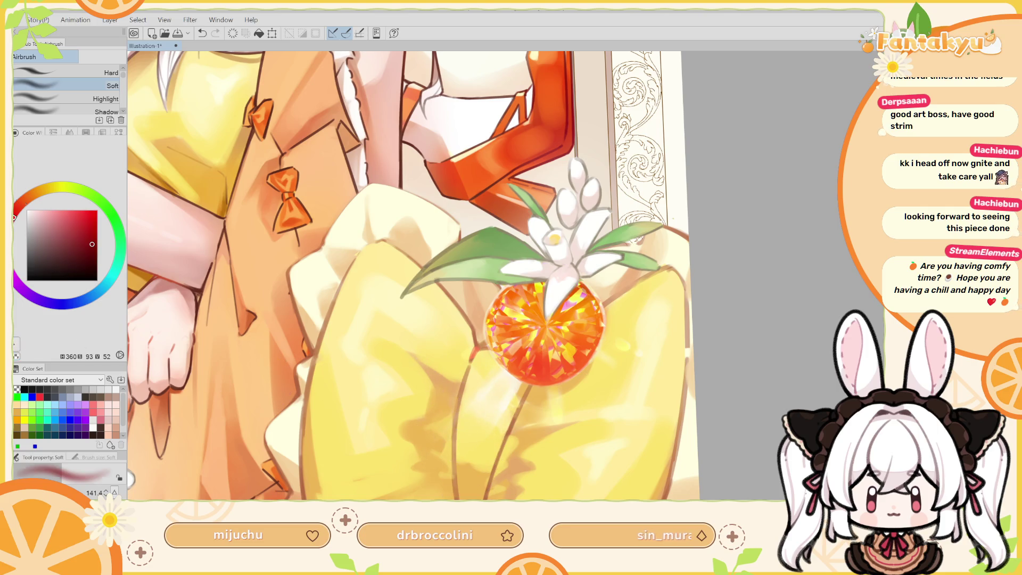
{"action": "key", "text": "ctrl+z"}
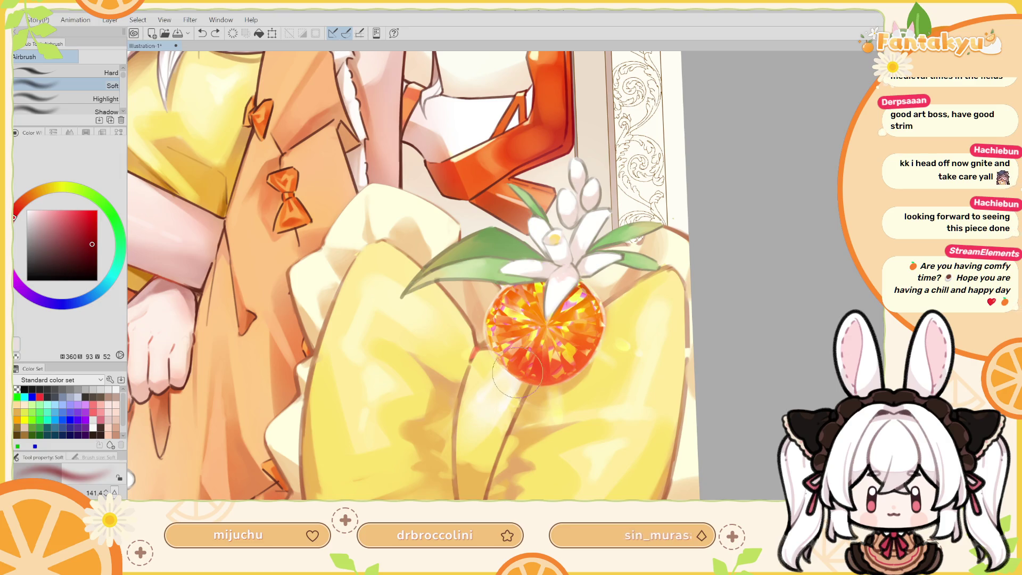
{"action": "left_click_drag", "start_coordinate": [524, 378], "coordinate": [508, 373]}
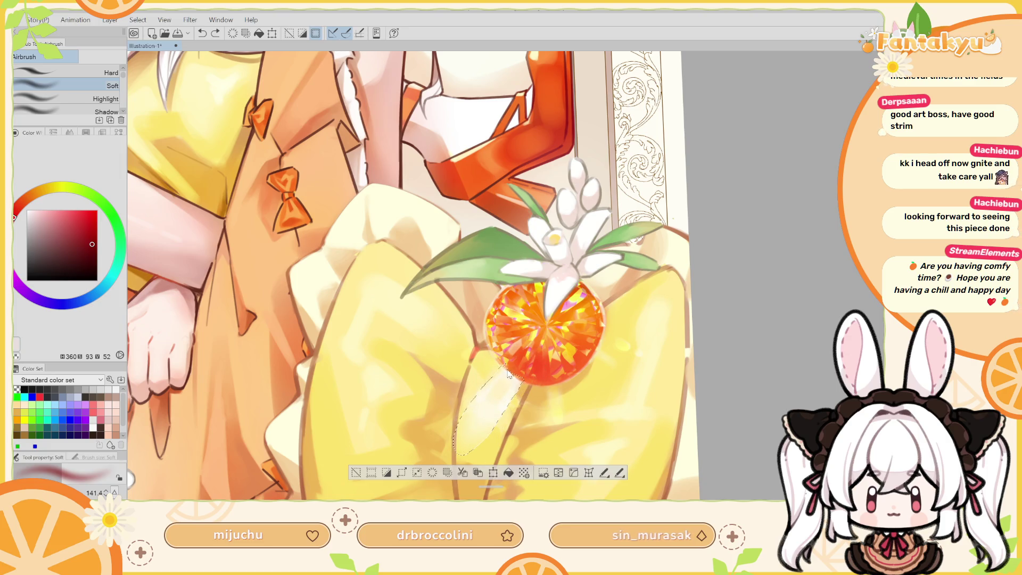
{"action": "scroll", "coordinate": [517, 341], "scroll_direction": "down", "scroll_amount": 5}
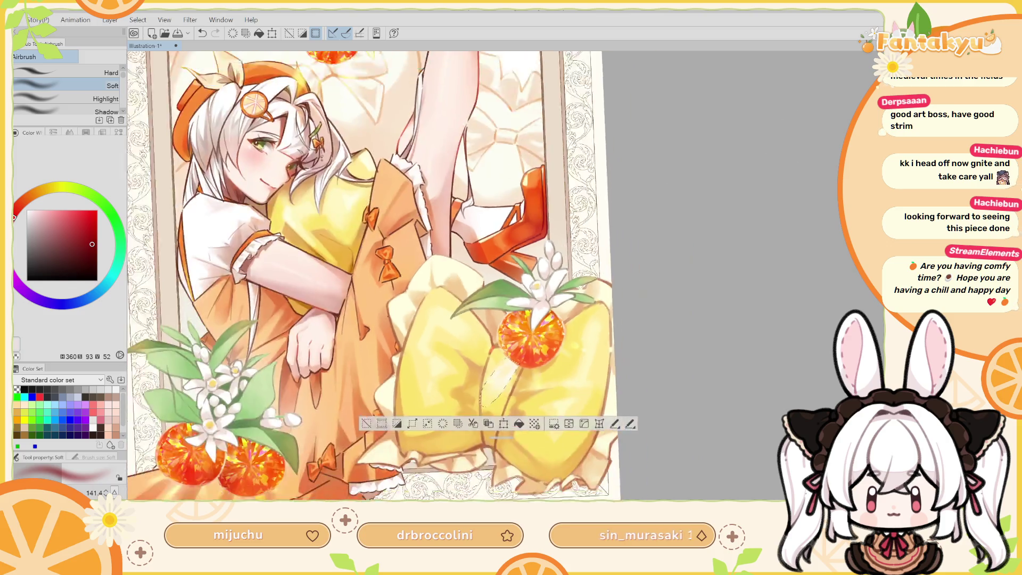
{"action": "scroll", "coordinate": [519, 341], "scroll_direction": "up", "scroll_amount": 5}
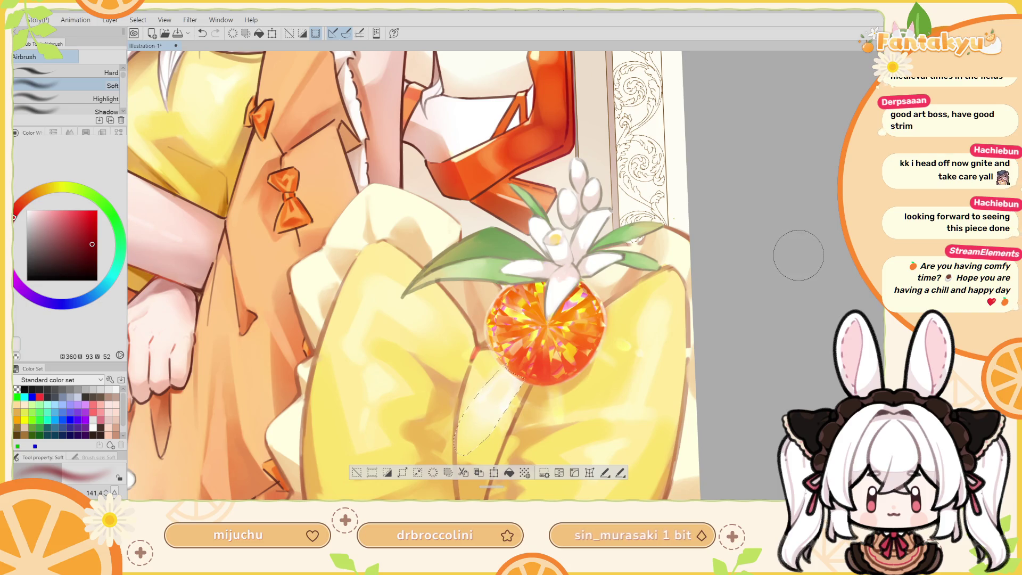
{"action": "left_click", "coordinate": [91, 251]}
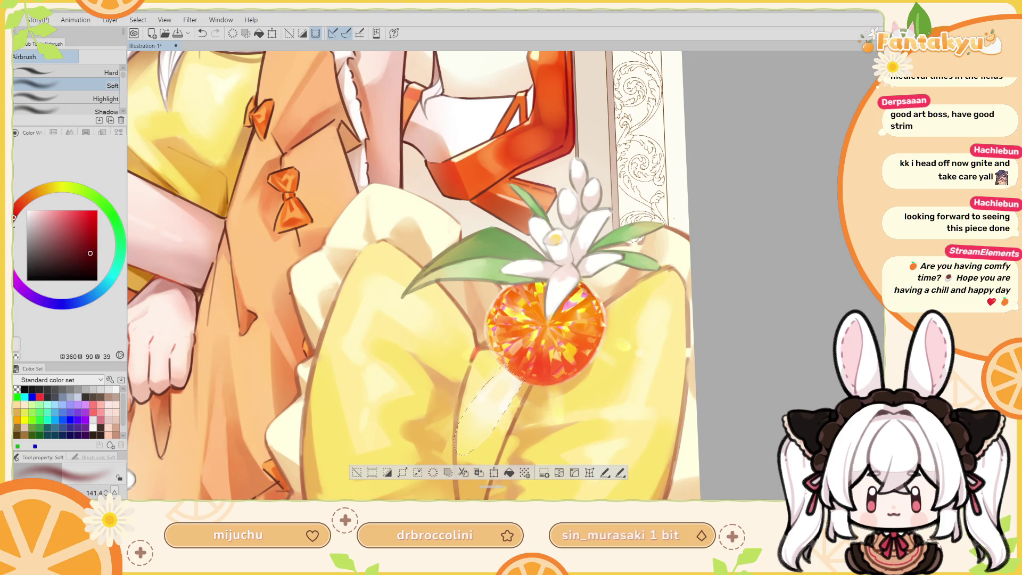
{"action": "key", "text": "e"}
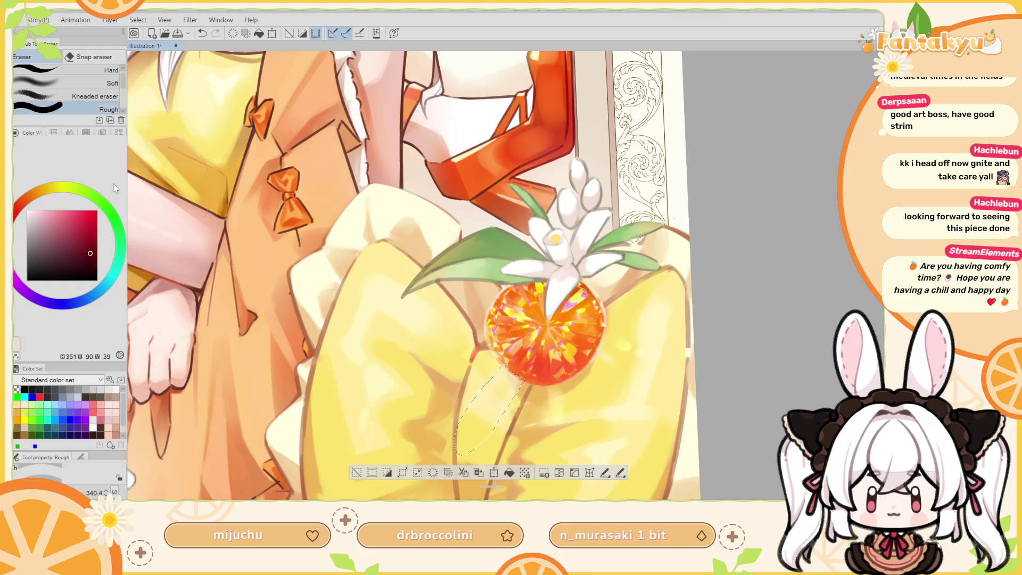
{"action": "key", "text": "b"}
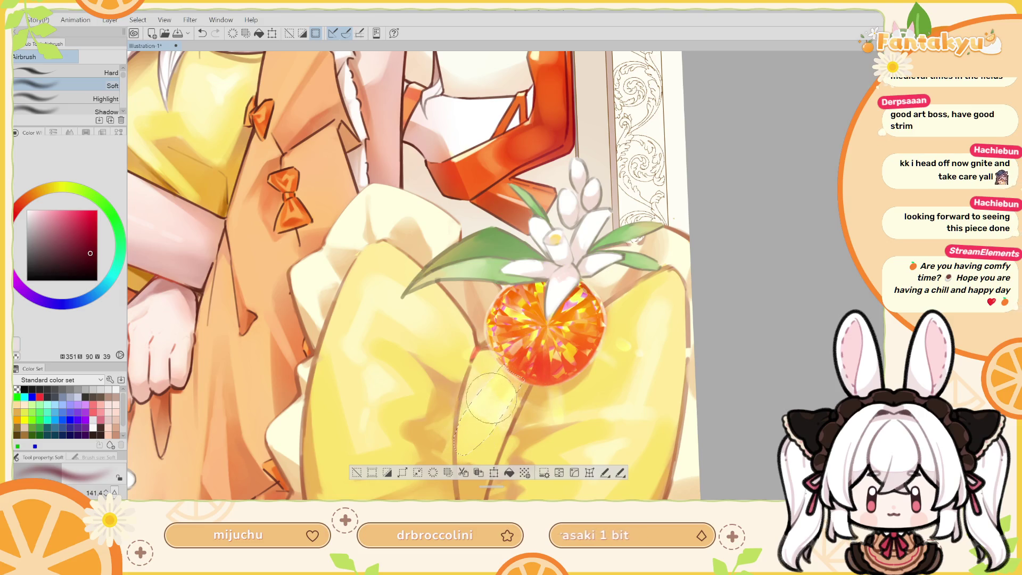
{"action": "key", "text": "h"}
{"action": "mouse_move", "coordinate": [581, 329]}
{"action": "left_mouse_down"}
{"action": "mouse_move", "coordinate": [591, 351]}
{"action": "mouse_move", "coordinate": [524, 325]}
{"action": "mouse_move", "coordinate": [494, 242]}
{"action": "left_mouse_up"}
{"action": "key", "text": "ctrl+d"}
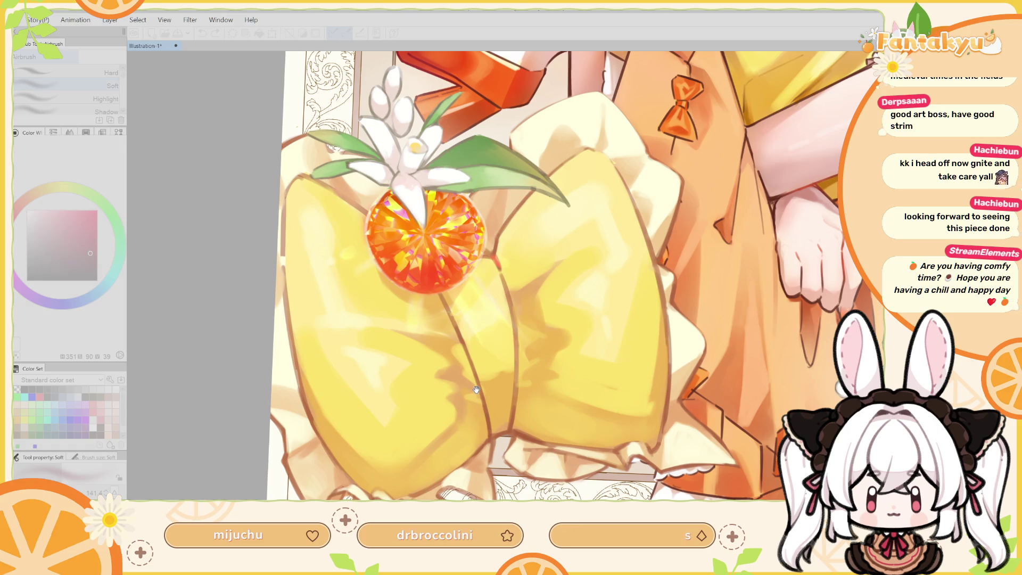
Review the bow tilted about 15 degrees, then fit the whole illustration to the window.
{"action": "left_click_drag", "start_coordinate": [476, 389], "coordinate": [580, 495]}
{"action": "key", "text": "h"}
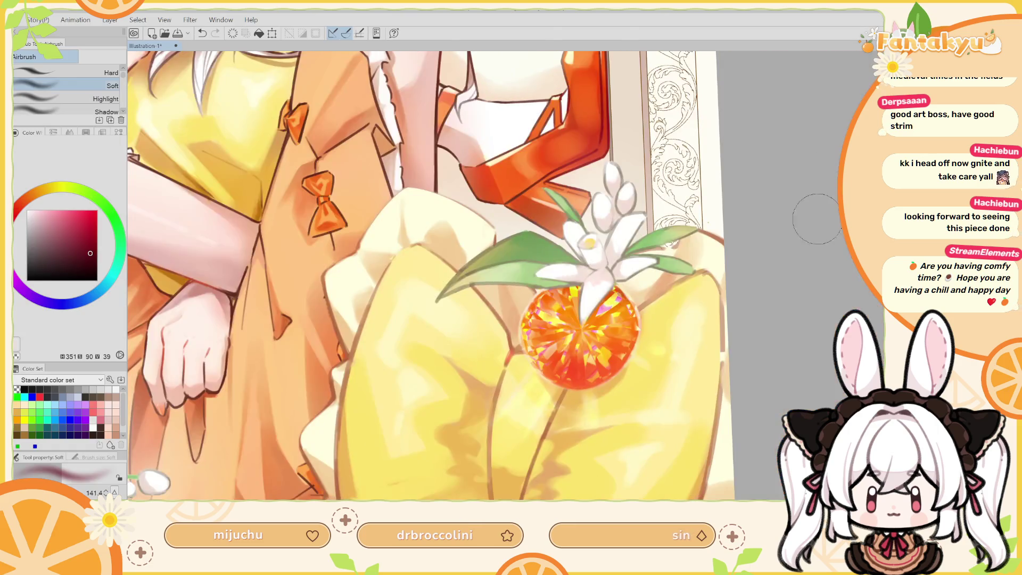
{"action": "left_click_drag", "start_coordinate": [817, 219], "coordinate": [812, 232]}
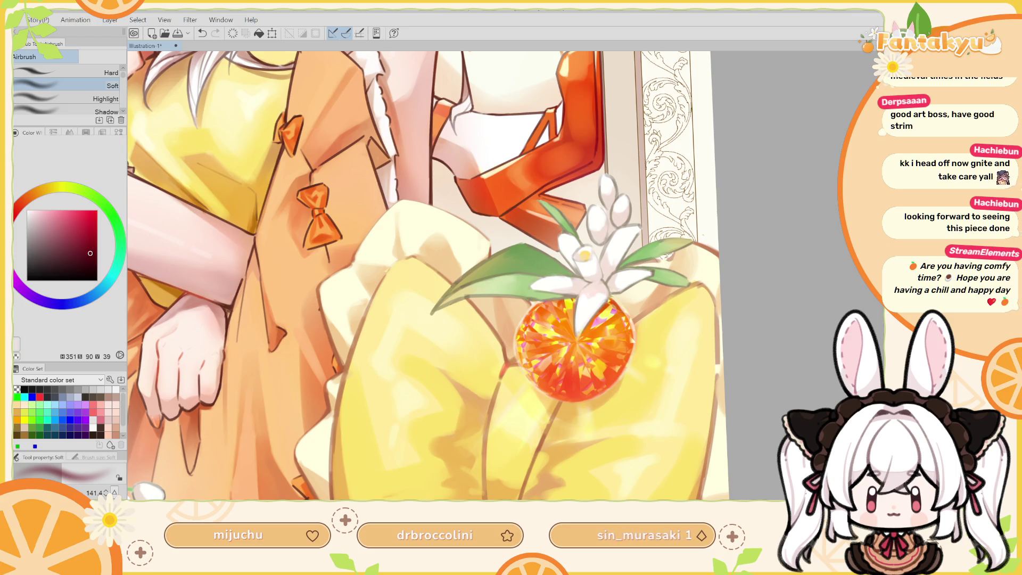
{"action": "key", "text": "asciicircum"}
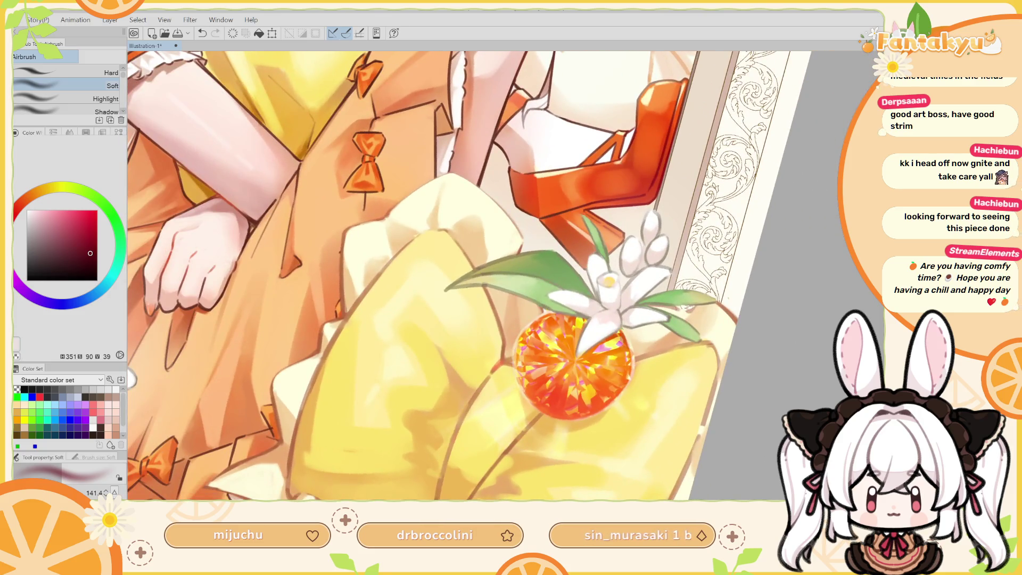
{"action": "key", "text": "ctrl+0"}
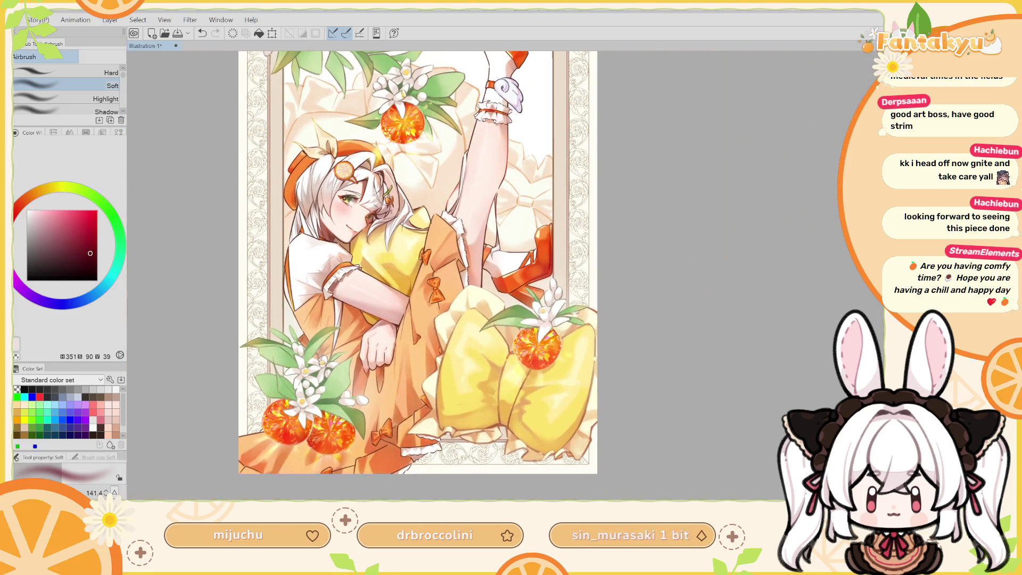
Clear and restore the selection, then pan and zoom in on the girl's face and hugging arms.
{"action": "key", "text": "ctrl+plus"}
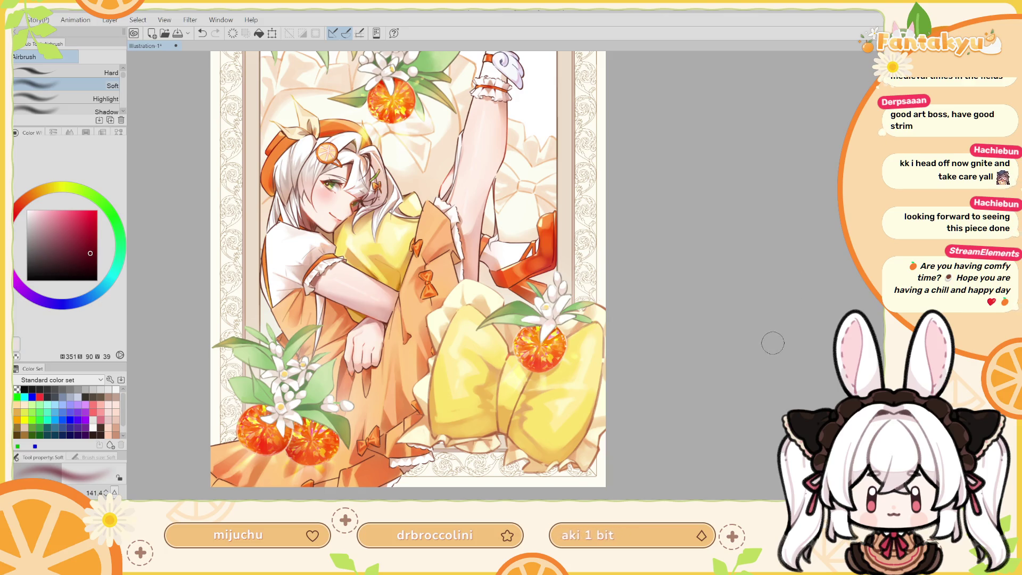
{"action": "scroll", "coordinate": [785, 363], "scroll_direction": "up", "scroll_amount": 2}
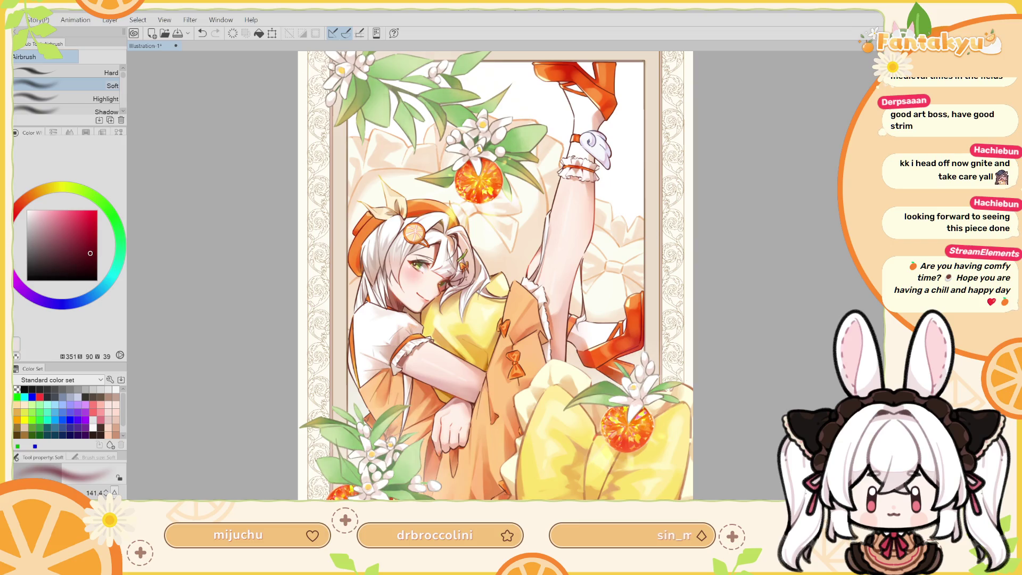
{"action": "key", "text": "ctrl+d"}
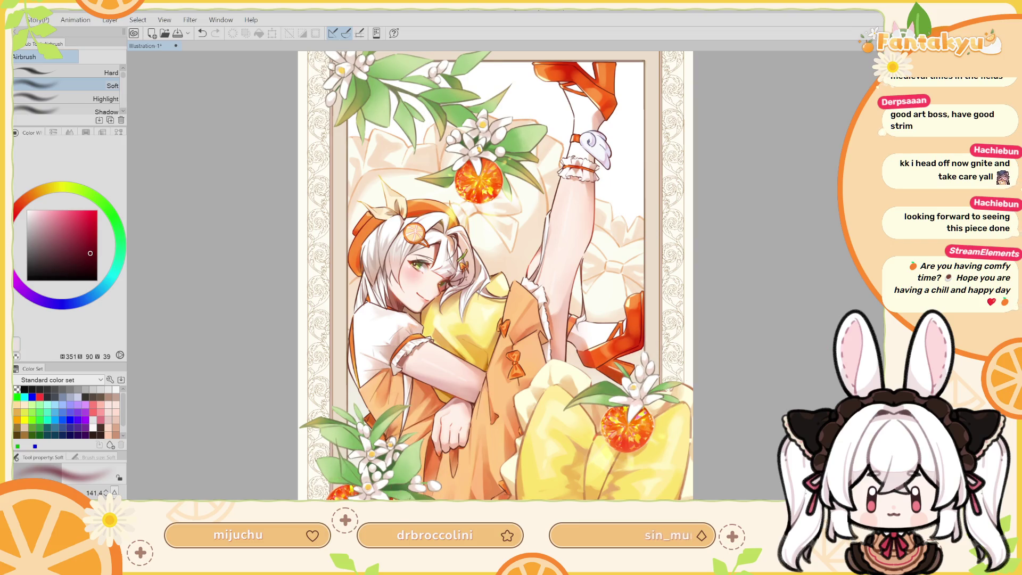
{"action": "key", "text": "ctrl+a"}
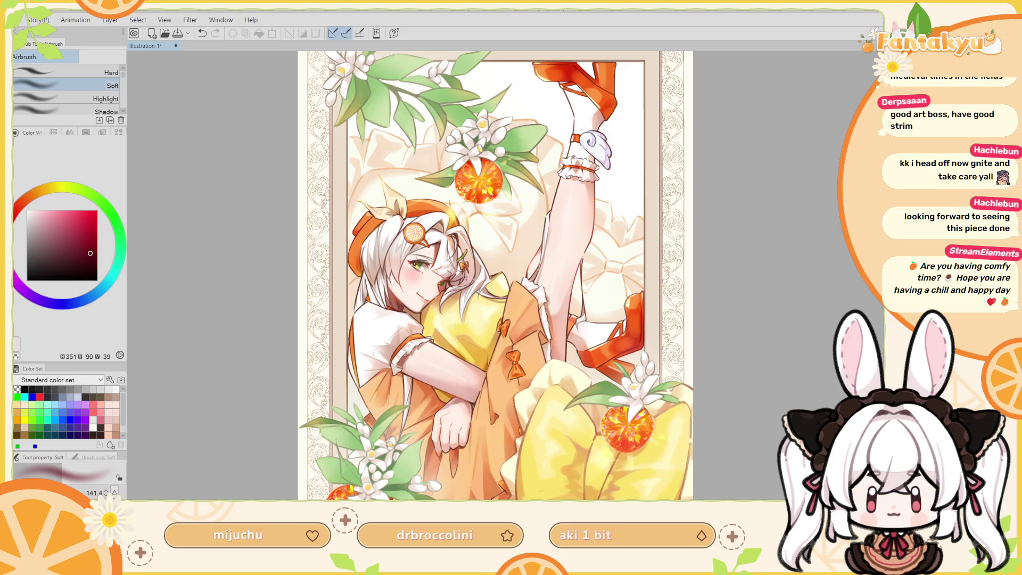
{"action": "left_click_drag", "start_coordinate": [495, 277], "coordinate": [626, 213]}
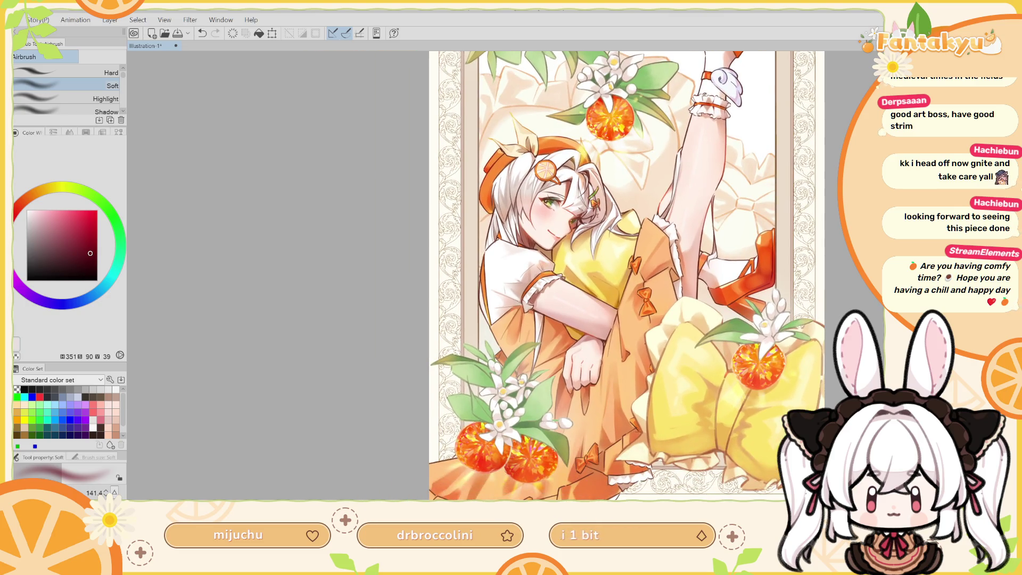
{"action": "key", "text": "ctrl+plus"}
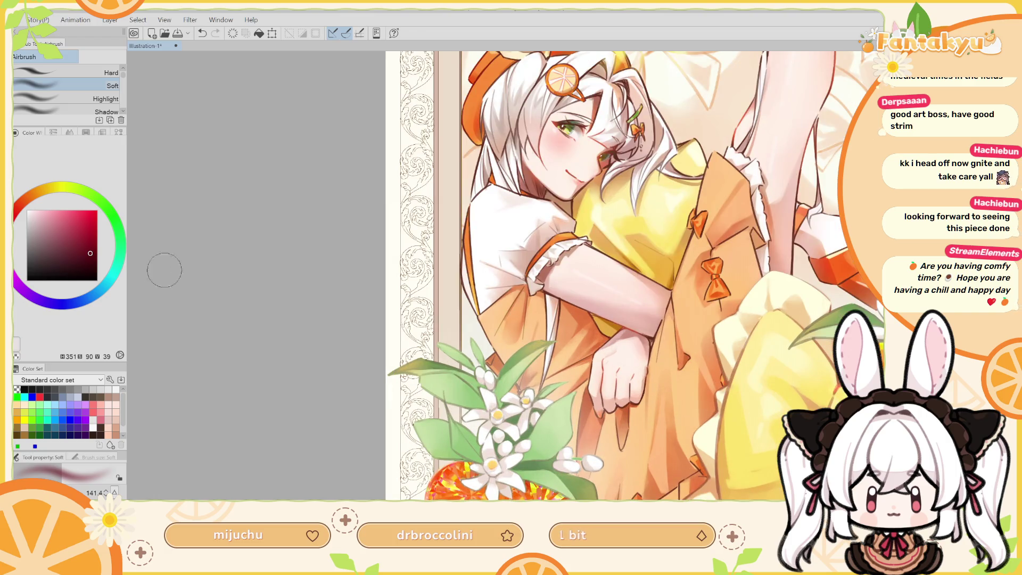
Set the SOIPEN pencil to an orange hue around 18 and try a stroke on the leaf.
{"action": "key", "text": "p"}
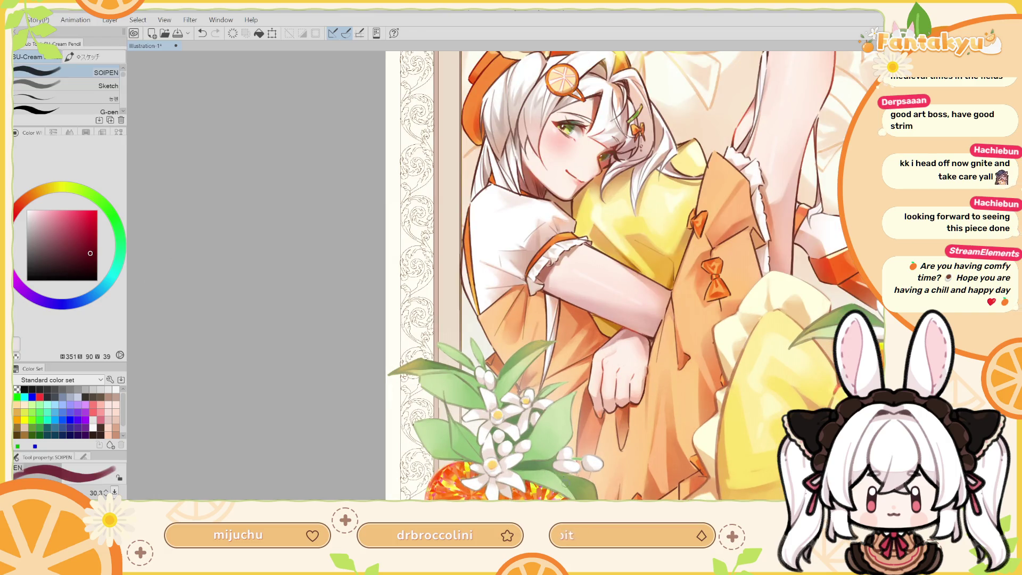
{"action": "key", "text": "ctrl+z"}
{"action": "left_click", "coordinate": [15, 214]}
{"action": "left_click_drag", "start_coordinate": [15, 214], "coordinate": [22, 202]}
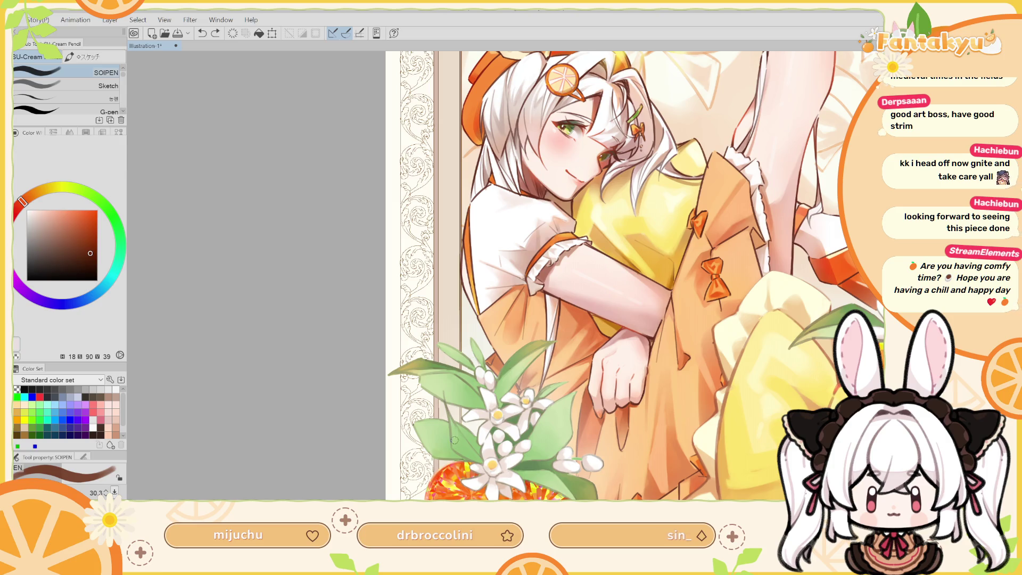
{"action": "left_click_drag", "start_coordinate": [454, 448], "coordinate": [460, 456]}
{"action": "key", "text": "ctrl+z"}
{"action": "key", "text": "ctrl+z"}
Lighten the colour and paint a small light orange-brown stroke on the leaf below the blossoms.
{"action": "left_click_drag", "start_coordinate": [91, 241], "coordinate": [86, 238]}
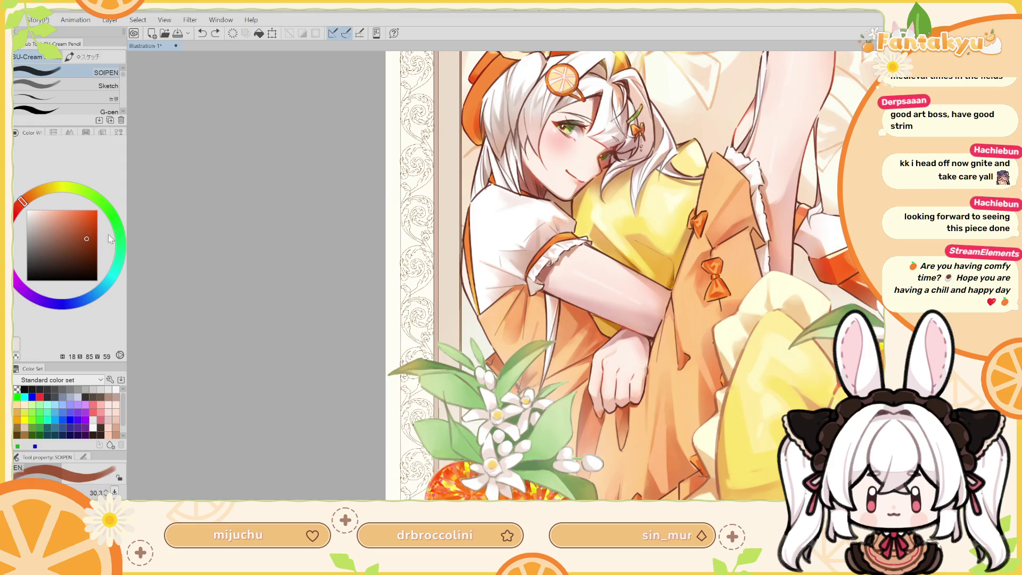
{"action": "mouse_move", "coordinate": [460, 450]}
{"action": "left_mouse_down"}
{"action": "mouse_move", "coordinate": [452, 457]}
{"action": "mouse_move", "coordinate": [450, 443]}
{"action": "left_mouse_up"}
{"action": "key", "text": "ctrl+z"}
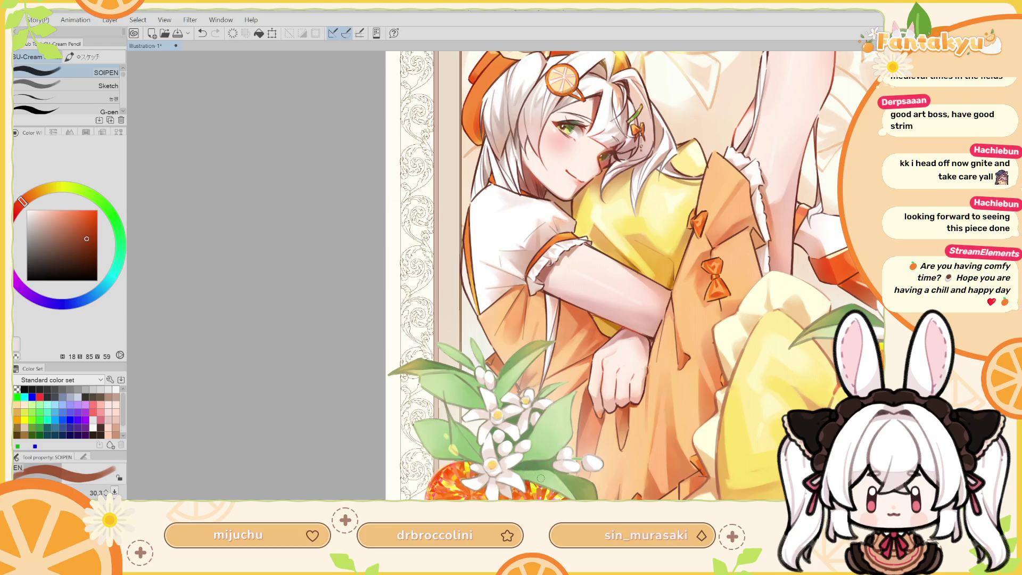
{"action": "key", "text": "ctrl+z"}
{"action": "left_click_drag", "start_coordinate": [543, 478], "coordinate": [548, 474]}
{"action": "key", "text": "h"}
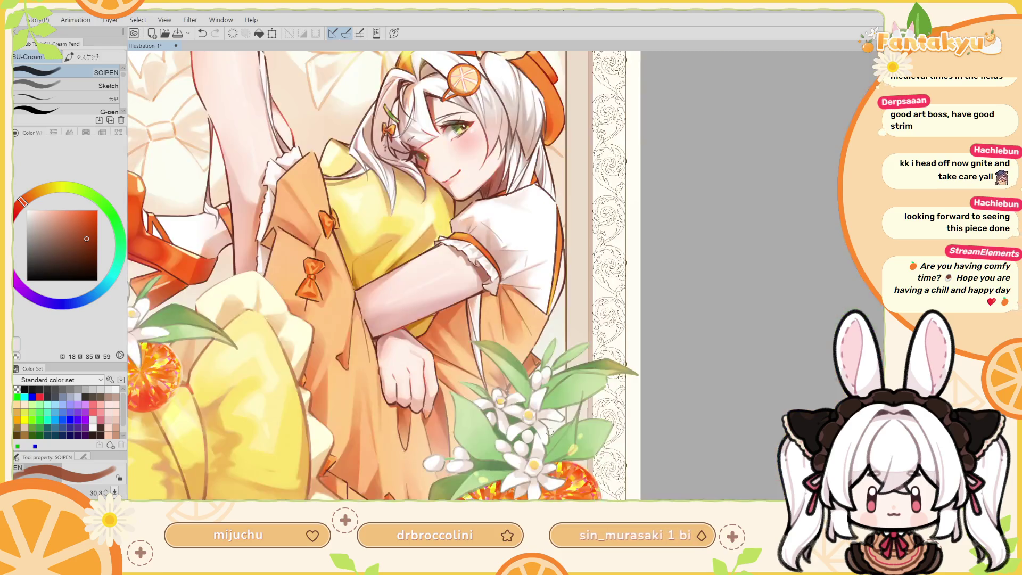
{"action": "scroll", "coordinate": [550, 431], "scroll_direction": "down", "scroll_amount": 2}
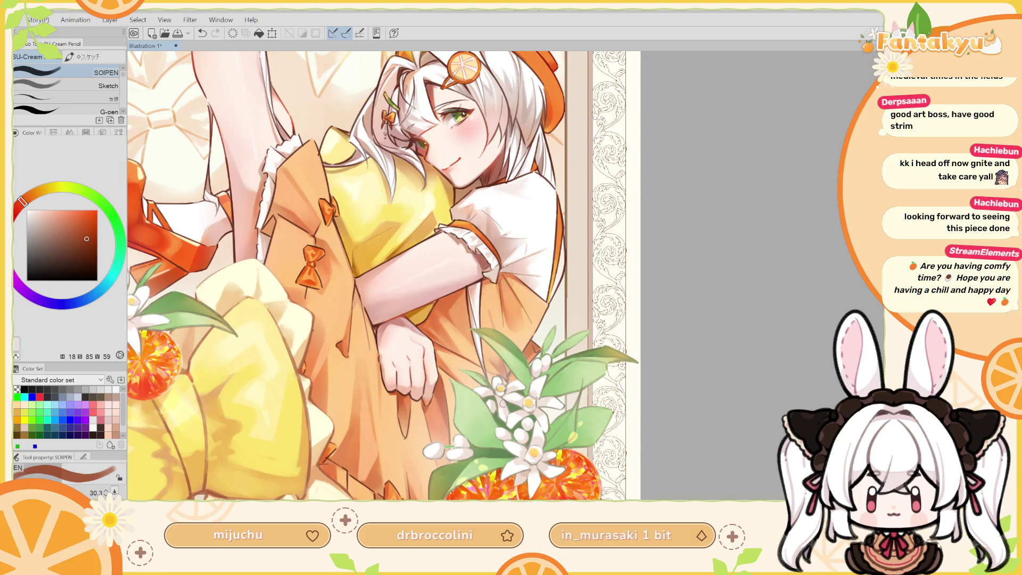
{"action": "left_click_drag", "start_coordinate": [675, 359], "coordinate": [760, 223]}
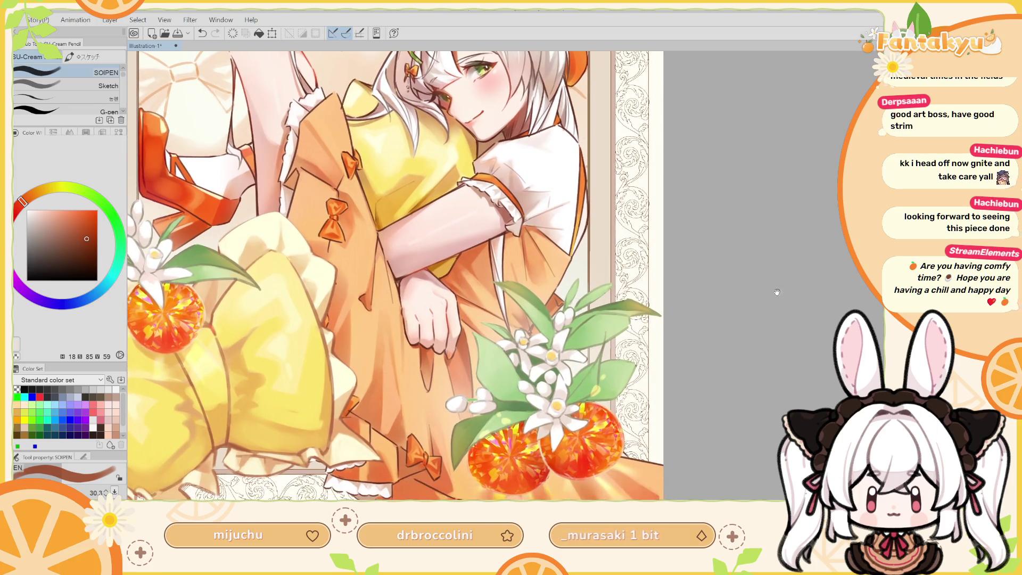
{"action": "key", "text": "b"}
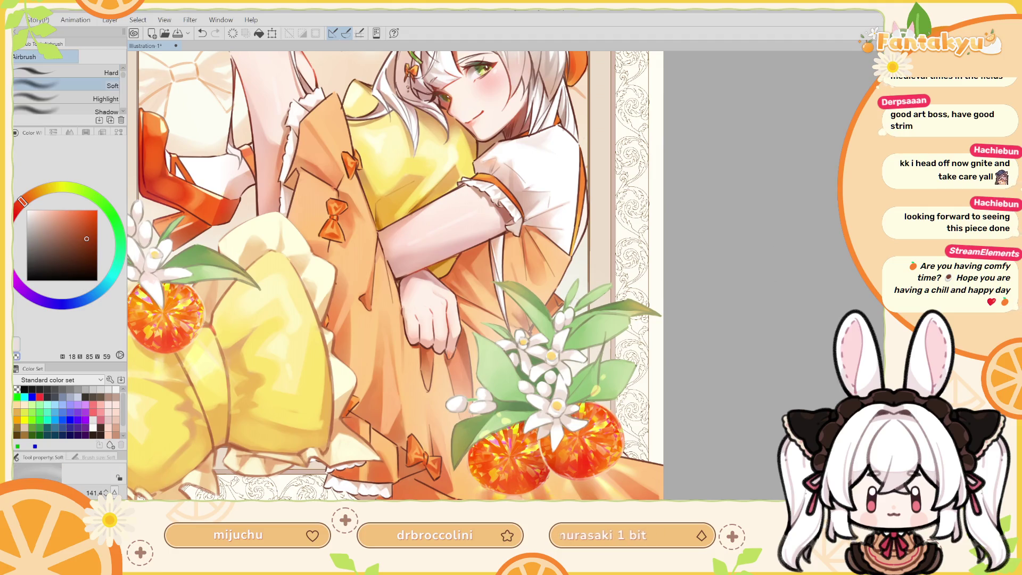
Shrink the soft airbrush from 141 to about 111, unmirror the canvas, and tilt then reset the view.
{"action": "left_click_drag", "start_coordinate": [612, 354], "coordinate": [598, 375]}
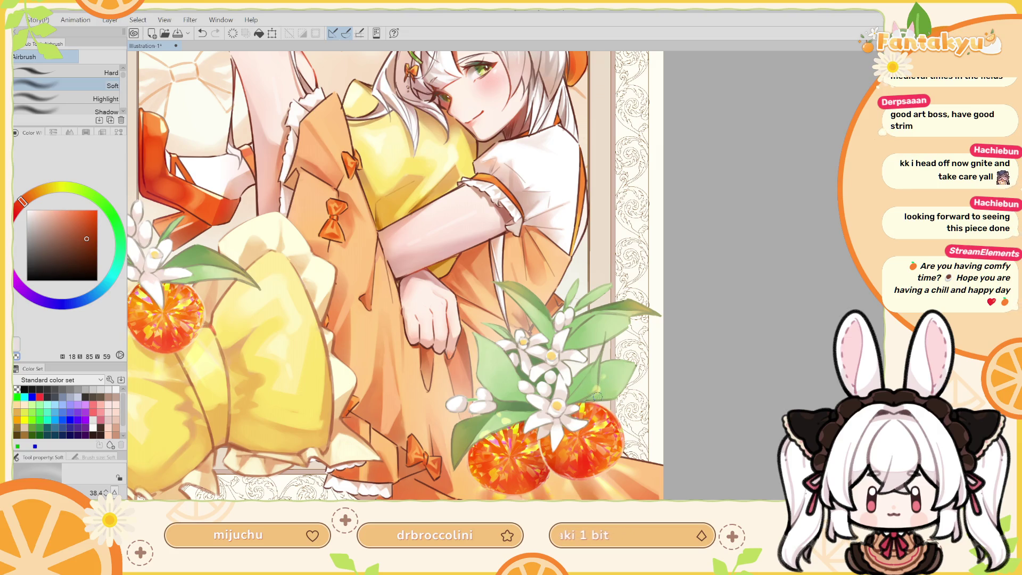
{"action": "key", "text": "h"}
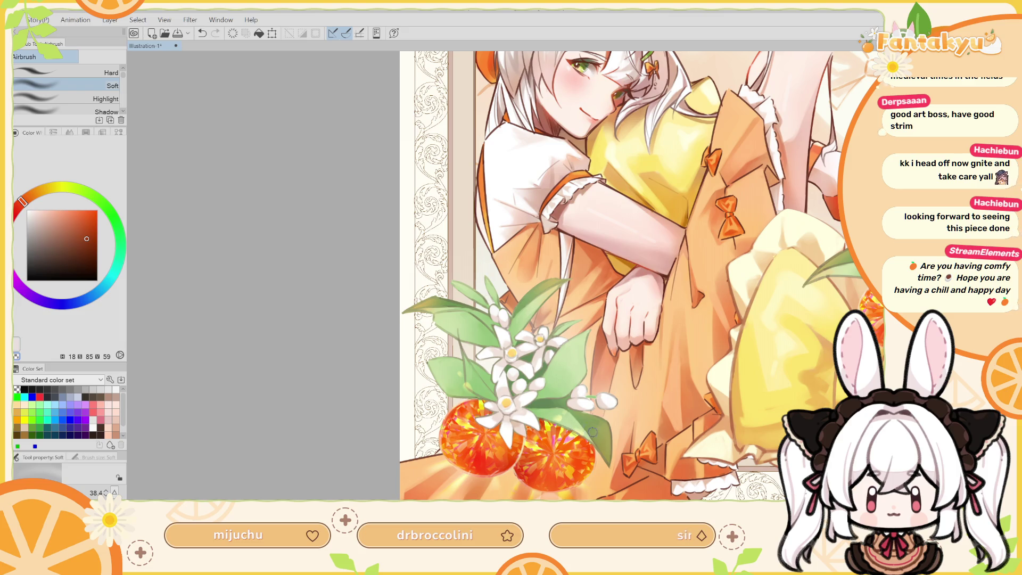
{"action": "key", "text": "r"}
{"action": "mouse_move", "coordinate": [594, 426]}
{"action": "left_mouse_down"}
{"action": "mouse_move", "coordinate": [543, 297]}
{"action": "mouse_move", "coordinate": [298, 213]}
{"action": "left_mouse_up"}
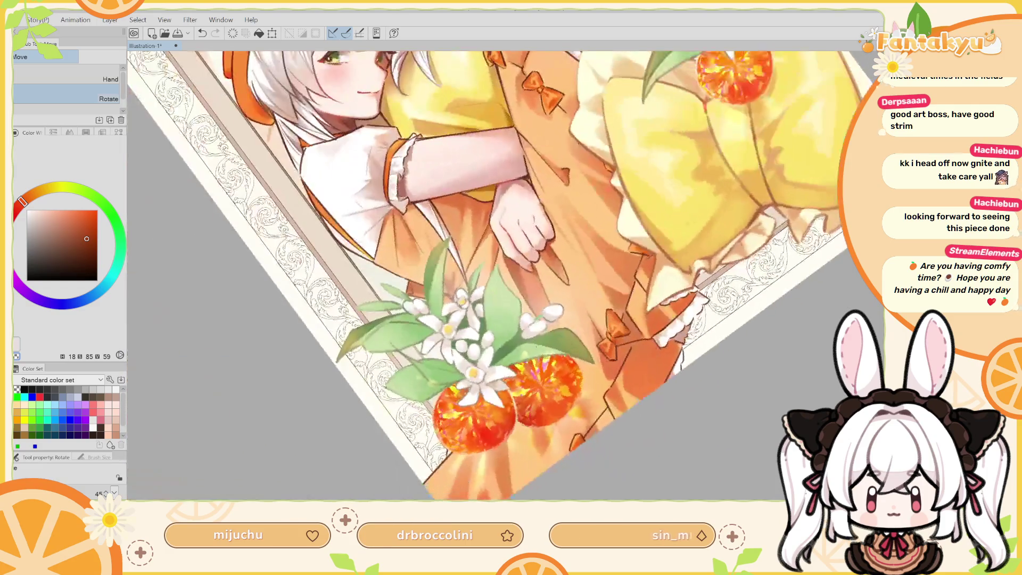
{"action": "key", "text": "ctrl+0"}
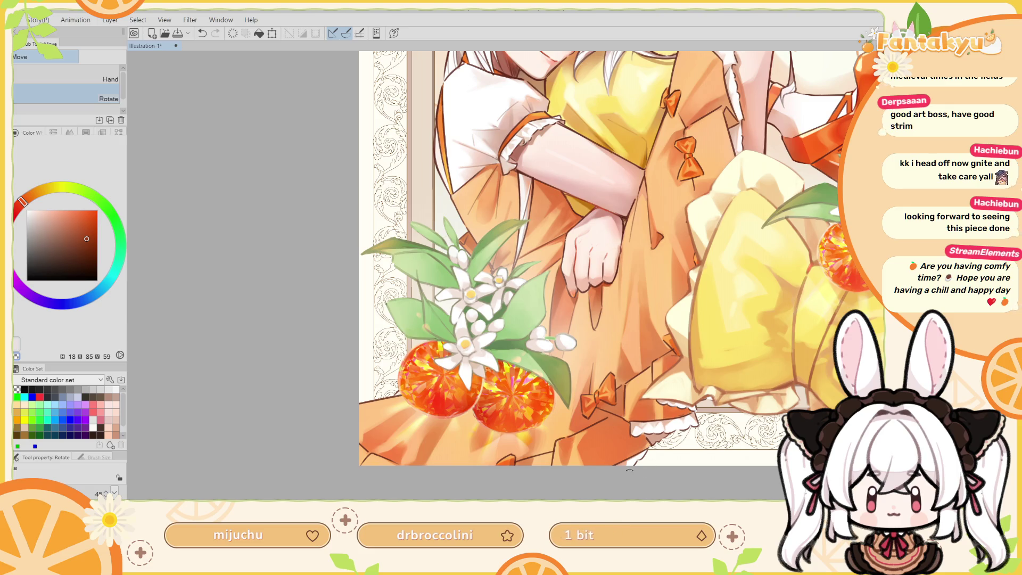
Reselect Airbrush Soft and zoom out to show nearly the whole illustration.
{"action": "key", "text": "b"}
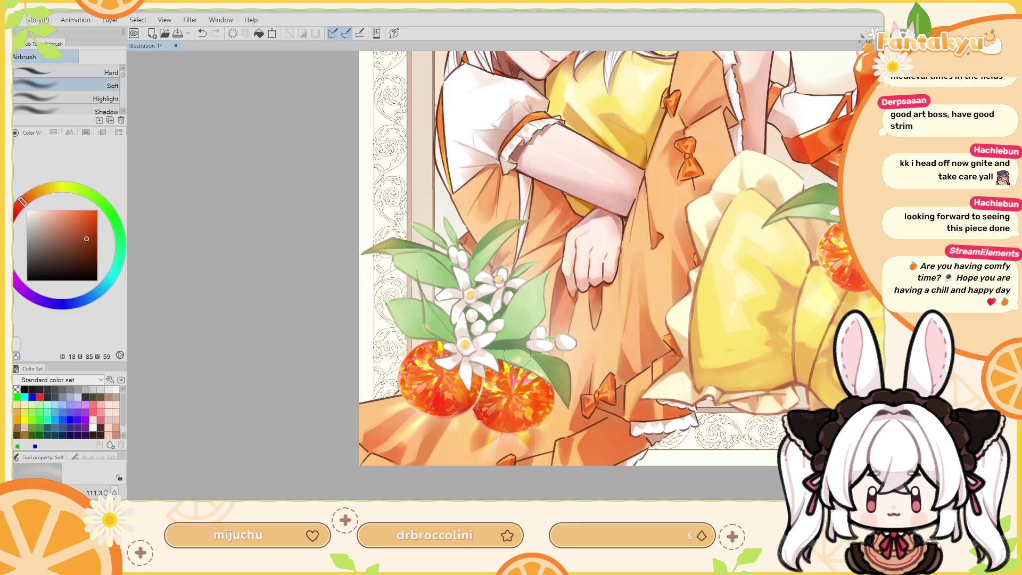
{"action": "key", "text": "ctrl+minus"}
{"action": "key", "text": "ctrl+minus"}
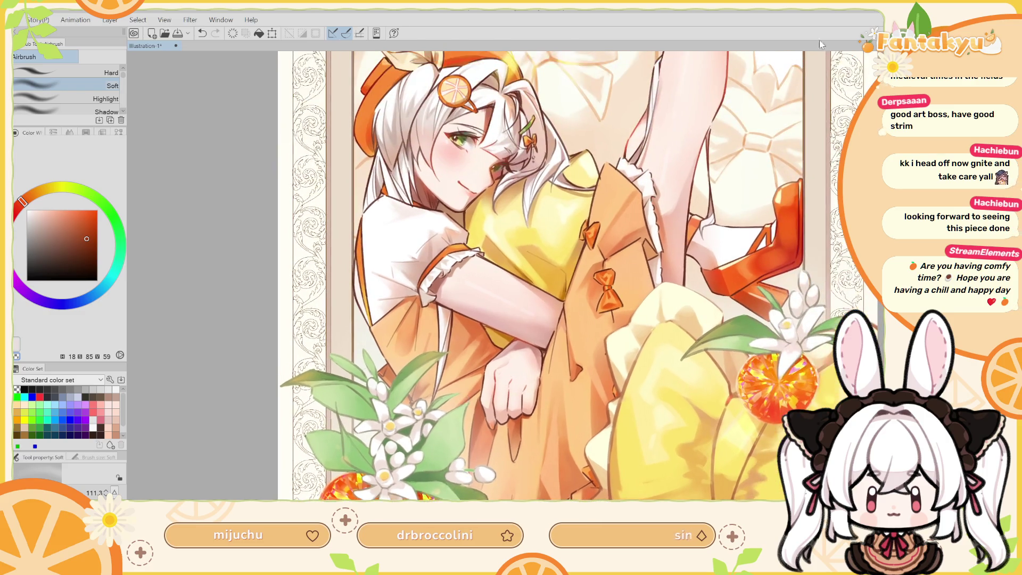
{"action": "key", "text": "ctrl+minus"}
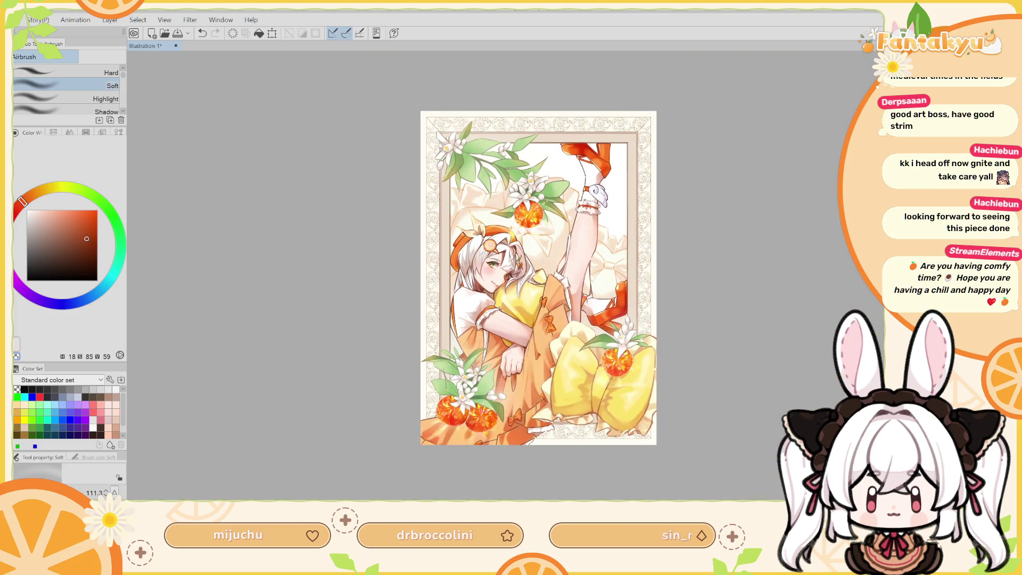
Fit the illustration to the window, undo the last action and clear the selection.
{"action": "key", "text": "ctrl+plus"}
{"action": "key", "text": "ctrl+plus"}
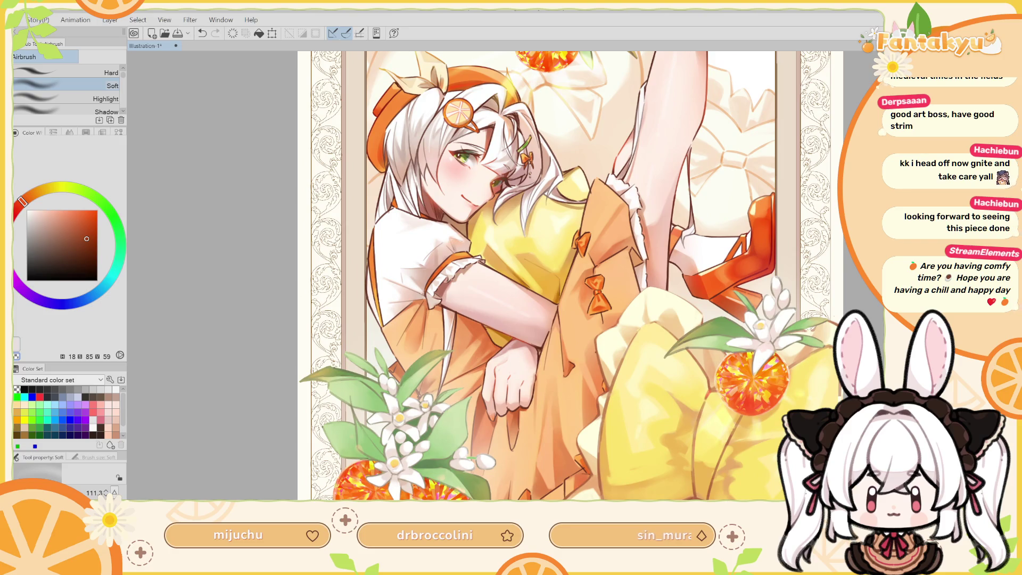
{"action": "left_click_drag", "start_coordinate": [803, 286], "coordinate": [799, 322]}
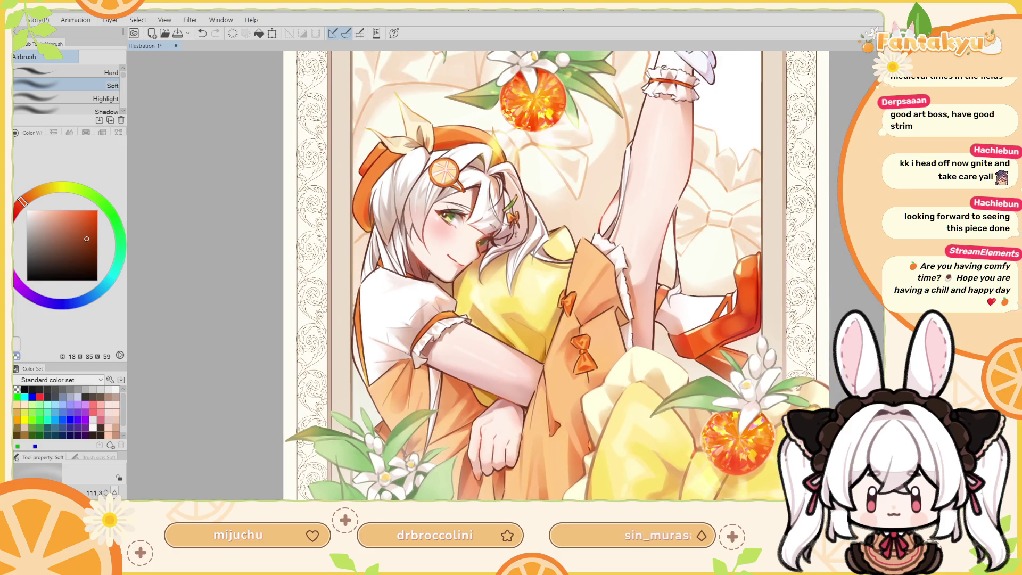
{"action": "scroll", "coordinate": [531, 304], "scroll_direction": "down", "scroll_amount": 5}
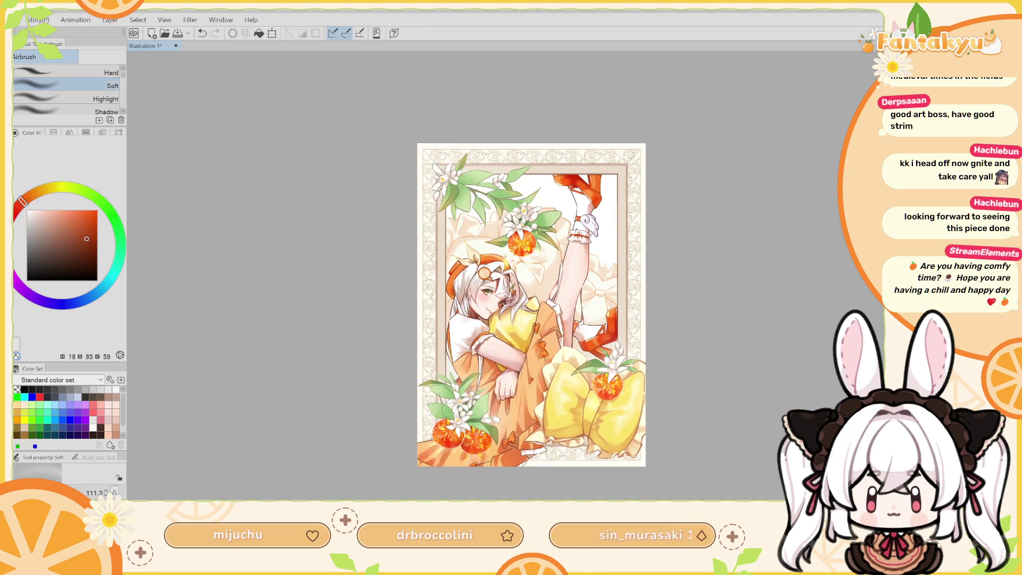
{"action": "key", "text": "ctrl+0"}
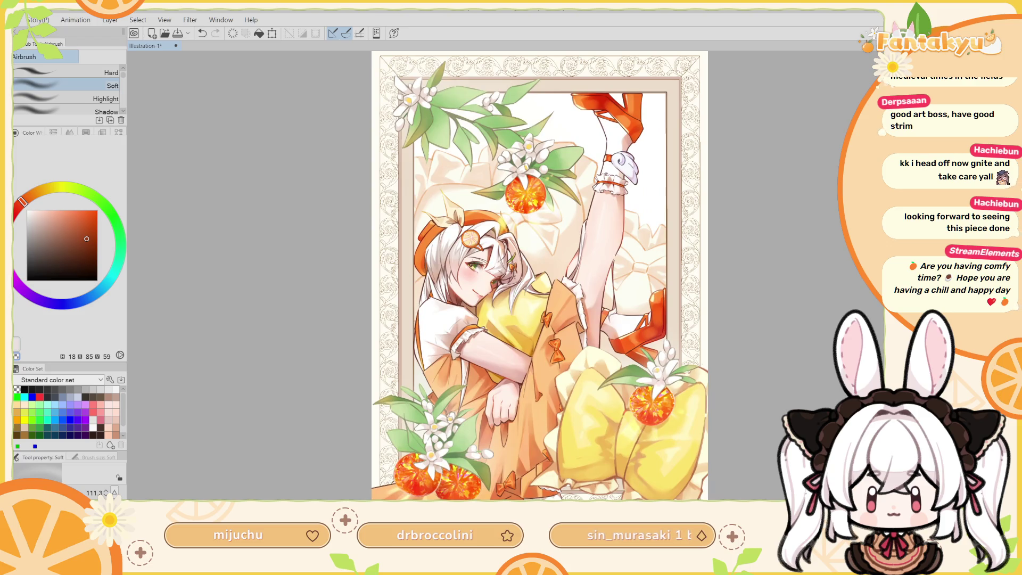
{"action": "key", "text": "ctrl+z"}
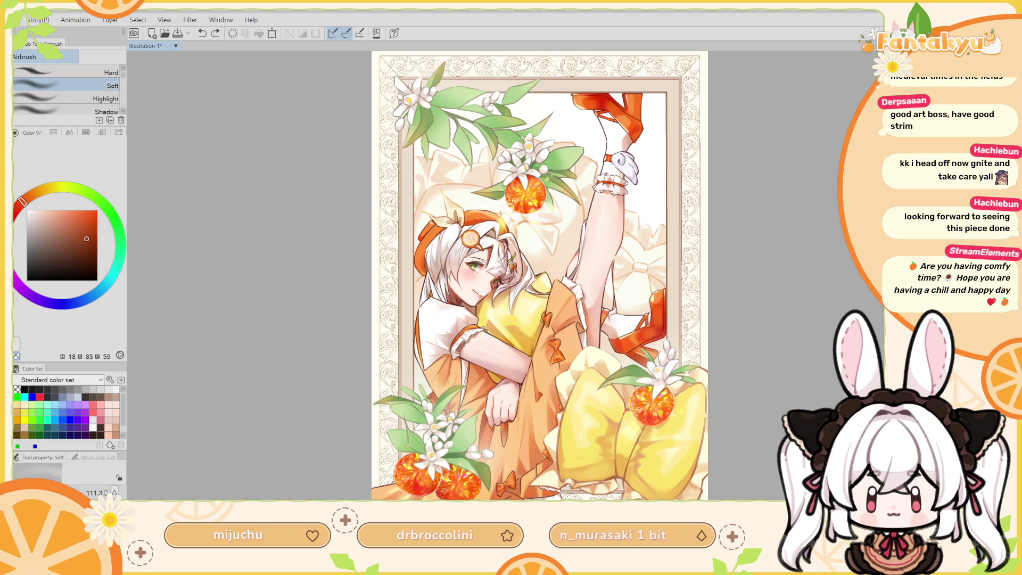
{"action": "key", "text": "ctrl+d"}
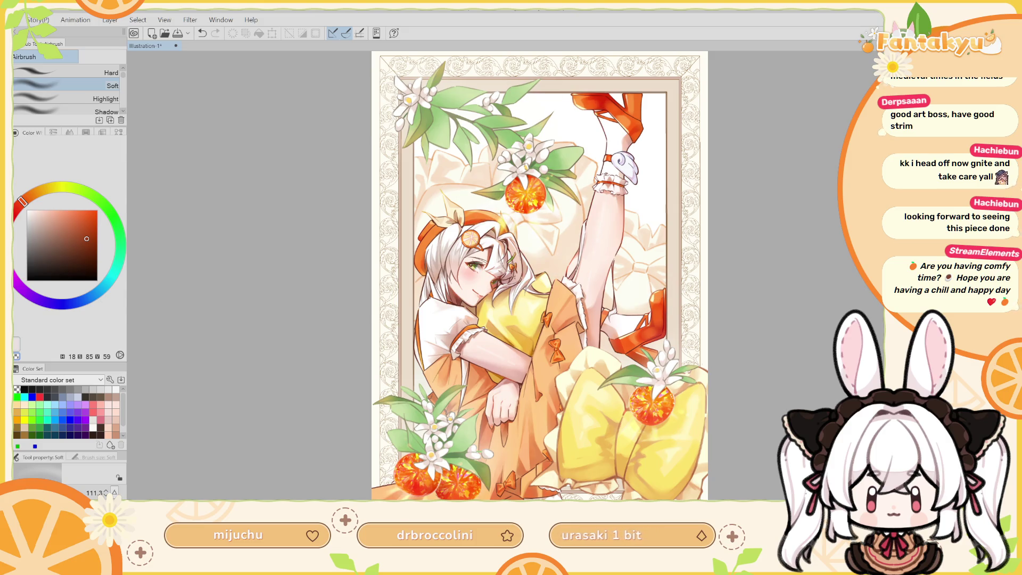
Airbrush a soft bright glow over the hair and top gem, comparing it with and without.
{"action": "left_click_drag", "start_coordinate": [495, 266], "coordinate": [585, 208]}
{"action": "key", "text": "ctrl+z"}
{"action": "key", "text": "ctrl+y"}
{"action": "key", "text": "ctrl+z"}
{"action": "key", "text": "ctrl+y"}
{"action": "key", "text": "ctrl+z"}
{"action": "key", "text": "ctrl+y"}
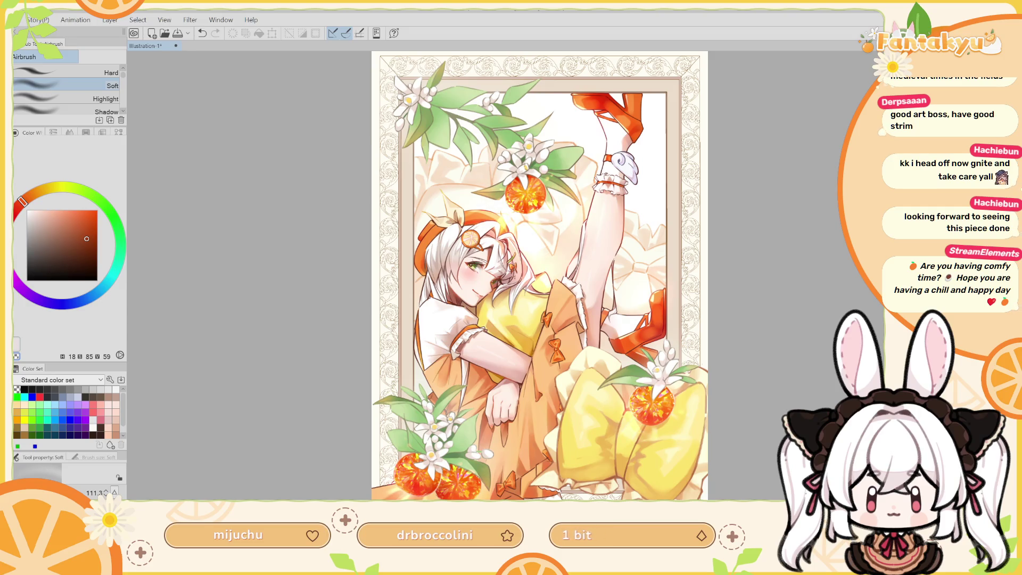
{"action": "key", "text": "ctrl+z"}
{"action": "key", "text": "ctrl+y"}
Select all and keep comparing the top-gem glow, ending with it undone.
{"action": "key", "text": "ctrl+a"}
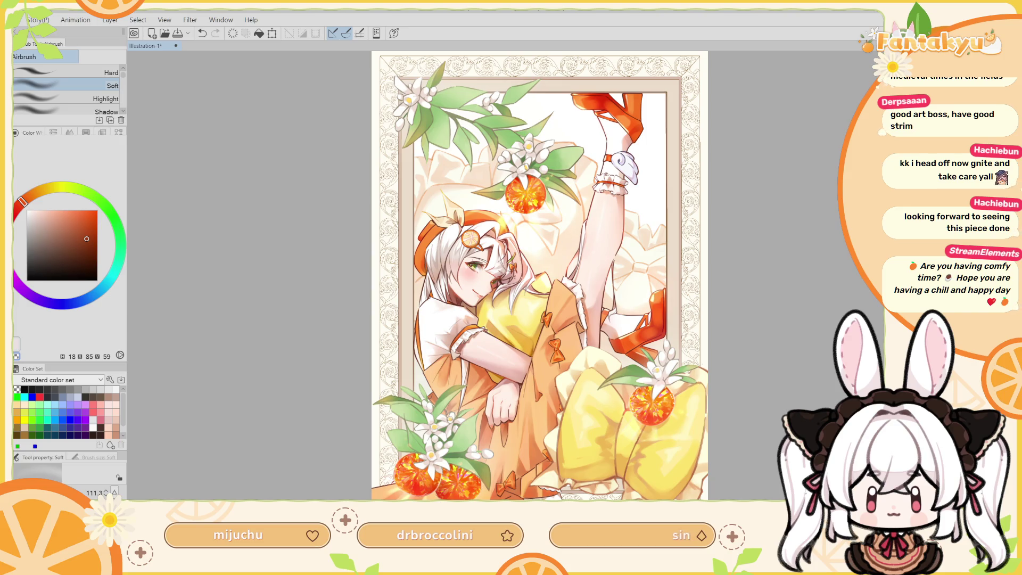
{"action": "key", "text": "ctrl+z"}
{"action": "key", "text": "ctrl+y"}
{"action": "key", "text": "ctrl+z"}
{"action": "key", "text": "ctrl+y"}
{"action": "key", "text": "ctrl+z"}
{"action": "key", "text": "ctrl+y"}
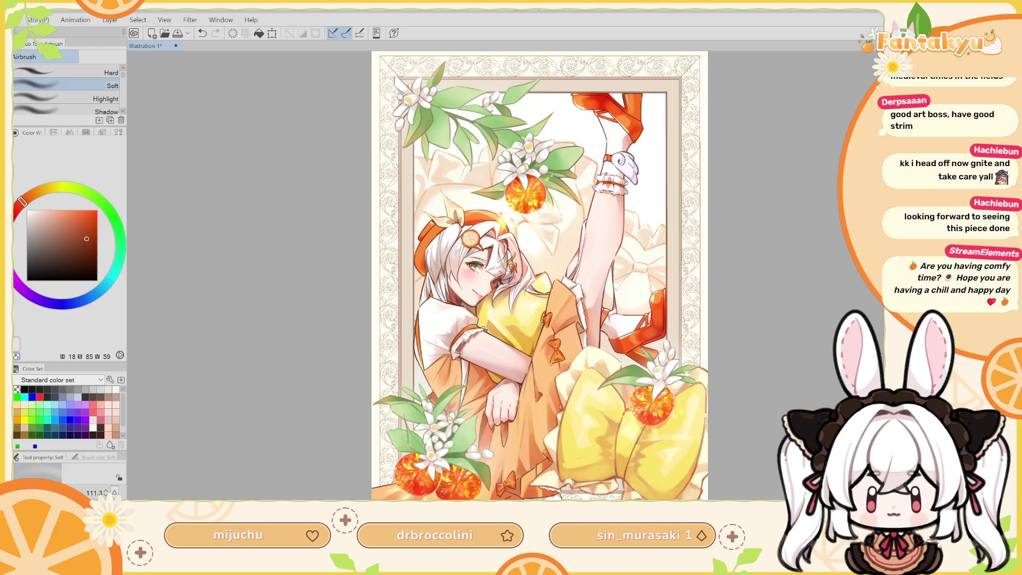
{"action": "key", "text": "ctrl+z"}
{"action": "key", "text": "ctrl+y"}
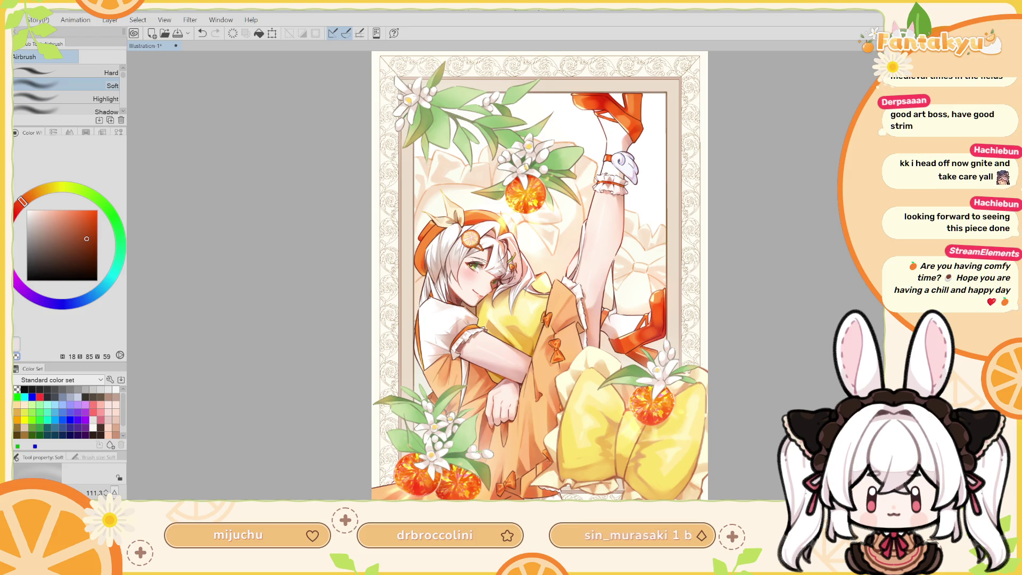
{"action": "key", "text": "ctrl+z"}
{"action": "key", "text": "ctrl+y"}
{"action": "key", "text": "ctrl+z"}
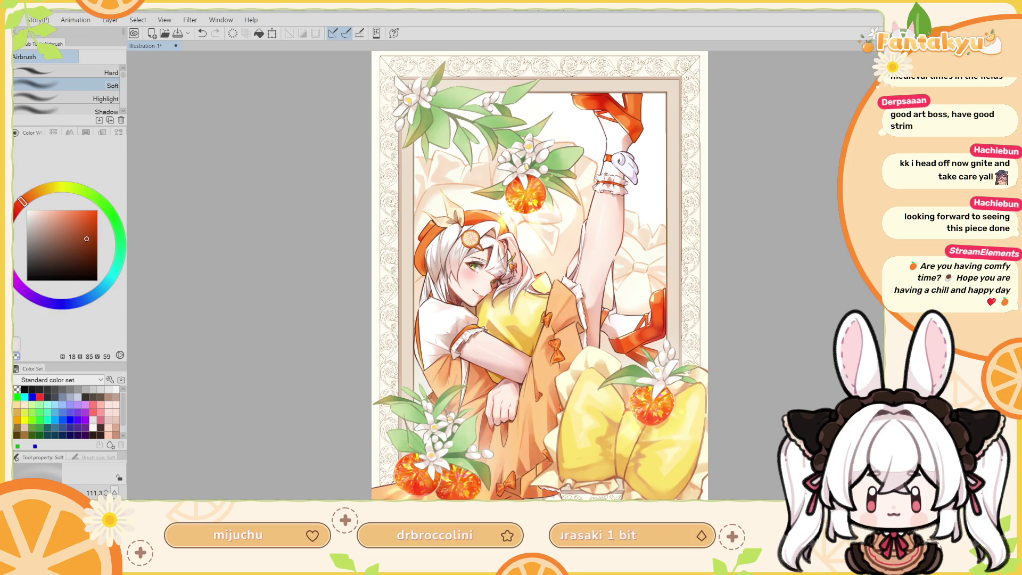
Lasso the bottom-left cluster of oranges and nudge it slightly down and left.
{"action": "key", "text": "m"}
{"action": "left_click_drag", "start_coordinate": [367, 487], "coordinate": [527, 487]}
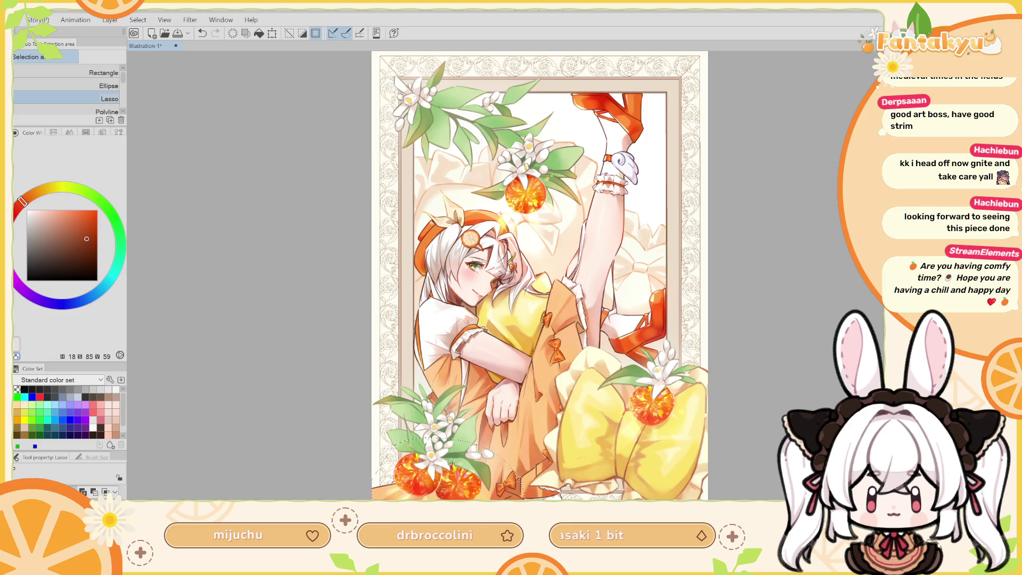
{"action": "key", "text": "ctrl+t"}
{"action": "left_click_drag", "start_coordinate": [448, 479], "coordinate": [440, 488]}
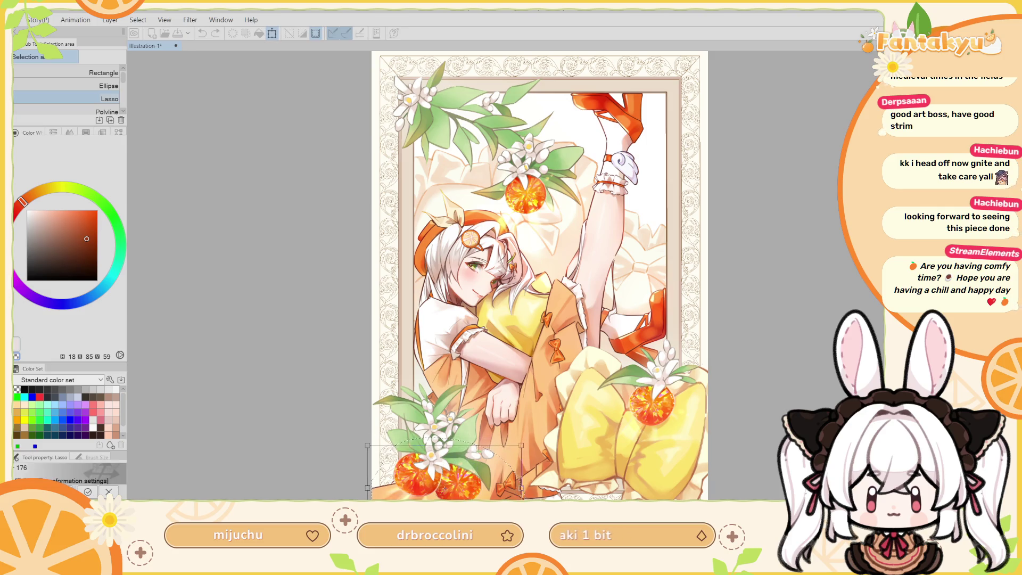
{"action": "left_click_drag", "start_coordinate": [440, 488], "coordinate": [440, 490]}
{"action": "key", "text": "Return"}
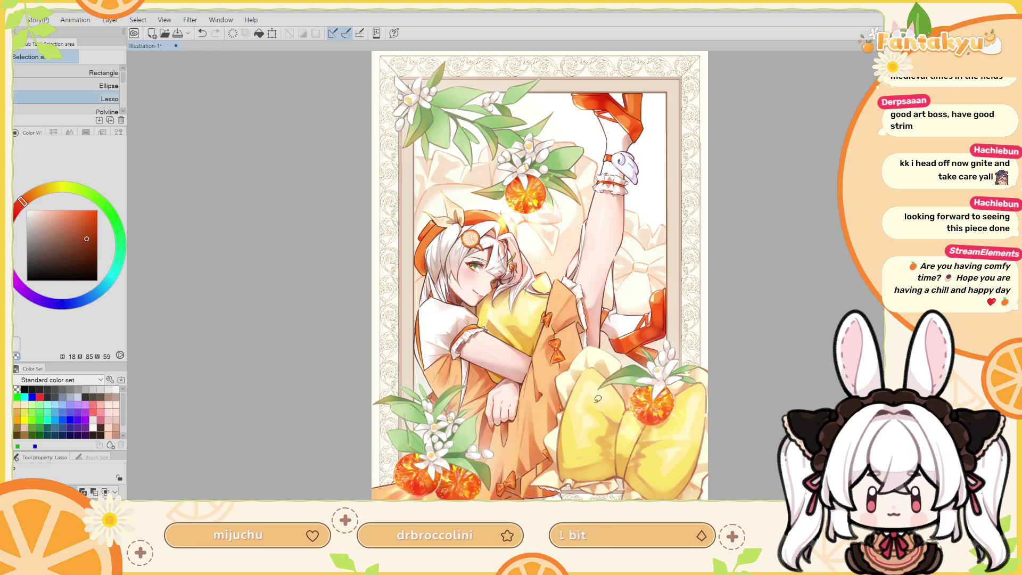
Move the orange on the yellow bow slightly lower, checking it in a mirrored view.
{"action": "key", "text": "b"}
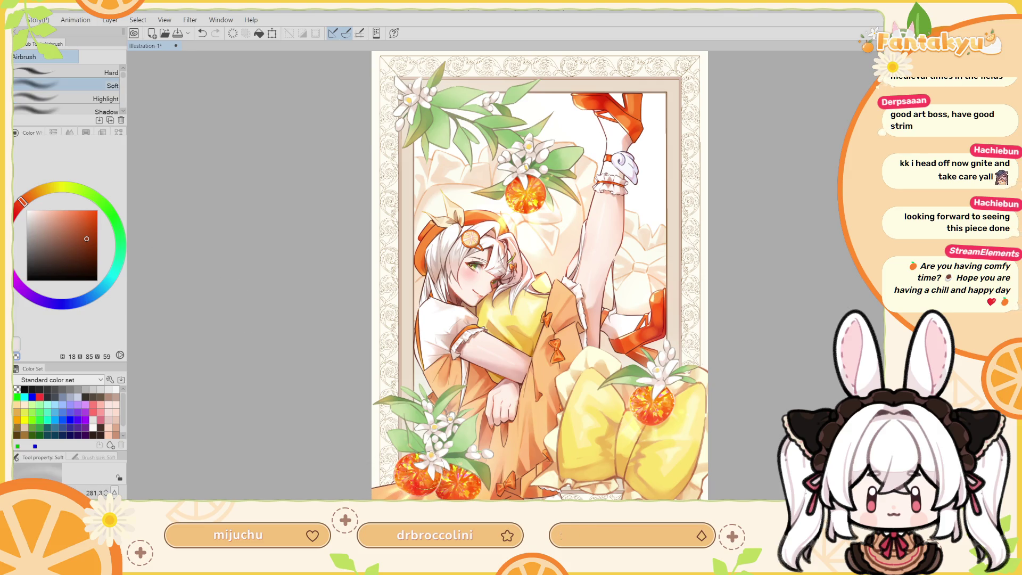
{"action": "key", "text": "h"}
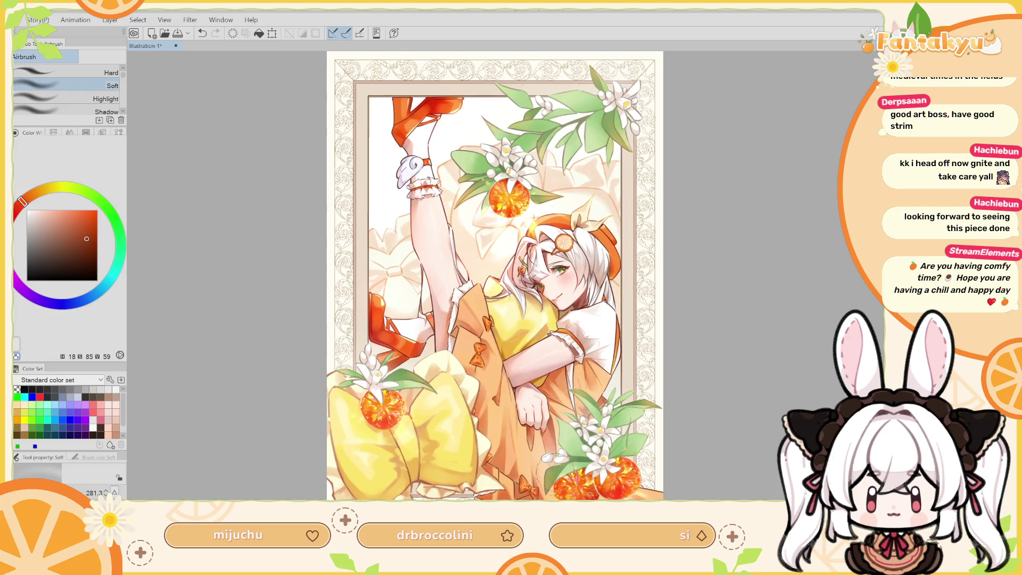
{"action": "left_click_drag", "start_coordinate": [429, 400], "coordinate": [478, 393]}
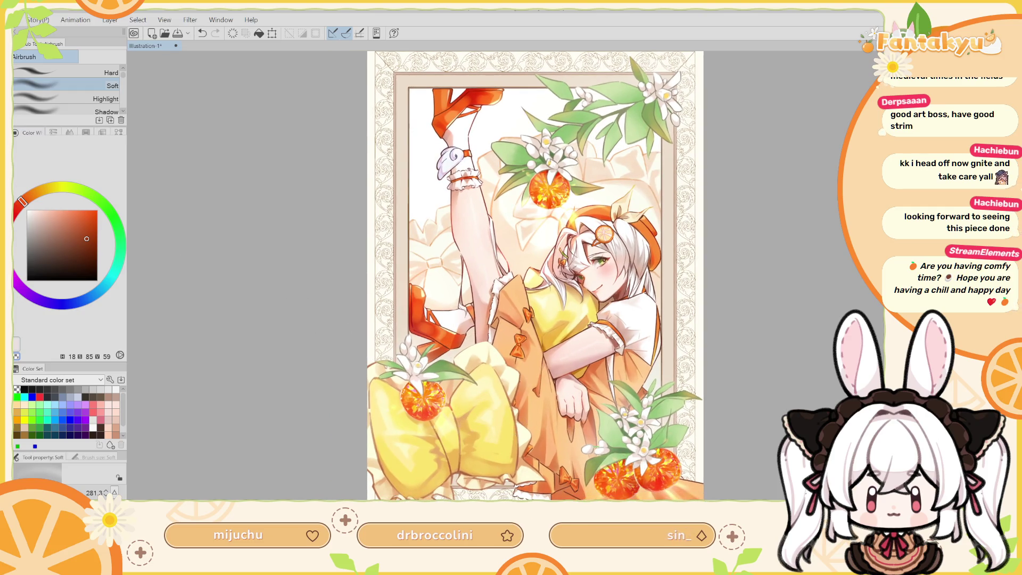
{"action": "key", "text": "m"}
{"action": "left_click_drag", "start_coordinate": [440, 368], "coordinate": [438, 366]}
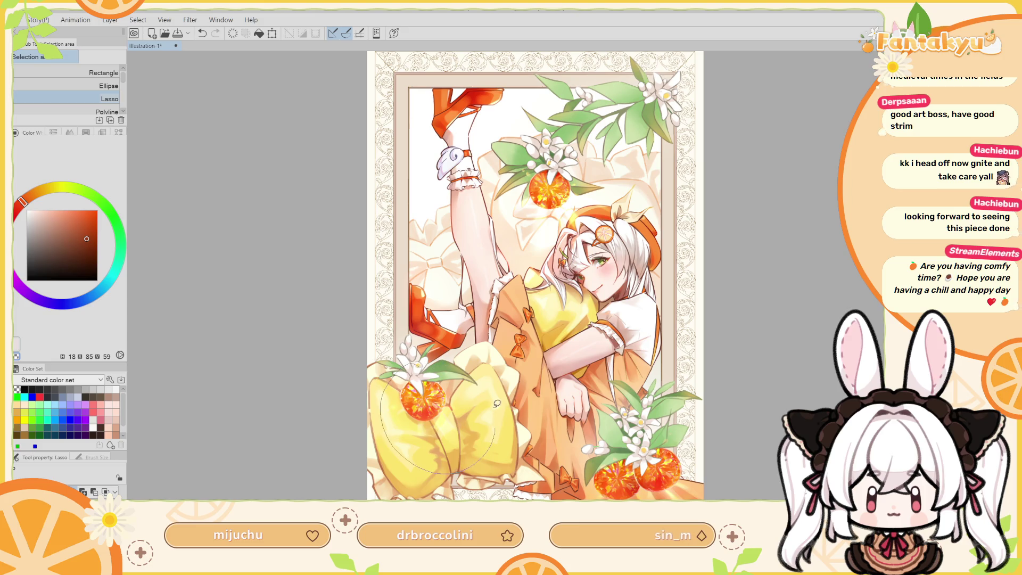
{"action": "key", "text": "ctrl+t"}
{"action": "left_click_drag", "start_coordinate": [452, 414], "coordinate": [465, 437]}
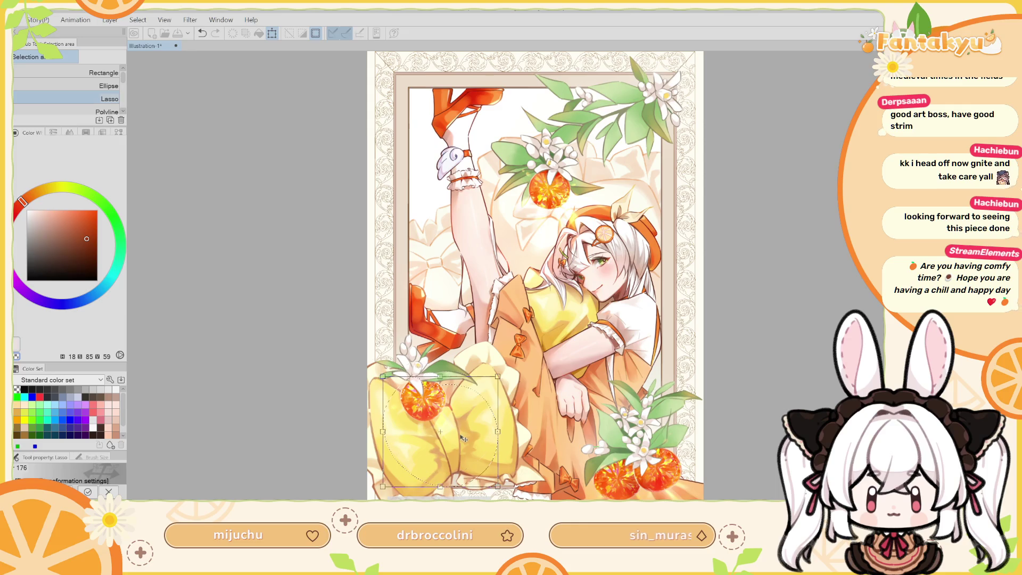
{"action": "key", "text": "Return"}
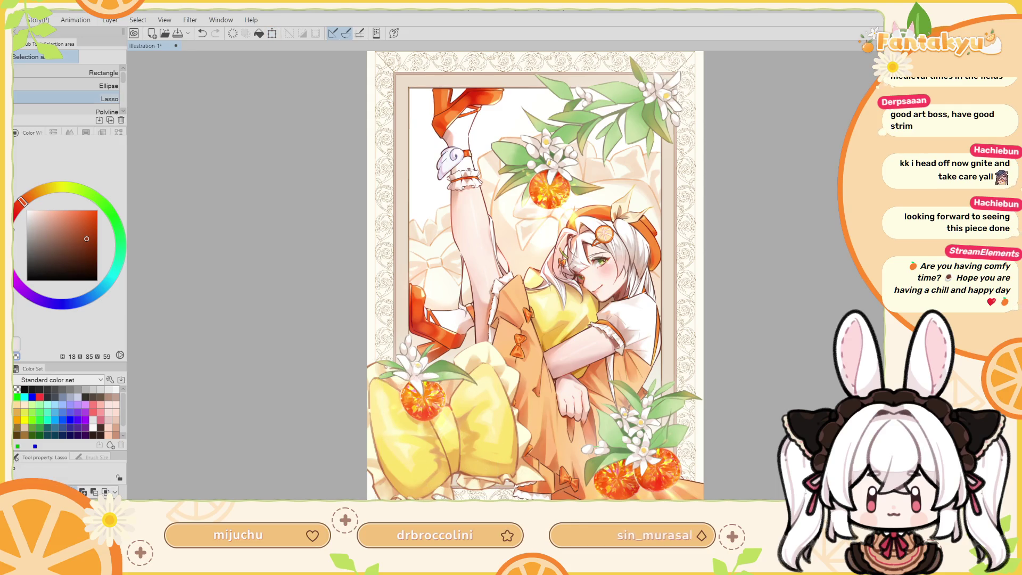
{"action": "key", "text": "b"}
{"action": "key", "text": "h"}
{"action": "mouse_move", "coordinate": [606, 271]}
{"action": "left_mouse_down"}
{"action": "mouse_move", "coordinate": [637, 264]}
{"action": "mouse_move", "coordinate": [690, 199]}
{"action": "left_mouse_up"}
{"action": "scroll", "coordinate": [550, 181], "scroll_direction": "up", "scroll_amount": 3}
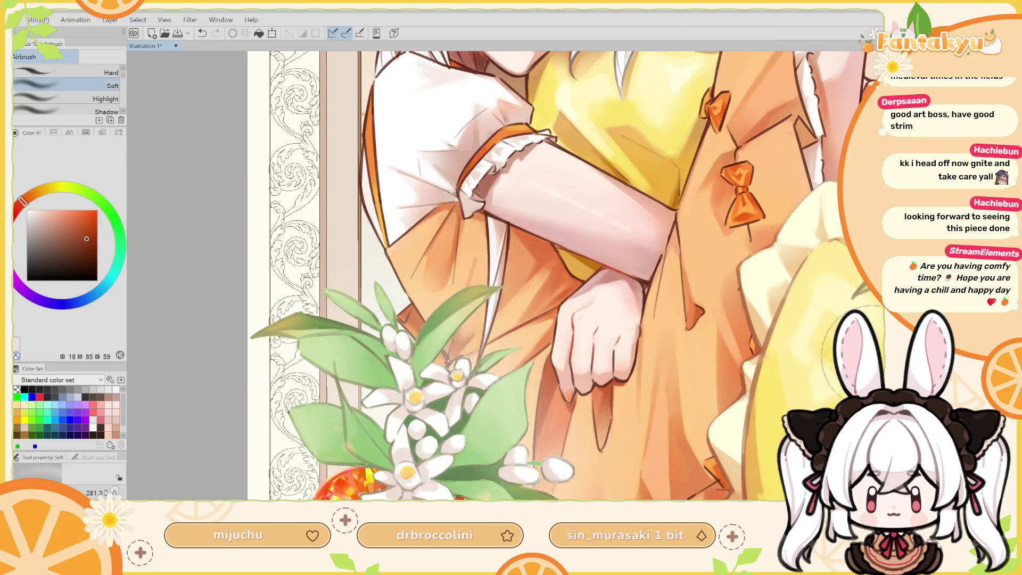
{"action": "key", "text": "Tab"}
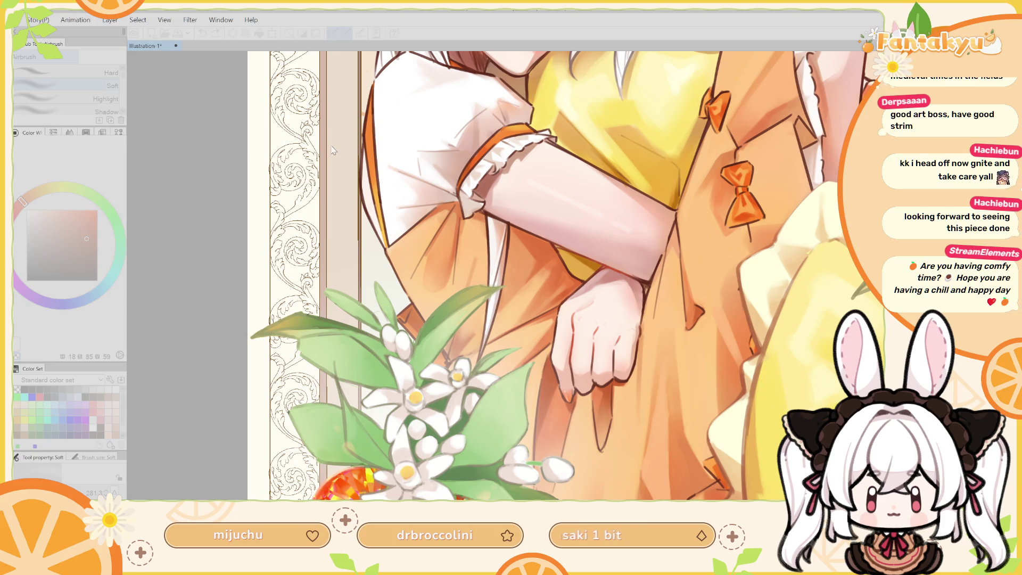
{"action": "key", "text": "Tab"}
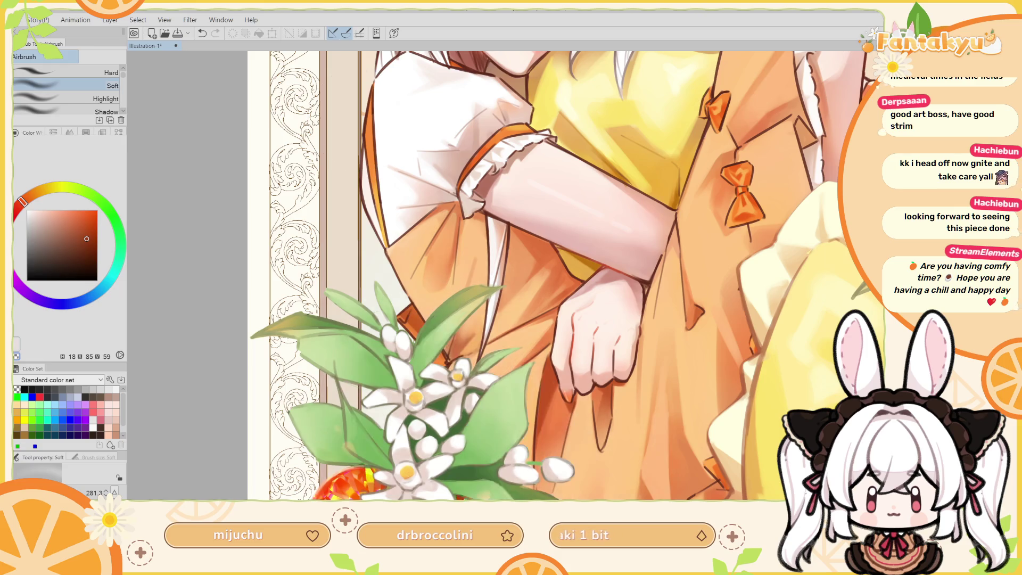
{"action": "key", "text": "ctrl+a"}
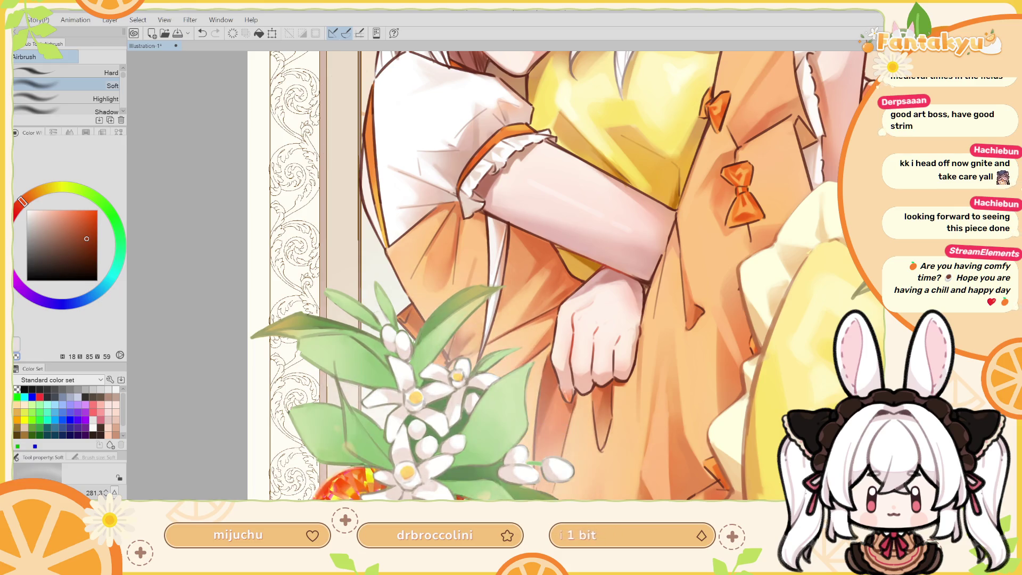
{"action": "key", "text": "ctrl+z"}
{"action": "key", "text": "ctrl+y"}
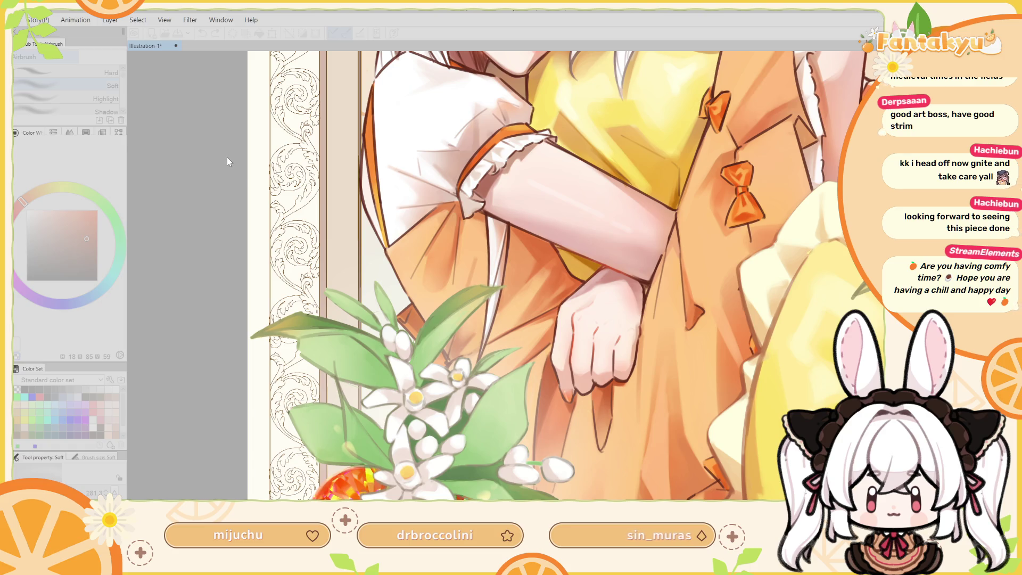
{"action": "left_click", "coordinate": [352, 152]}
{"action": "scroll", "coordinate": [593, 266], "scroll_direction": "down", "scroll_amount": 5}
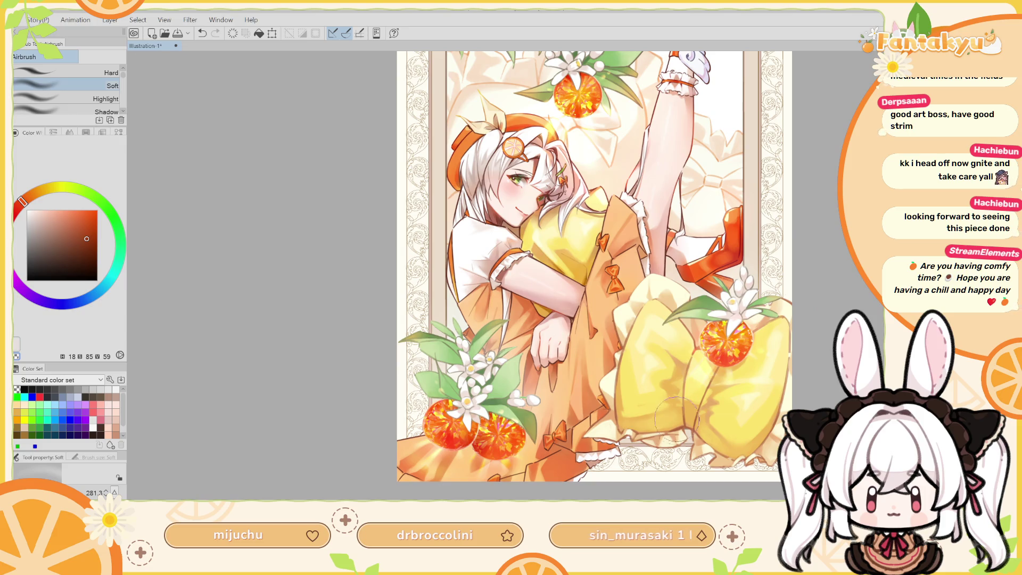
{"action": "key", "text": "r"}
{"action": "left_click_drag", "start_coordinate": [676, 442], "coordinate": [695, 291]}
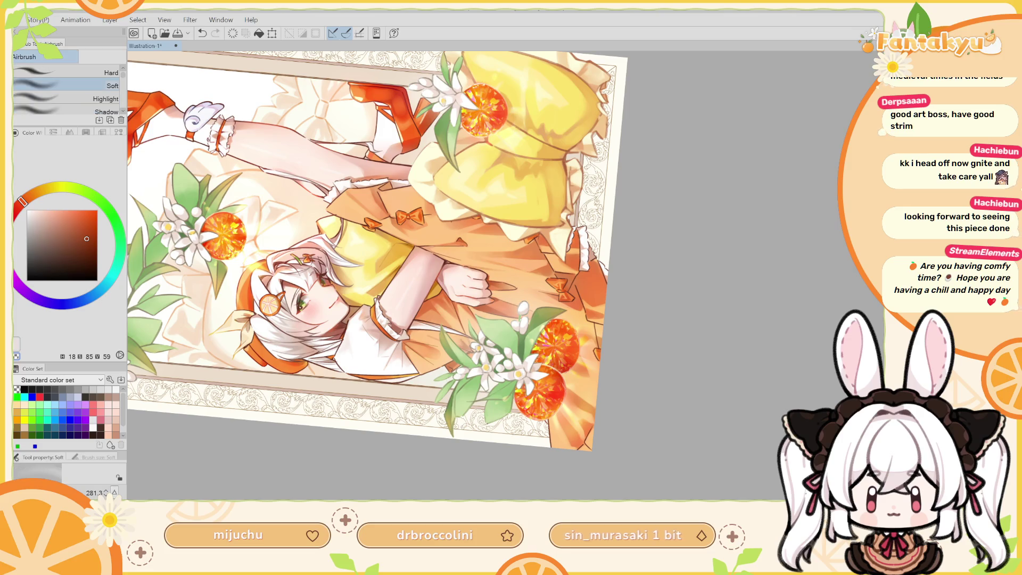
{"action": "key", "text": "ctrl+@"}
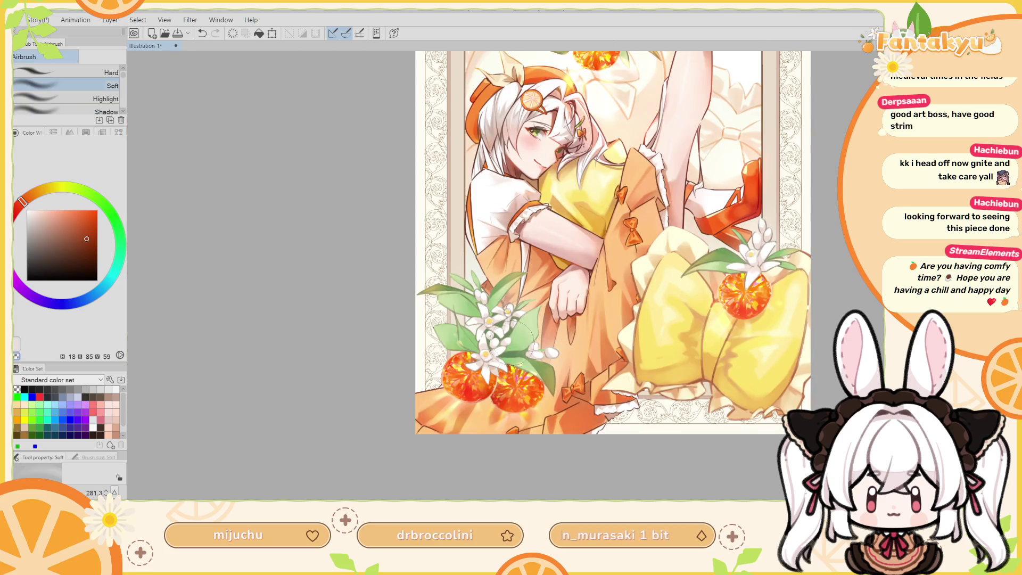
{"action": "left_click_drag", "start_coordinate": [487, 362], "coordinate": [531, 359]}
{"action": "scroll", "coordinate": [543, 342], "scroll_direction": "up", "scroll_amount": 3}
{"action": "scroll", "coordinate": [579, 405], "scroll_direction": "up", "scroll_amount": 3}
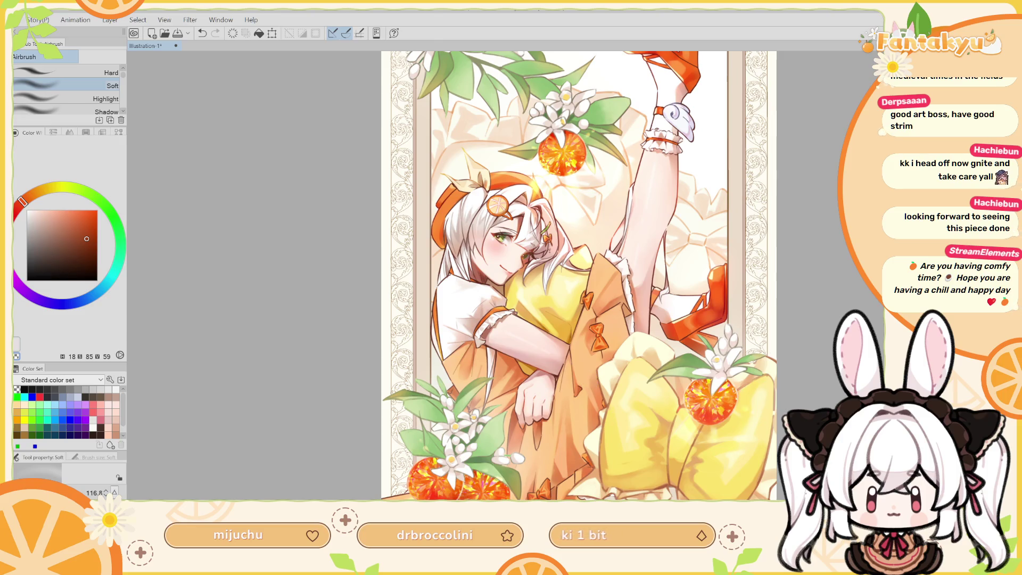
{"action": "scroll", "coordinate": [578, 276], "scroll_direction": "up", "scroll_amount": 2}
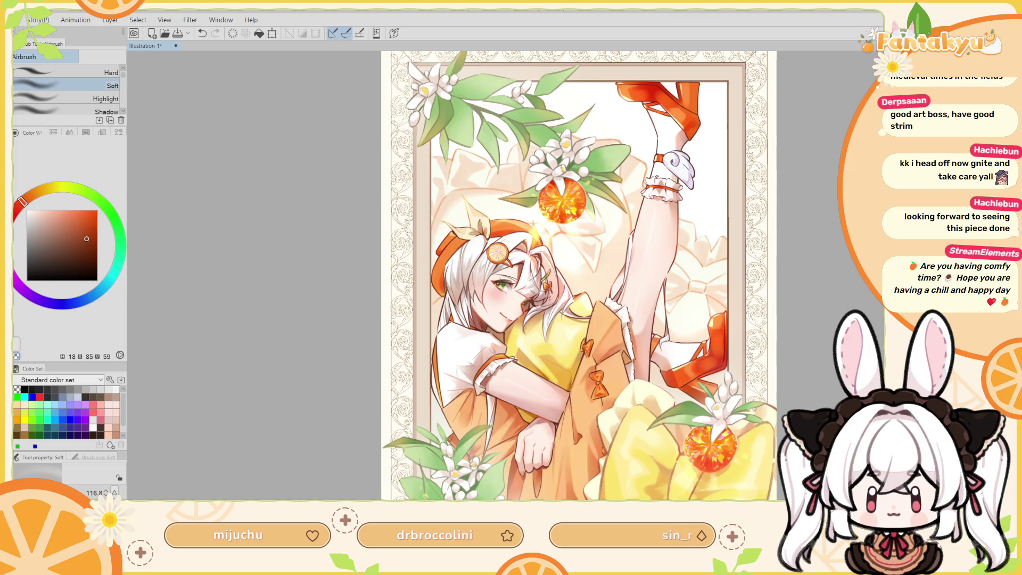
{"action": "mouse_move", "coordinate": [554, 205]}
{"action": "left_mouse_down"}
{"action": "mouse_move", "coordinate": [584, 221]}
{"action": "mouse_move", "coordinate": [557, 208]}
{"action": "left_mouse_up"}
{"action": "key", "text": "h"}
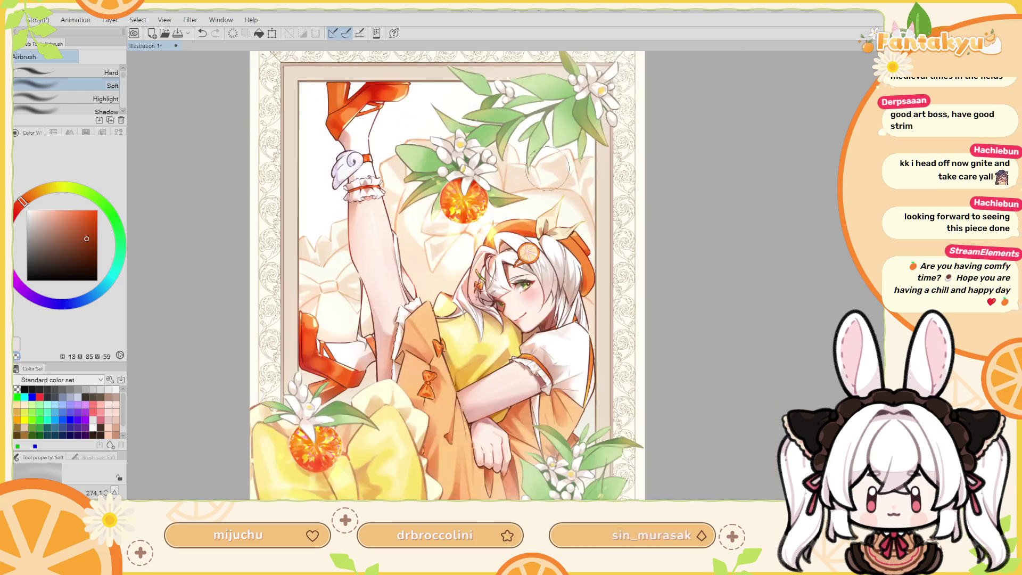
{"action": "mouse_move", "coordinate": [571, 162]}
{"action": "left_mouse_down"}
{"action": "mouse_move", "coordinate": [581, 194]}
{"action": "mouse_move", "coordinate": [619, 206]}
{"action": "left_mouse_up"}
{"action": "key", "text": "h"}
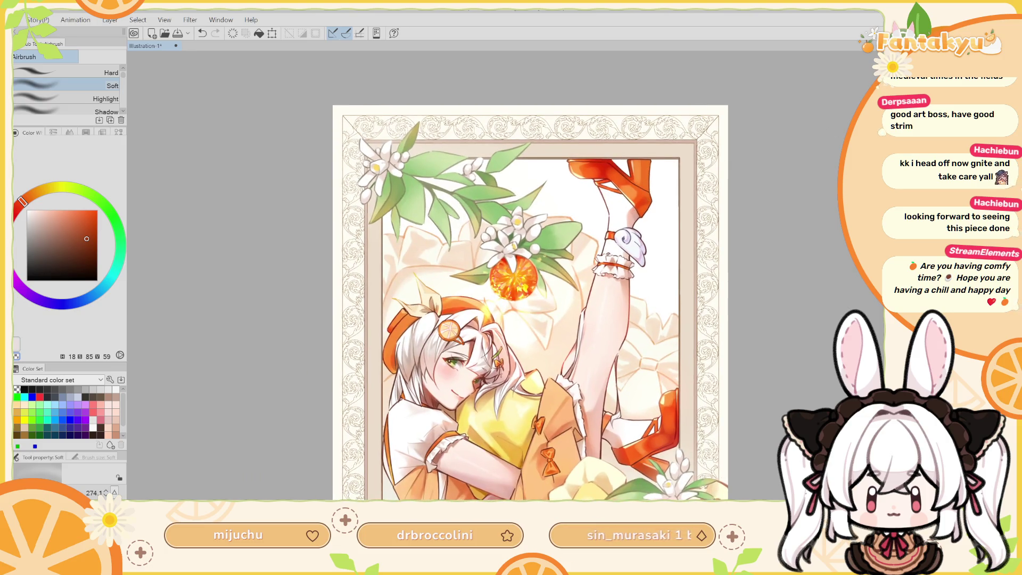
{"action": "key", "text": "ctrl+plus"}
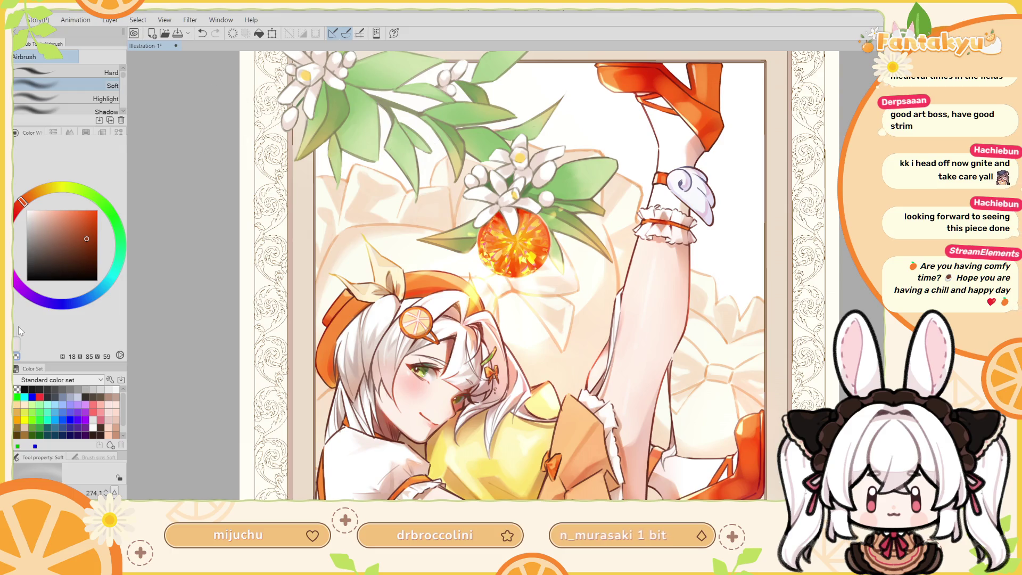
Shrink the airbrush, then mirror and rotate the view to inspect the torso and lower artwork.
{"action": "left_click_drag", "start_coordinate": [634, 172], "coordinate": [561, 210]}
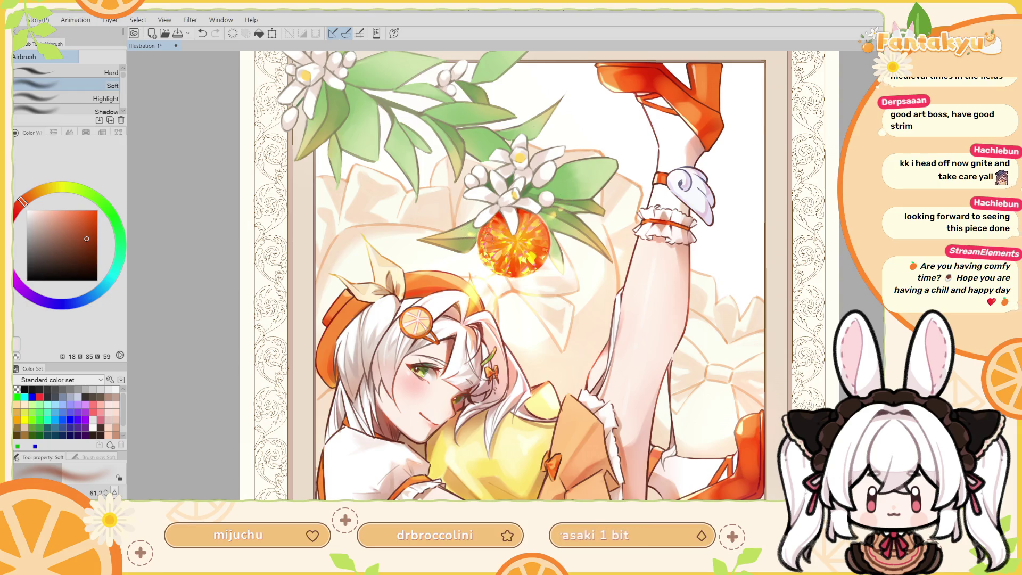
{"action": "left_click_drag", "start_coordinate": [479, 242], "coordinate": [554, 19]}
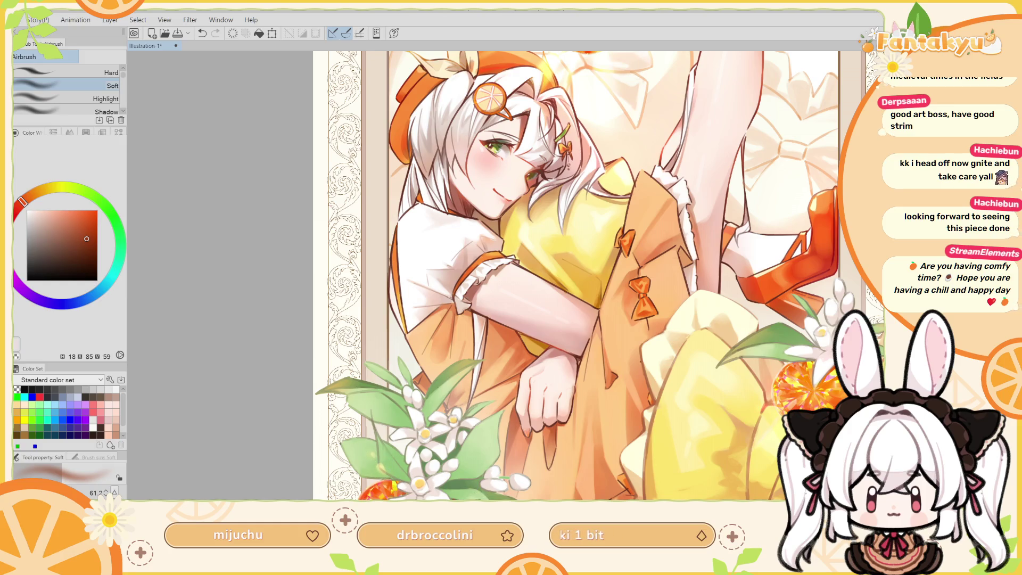
{"action": "key", "text": "h"}
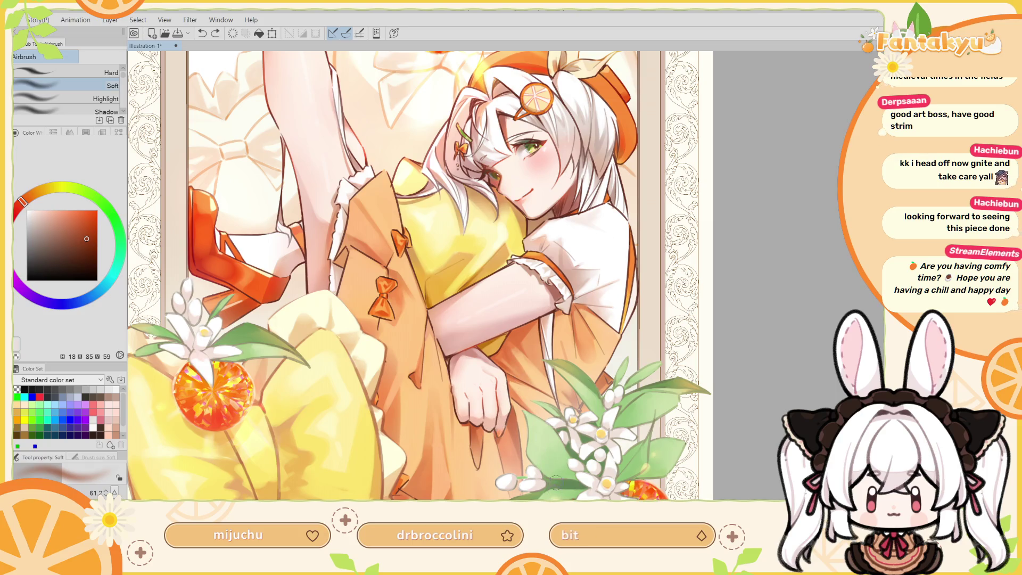
{"action": "mouse_move", "coordinate": [579, 407]}
{"action": "left_mouse_down"}
{"action": "mouse_move", "coordinate": [535, 485]}
{"action": "mouse_move", "coordinate": [595, 234]}
{"action": "left_mouse_up"}
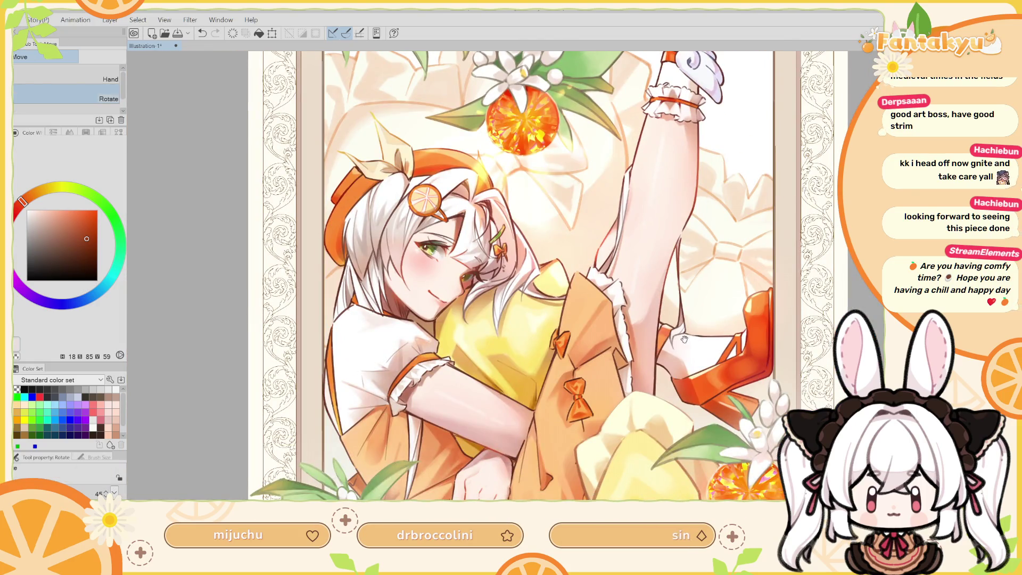
{"action": "left_click_drag", "start_coordinate": [684, 339], "coordinate": [737, 264]}
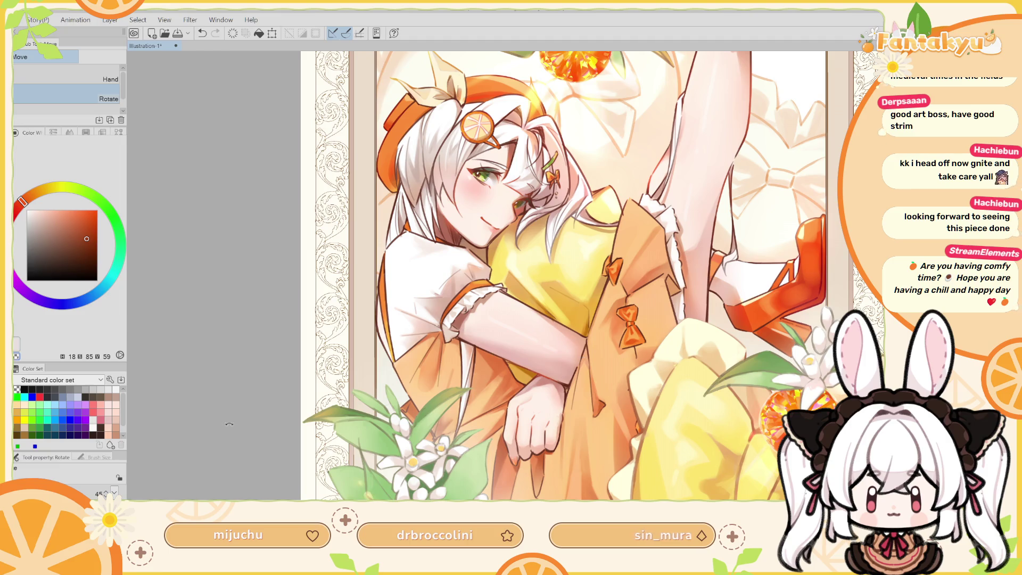
{"action": "key", "text": "b"}
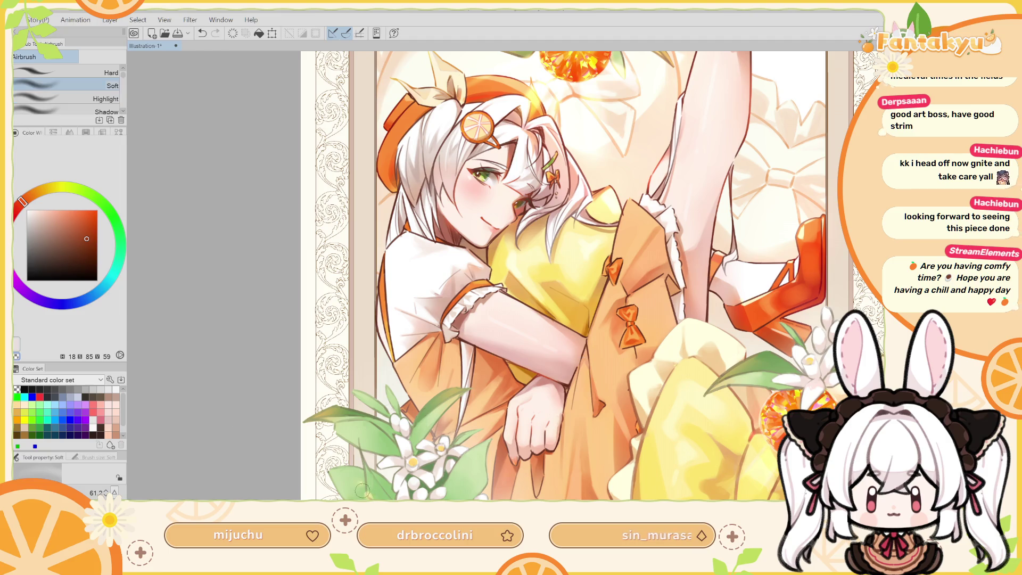
Enlarge the airbrush, recheck the raised leg mirrored, and fit the whole illustration to the window.
{"action": "left_click_drag", "start_coordinate": [368, 492], "coordinate": [383, 479]}
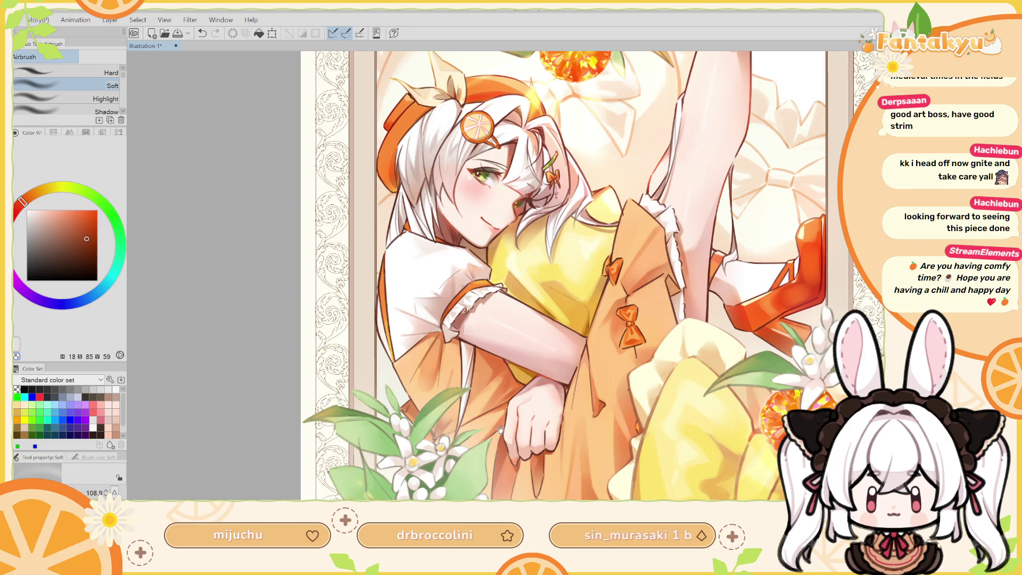
{"action": "left_click_drag", "start_coordinate": [500, 430], "coordinate": [526, 323]}
{"action": "key", "text": "h"}
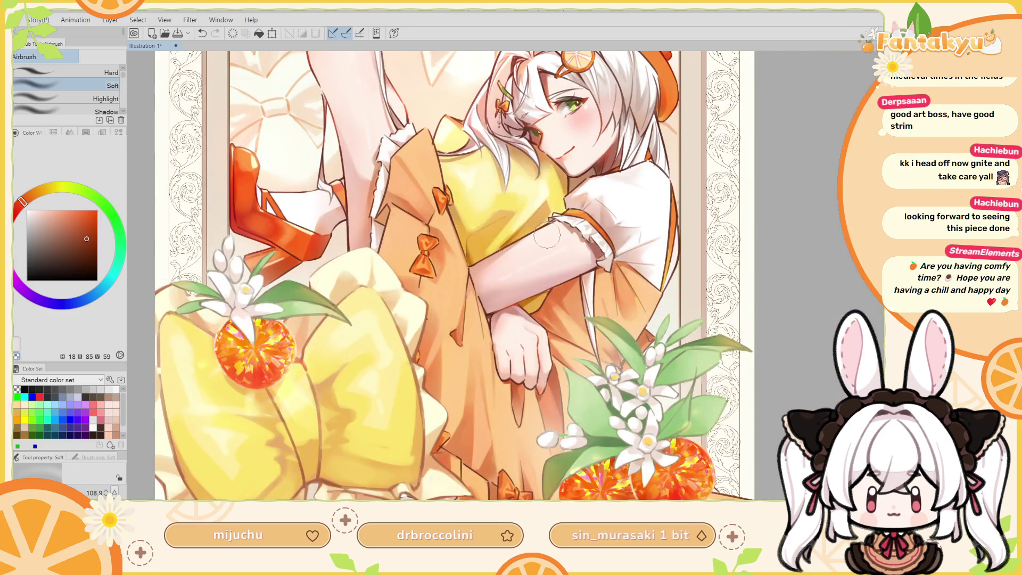
{"action": "mouse_move", "coordinate": [547, 235]}
{"action": "left_mouse_down"}
{"action": "mouse_move", "coordinate": [522, 319]}
{"action": "mouse_move", "coordinate": [532, 346]}
{"action": "left_mouse_up"}
{"action": "key", "text": "h"}
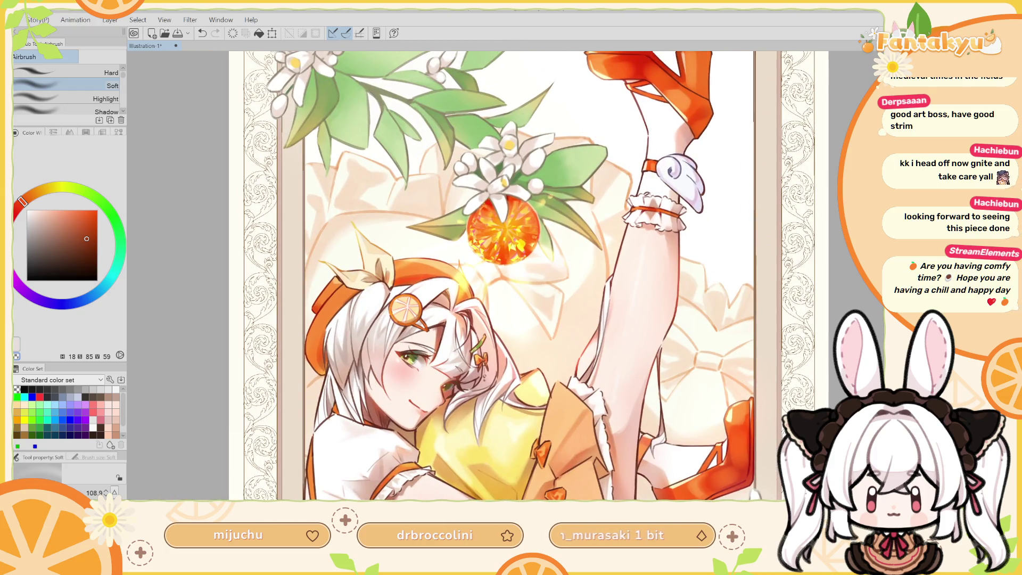
{"action": "key", "text": "ctrl+0"}
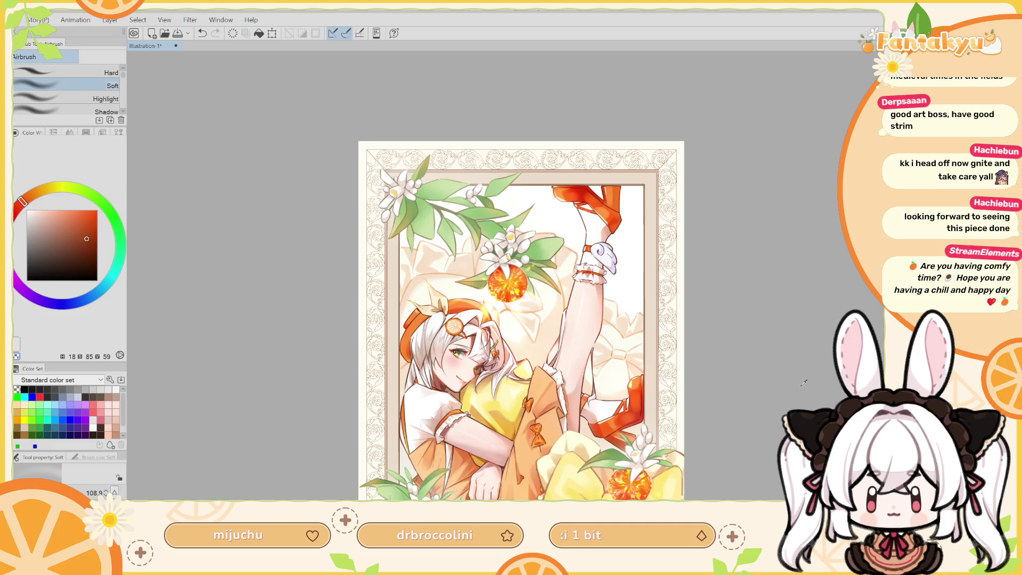
Shrink the brush and compare mirrored and normal views of the face and full illustration.
{"action": "left_click_drag", "start_coordinate": [470, 443], "coordinate": [501, 299]}
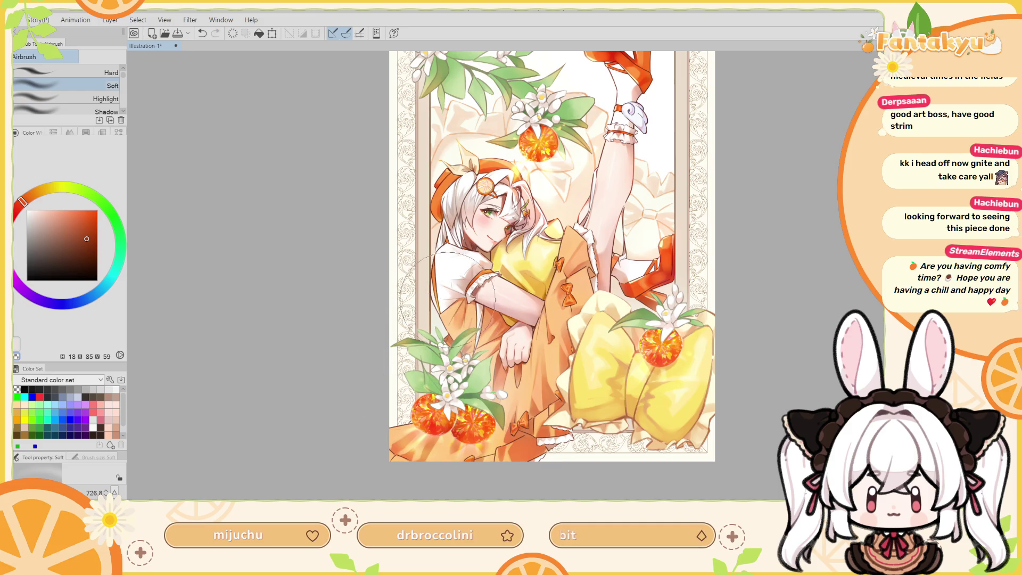
{"action": "key", "text": "h"}
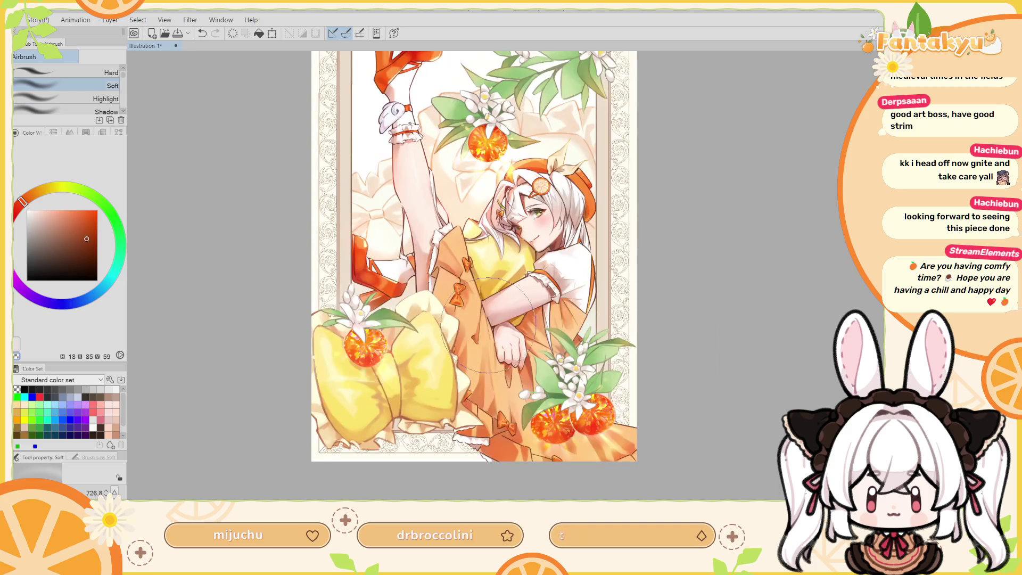
{"action": "key", "text": "bracketleft"}
{"action": "key", "text": "bracketleft"}
{"action": "key", "text": "h"}
{"action": "scroll", "coordinate": [612, 303], "scroll_direction": "down", "scroll_amount": 1}
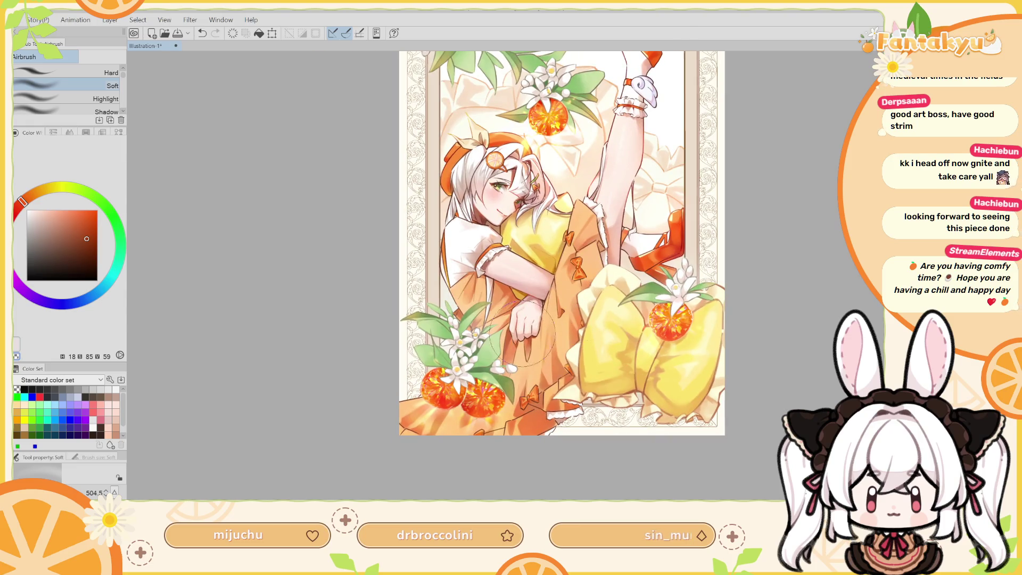
{"action": "key", "text": "h"}
{"action": "scroll", "coordinate": [517, 346], "scroll_direction": "up", "scroll_amount": 2}
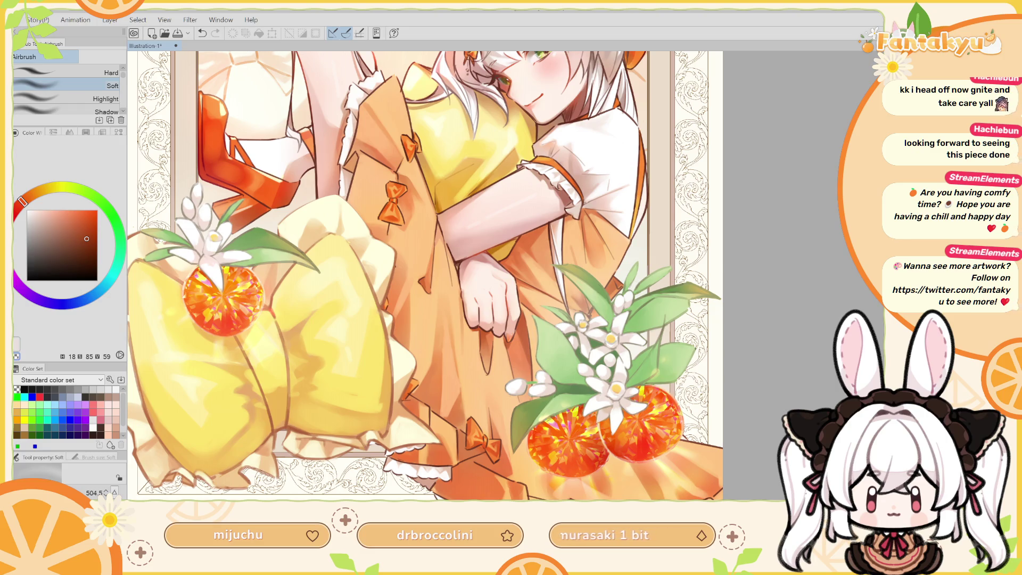
{"action": "key", "text": "h"}
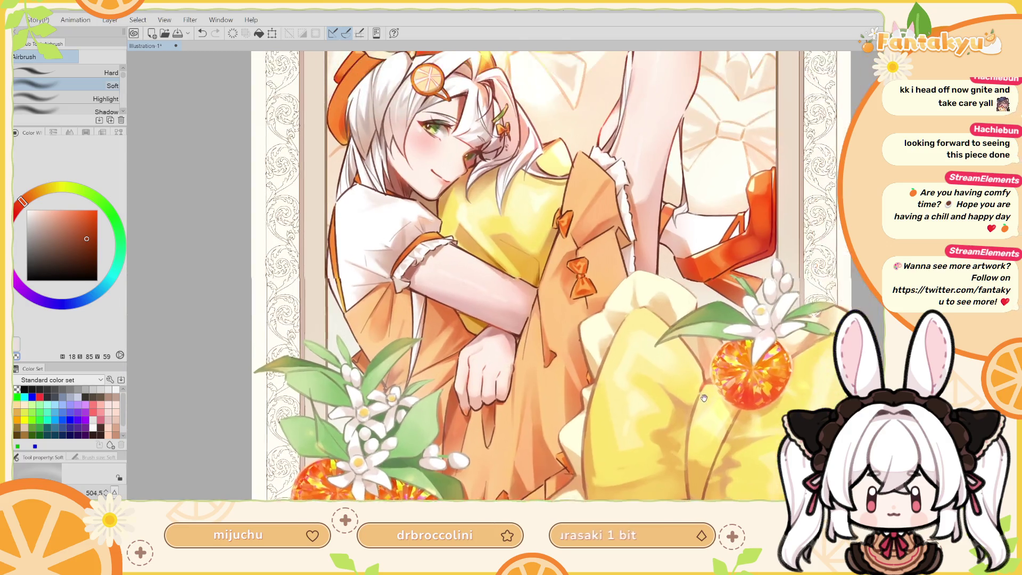
{"action": "key", "text": "ctrl+0"}
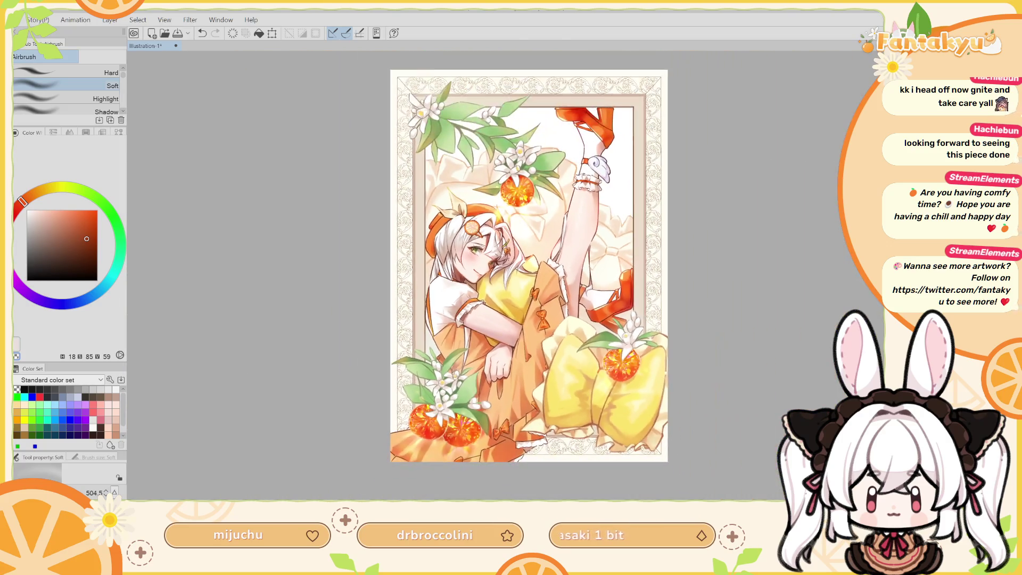
{"action": "scroll", "coordinate": [529, 263], "scroll_direction": "up", "scroll_amount": 1}
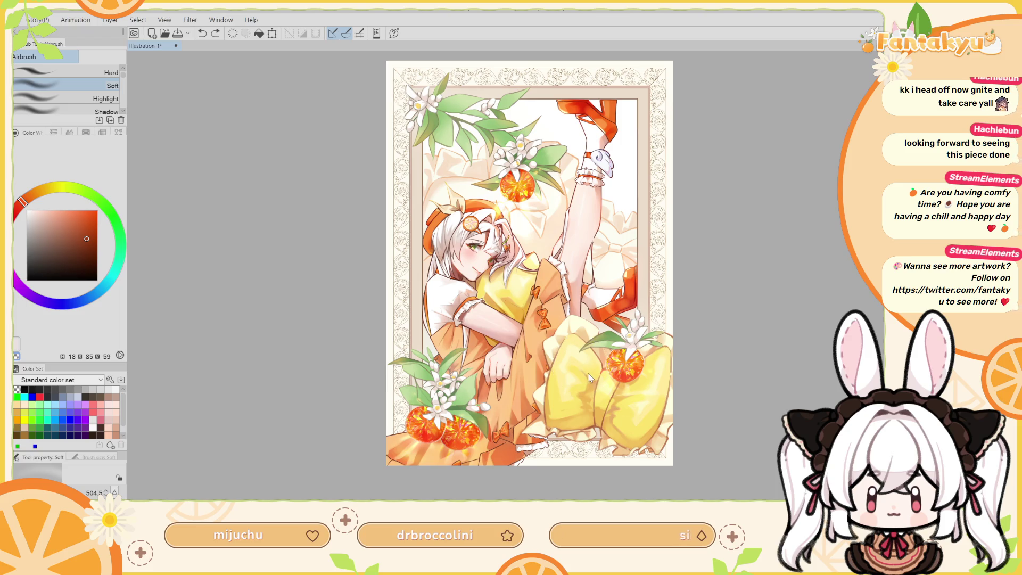
Airbrush soft shading onto the yellow bow, then reduce the brush to about 280.
{"action": "left_click_drag", "start_coordinate": [581, 366], "coordinate": [579, 377]}
{"action": "left_click_drag", "start_coordinate": [508, 354], "coordinate": [487, 341]}
{"action": "key", "text": "h"}
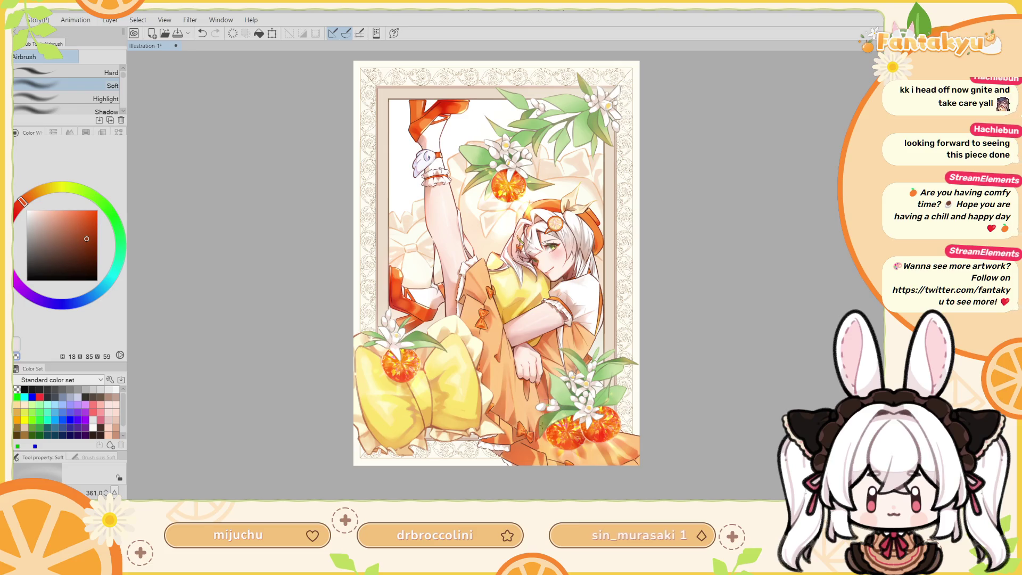
{"action": "key", "text": "bracketleft"}
{"action": "key", "text": "bracketleft"}
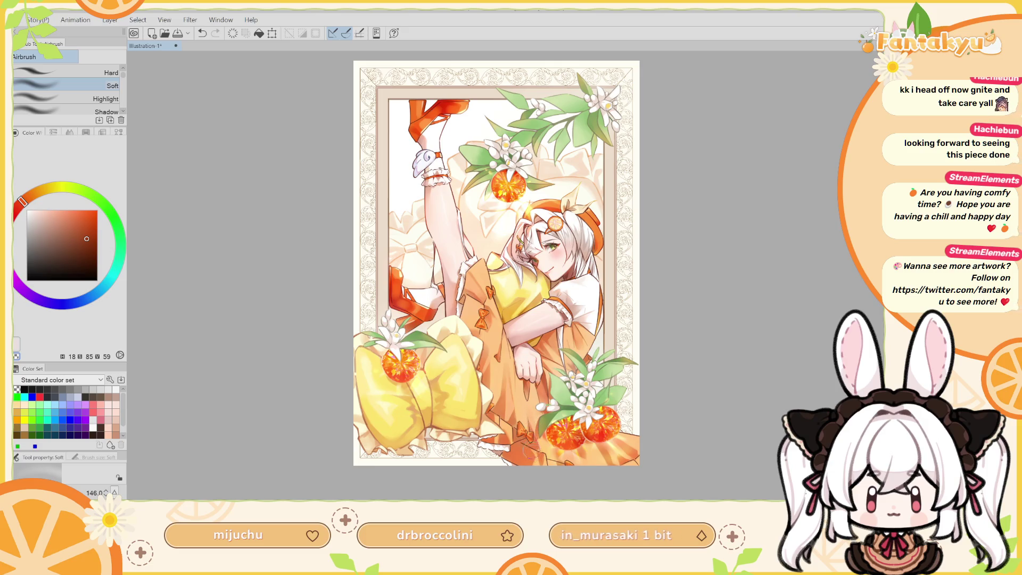
{"action": "key", "text": "h"}
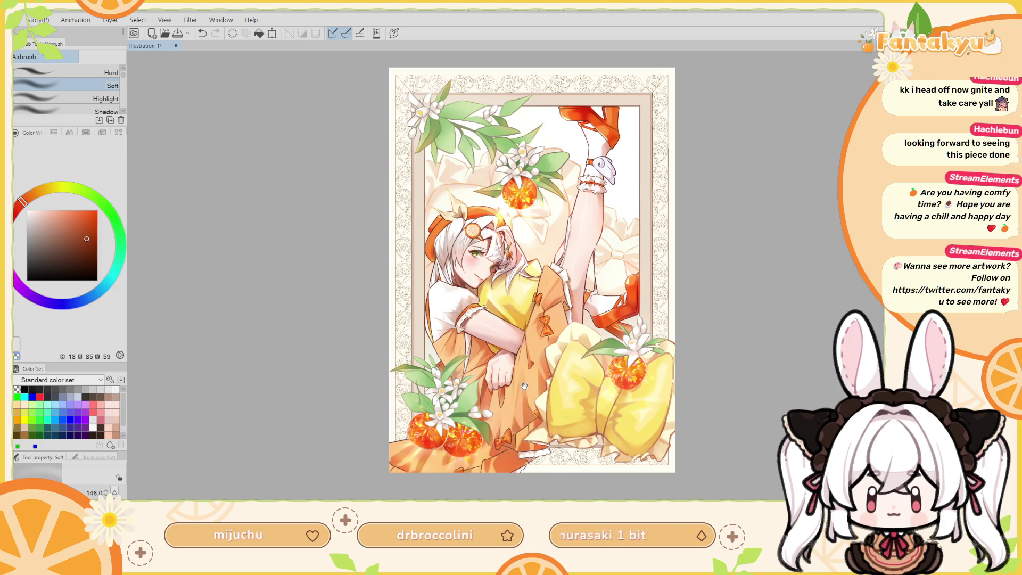
{"action": "left_click_drag", "start_coordinate": [524, 386], "coordinate": [529, 406]}
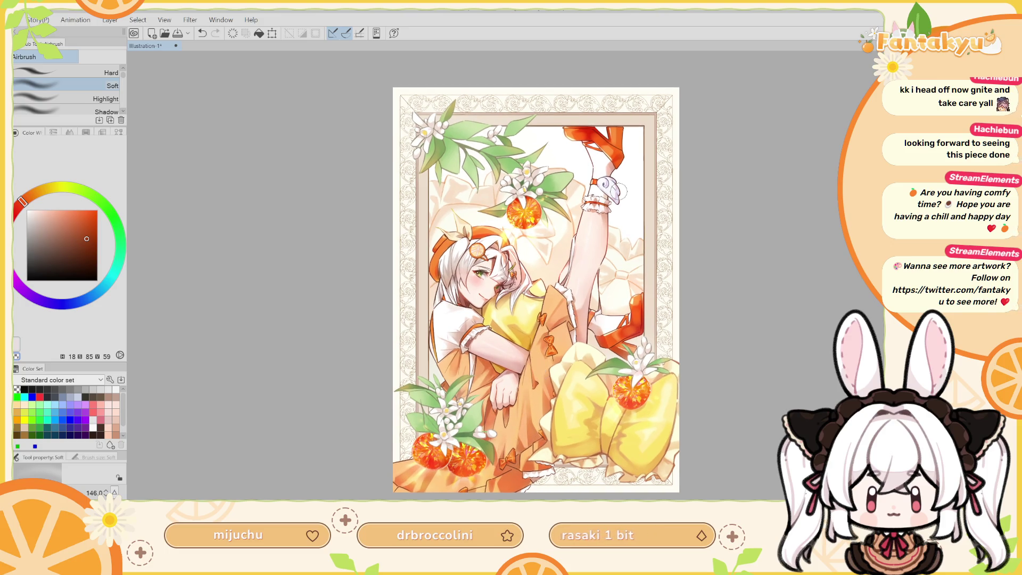
{"action": "scroll", "coordinate": [802, 353], "scroll_direction": "up", "scroll_amount": 2}
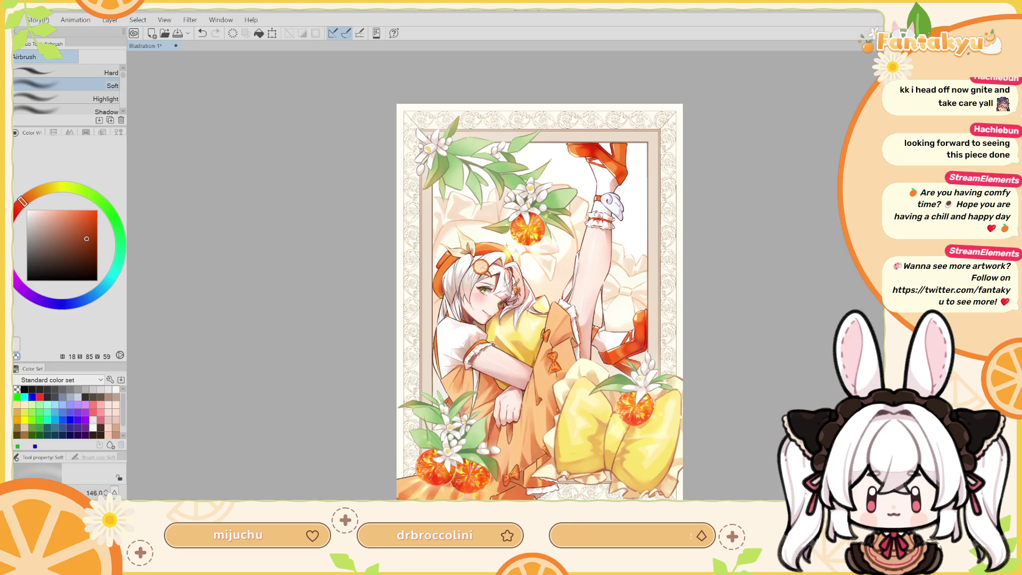
{"action": "scroll", "coordinate": [493, 261], "scroll_direction": "up", "scroll_amount": 1}
{"action": "scroll", "coordinate": [493, 261], "scroll_direction": "up", "scroll_amount": 1}
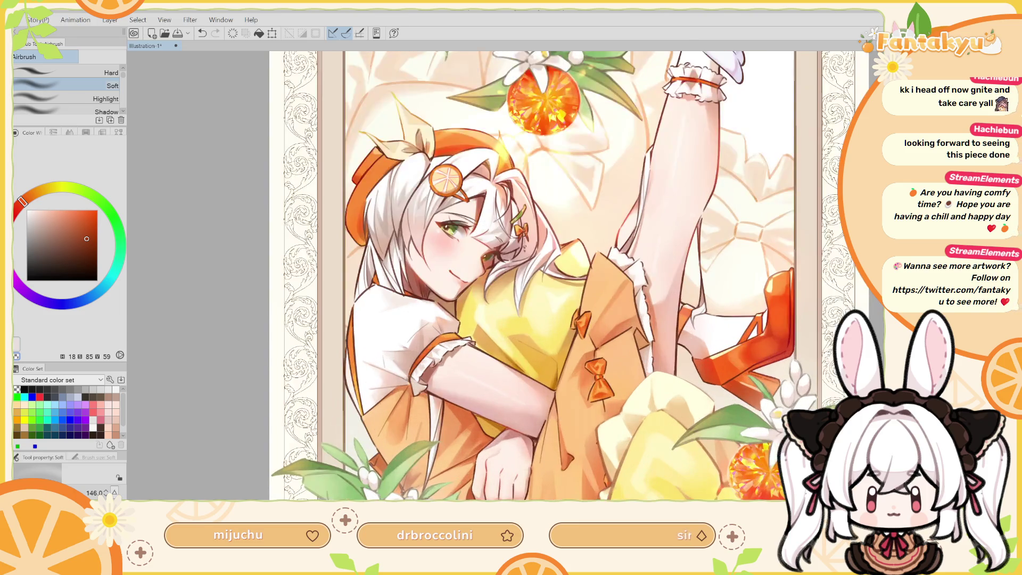
Zoom in and eyedrop the orange from the shirt bow, then shrink the brush.
{"action": "scroll", "coordinate": [492, 261], "scroll_direction": "up", "scroll_amount": 1}
{"action": "scroll", "coordinate": [492, 261], "scroll_direction": "up", "scroll_amount": 1}
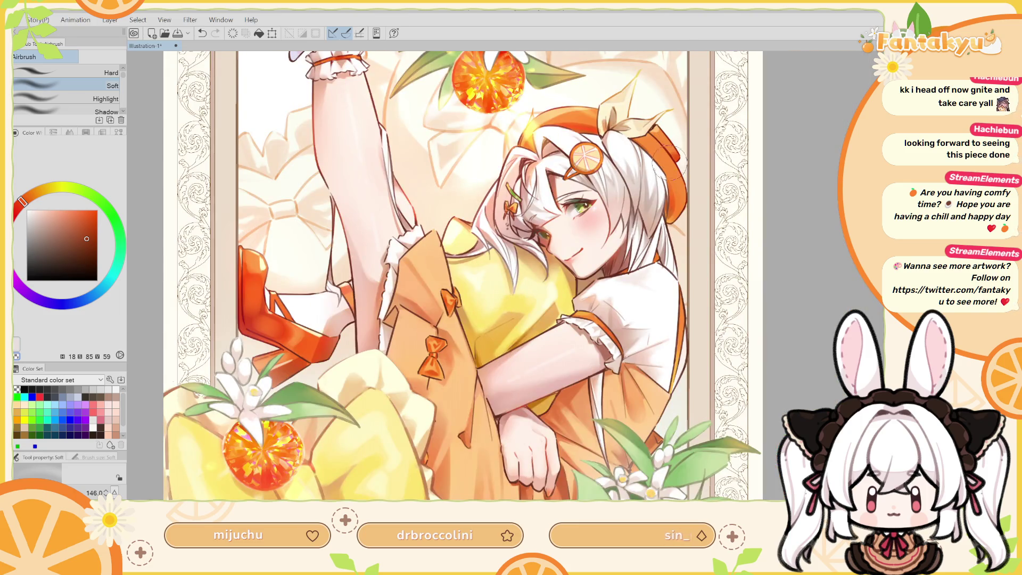
{"action": "left_click", "coordinate": [447, 307], "text": "alt"}
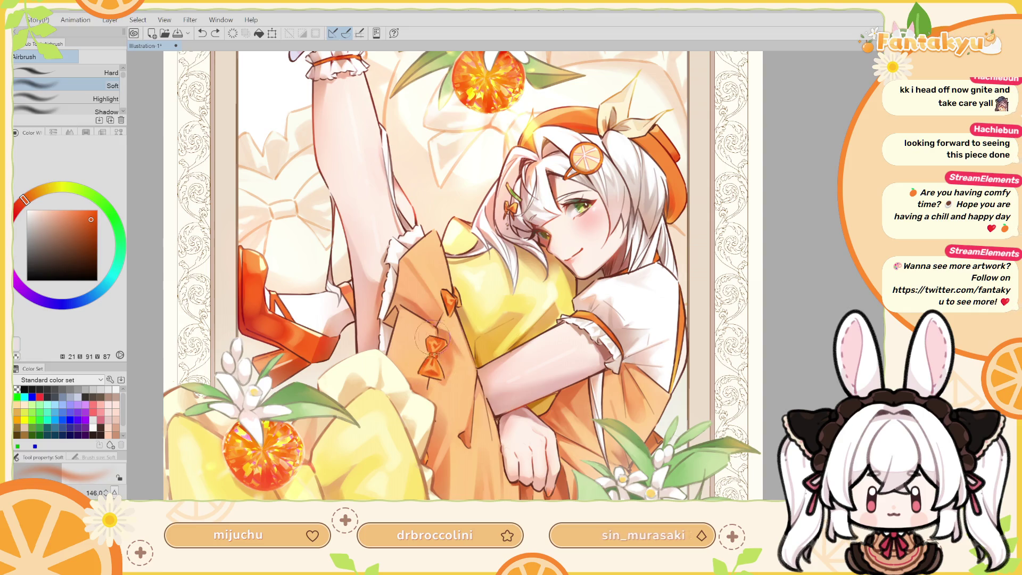
{"action": "left_click_drag", "start_coordinate": [445, 304], "coordinate": [447, 318]}
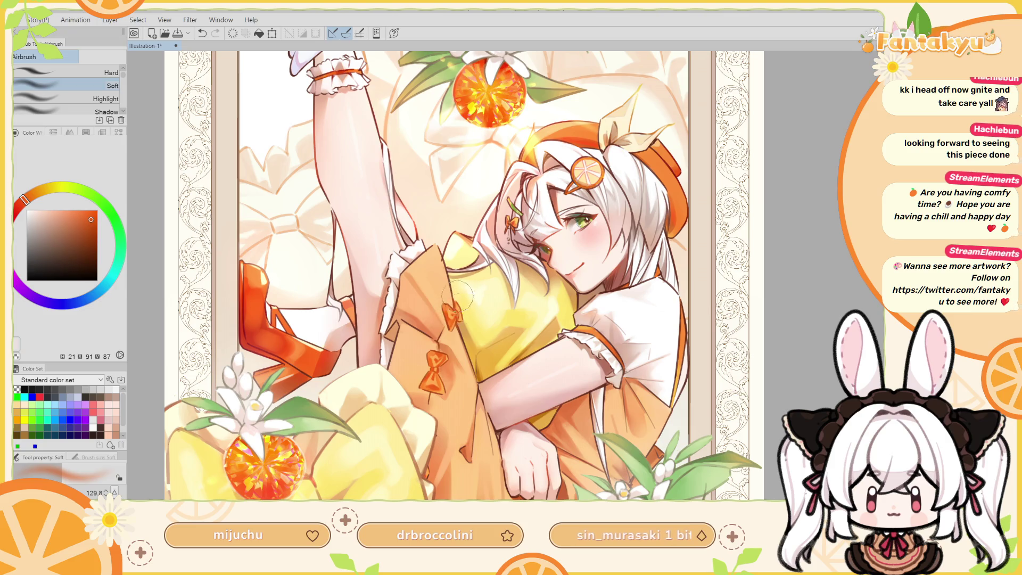
{"action": "left_click_drag", "start_coordinate": [477, 356], "coordinate": [476, 283]}
{"action": "key", "text": "bracketleft"}
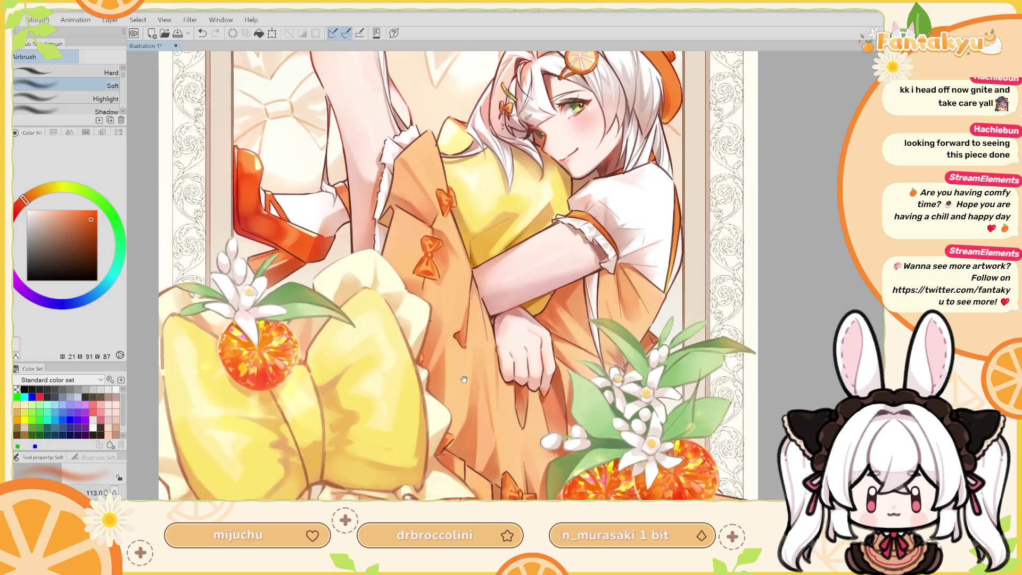
Darken the sampled orange and shift its hue toward red in the Color Wheel.
{"action": "left_click_drag", "start_coordinate": [435, 396], "coordinate": [426, 350]}
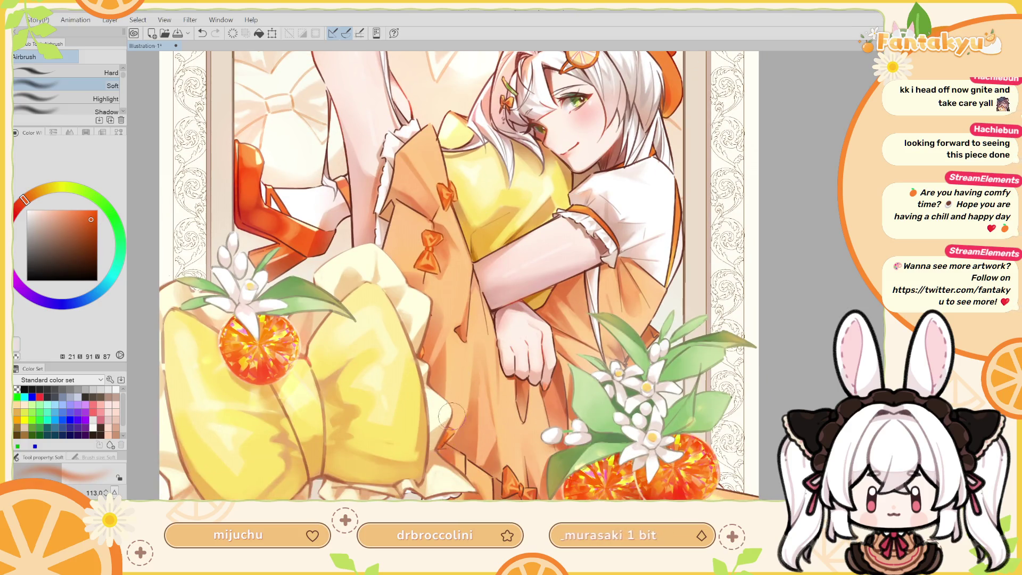
{"action": "left_click_drag", "start_coordinate": [453, 421], "coordinate": [427, 374]}
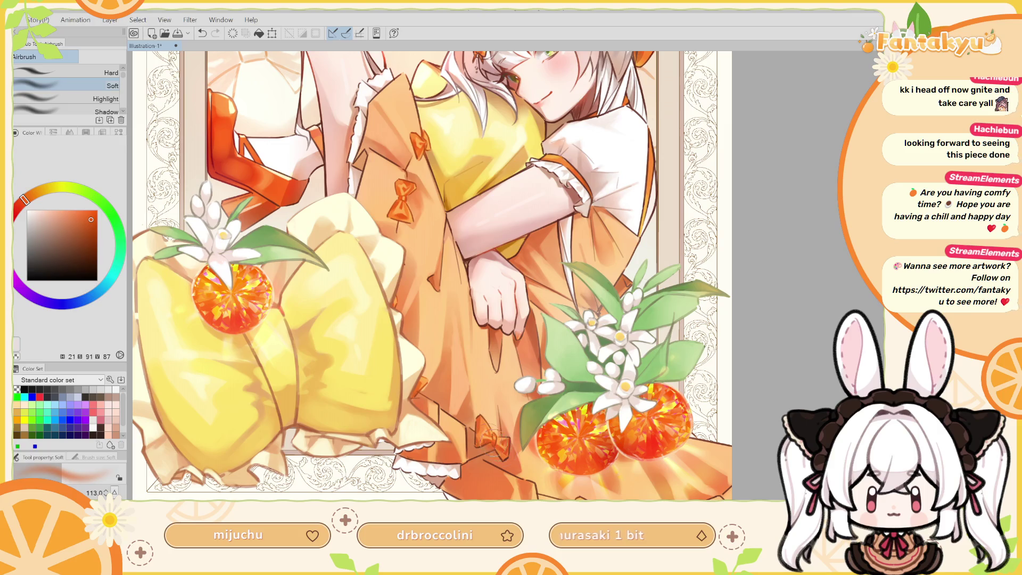
{"action": "key", "text": "h"}
{"action": "left_click_drag", "start_coordinate": [522, 453], "coordinate": [529, 424]}
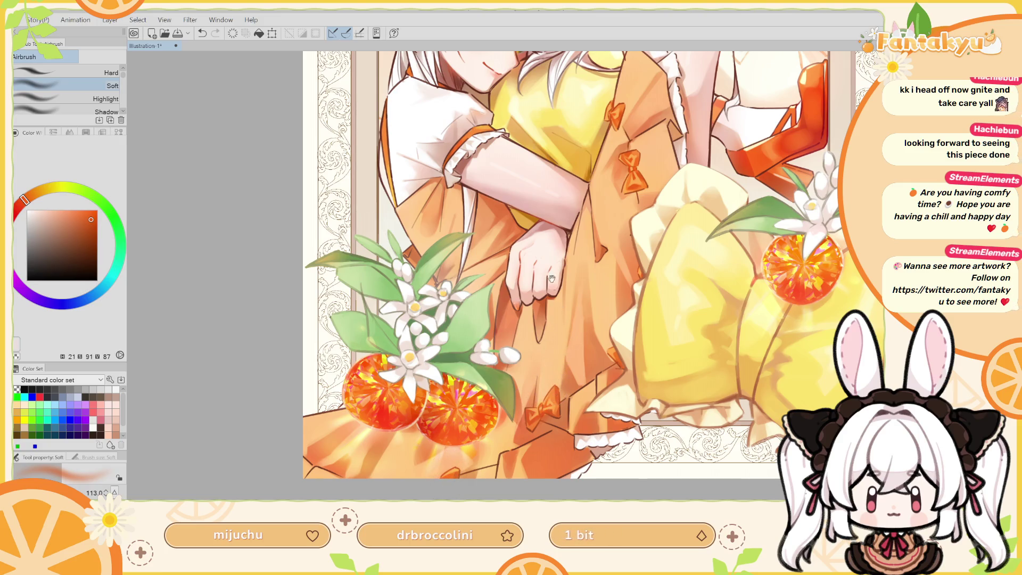
{"action": "left_click_drag", "start_coordinate": [524, 254], "coordinate": [515, 339]}
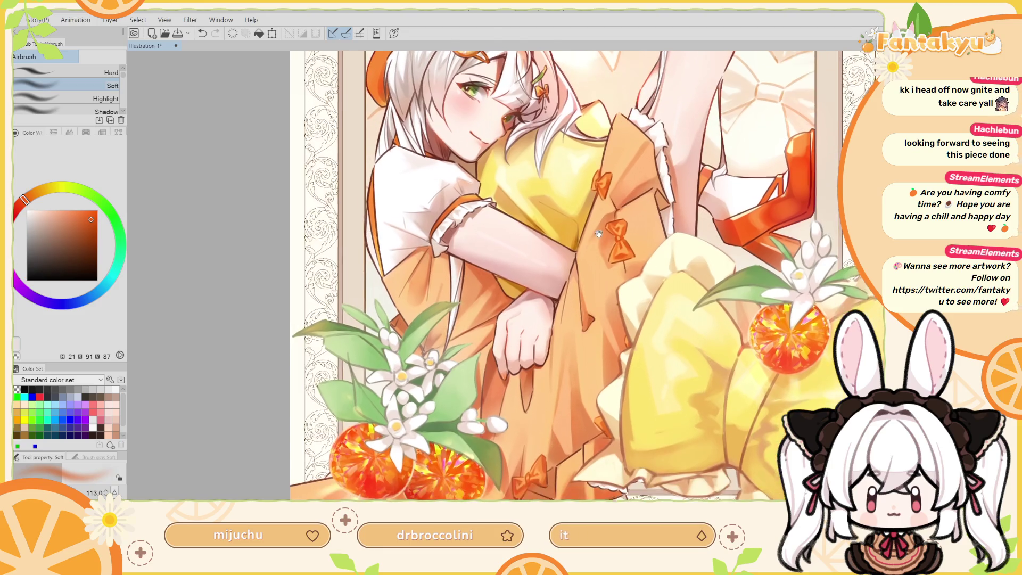
{"action": "mouse_move", "coordinate": [533, 259]}
{"action": "left_mouse_down"}
{"action": "mouse_move", "coordinate": [468, 352]}
{"action": "mouse_move", "coordinate": [455, 321]}
{"action": "left_mouse_up"}
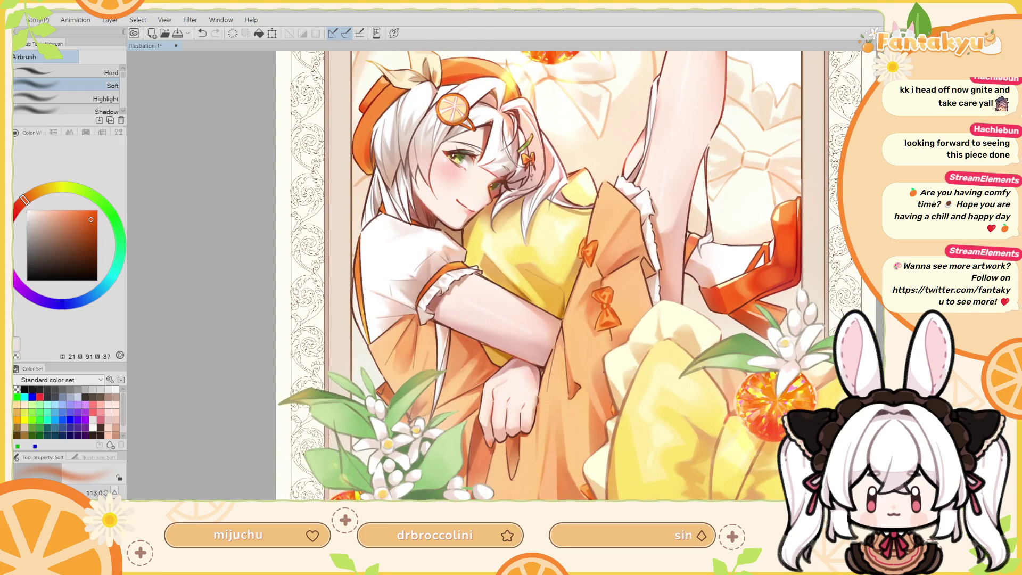
{"action": "left_click", "coordinate": [94, 229]}
{"action": "left_click_drag", "start_coordinate": [25, 207], "coordinate": [17, 214]}
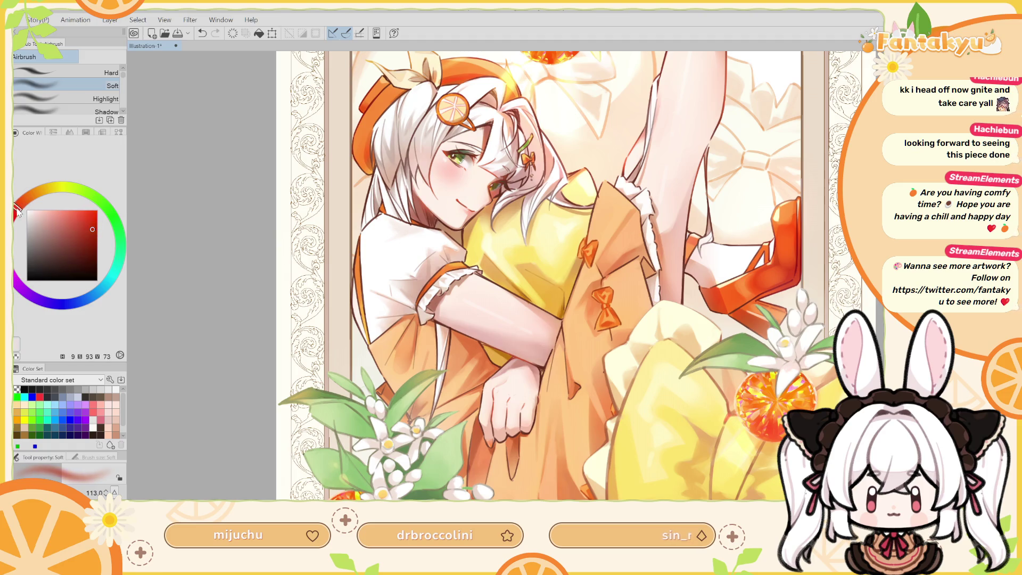
Pick a duller red-orange and shrink the brush to a small size.
{"action": "left_click_drag", "start_coordinate": [93, 227], "coordinate": [88, 235]}
{"action": "left_click_drag", "start_coordinate": [573, 387], "coordinate": [574, 364]}
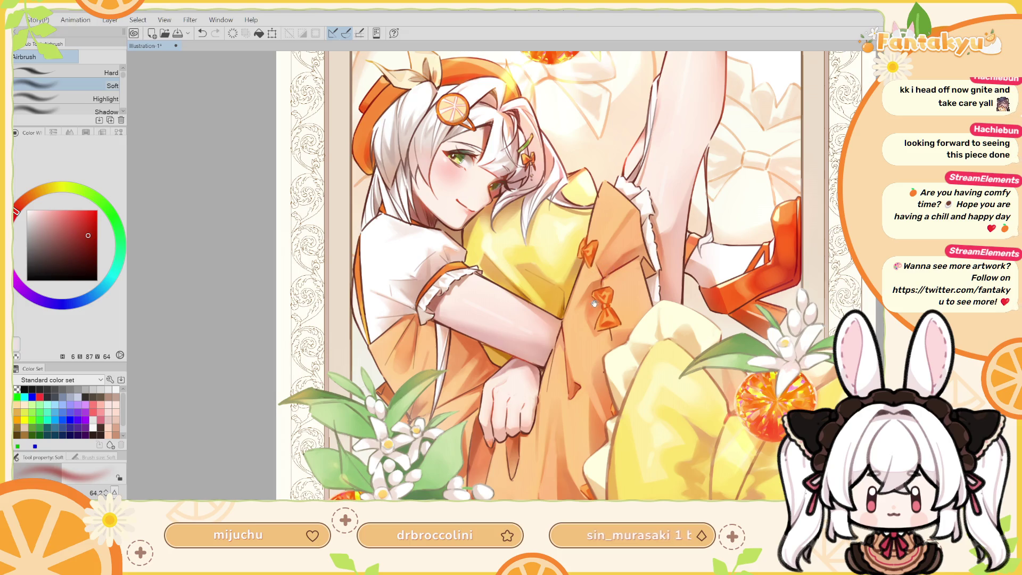
{"action": "scroll", "coordinate": [585, 319], "scroll_direction": "down", "scroll_amount": 2}
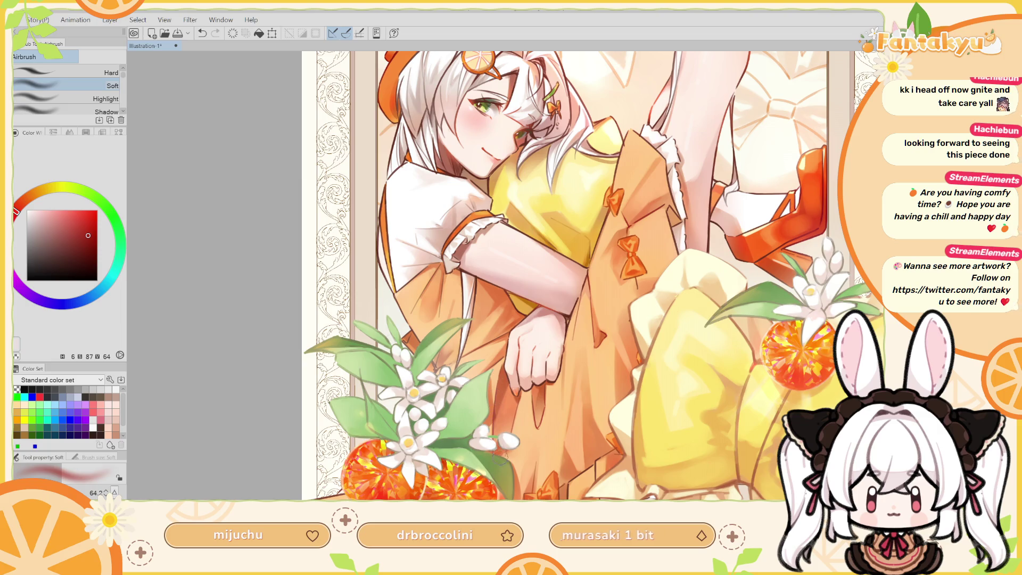
Sample a light orange from the skirt, then dark red-orange and brighter oranges from the artwork.
{"action": "key", "text": "h"}
{"action": "left_click", "coordinate": [501, 432], "text": "alt"}
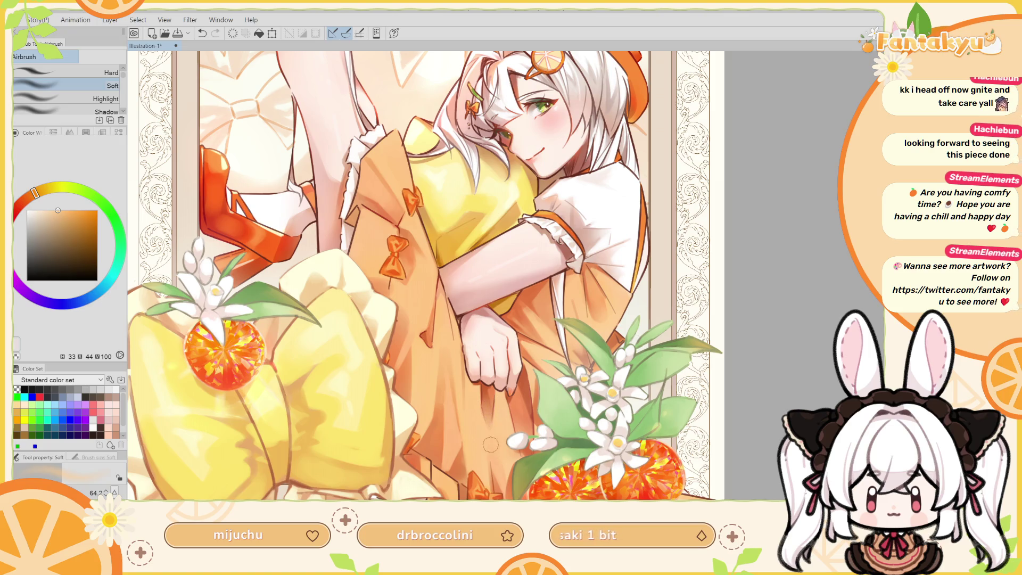
{"action": "scroll", "coordinate": [526, 397], "scroll_direction": "down", "scroll_amount": 2}
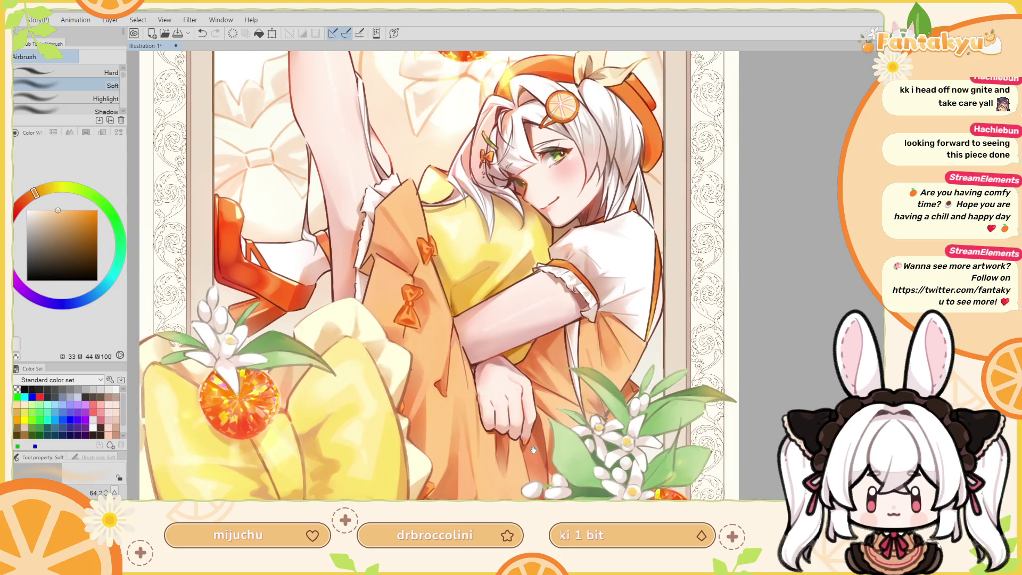
{"action": "scroll", "coordinate": [524, 462], "scroll_direction": "up", "scroll_amount": 2}
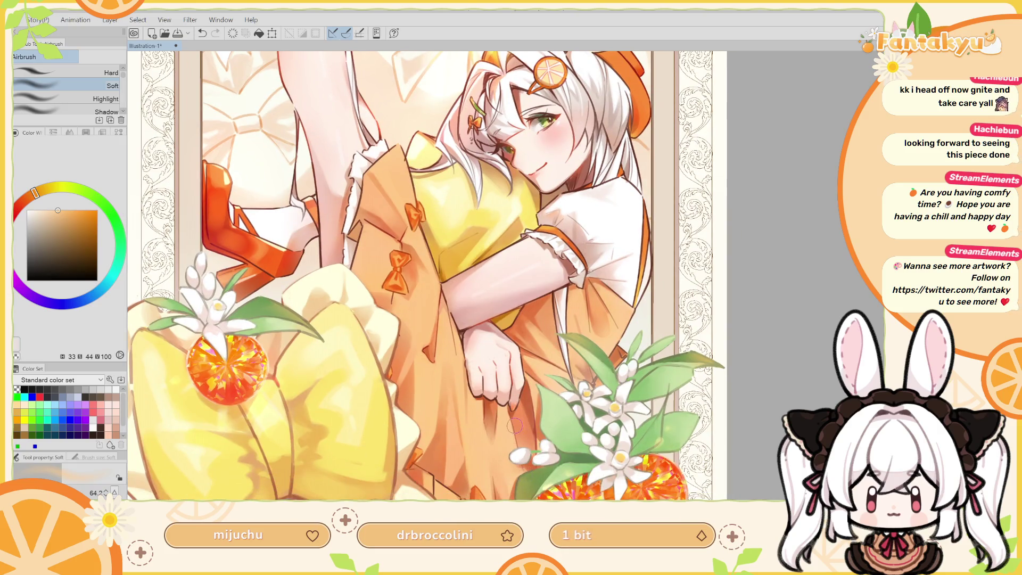
{"action": "left_click_drag", "start_coordinate": [535, 379], "coordinate": [529, 420]}
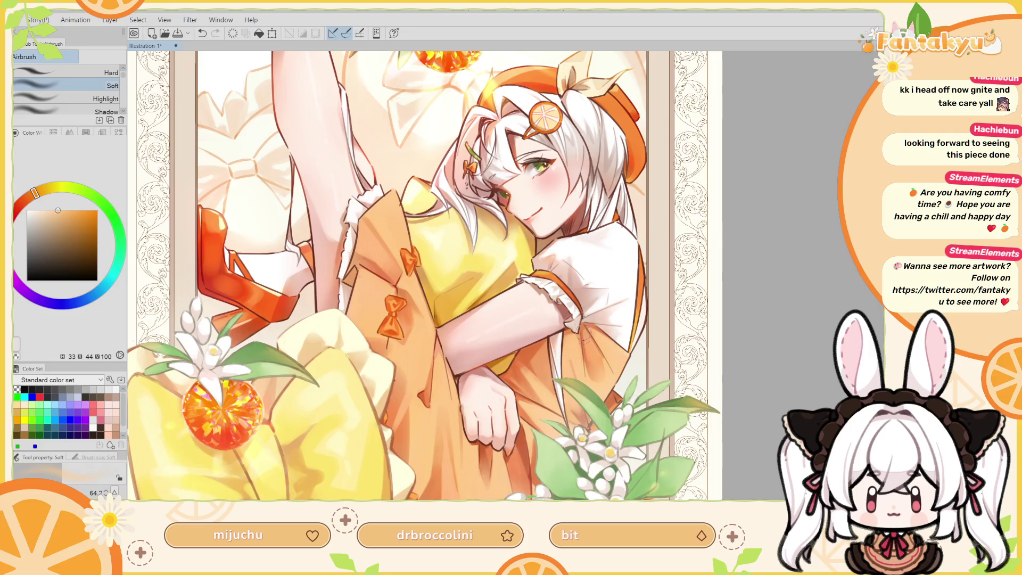
{"action": "left_click", "coordinate": [424, 389], "text": "alt"}
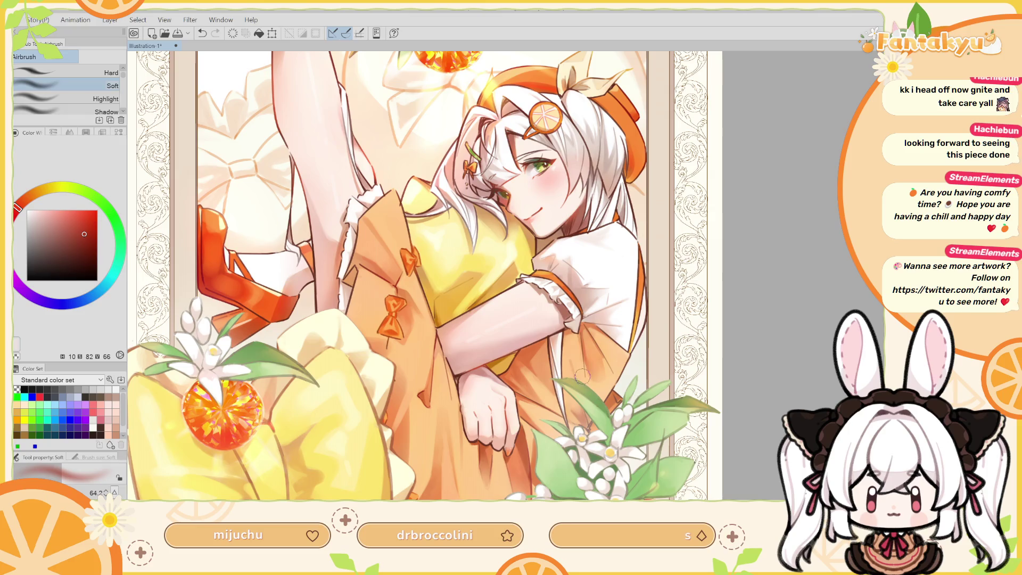
{"action": "left_click", "coordinate": [579, 313], "text": "alt"}
{"action": "left_click", "coordinate": [537, 350], "text": "alt"}
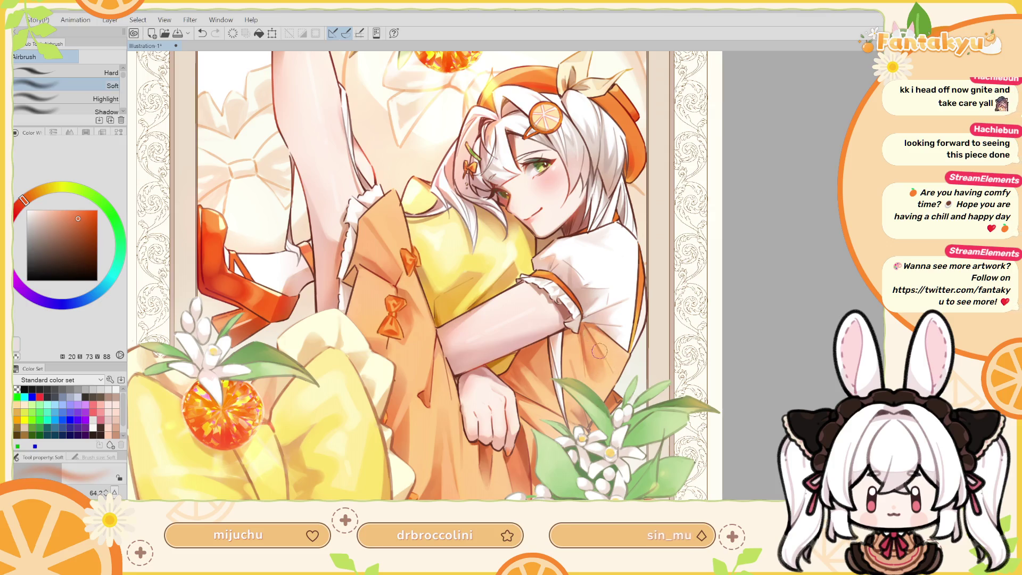
Eyedrop white from the sleeve and tilt the canvas view about 25 degrees.
{"action": "key", "text": "h"}
{"action": "left_click", "coordinate": [543, 287], "text": "alt"}
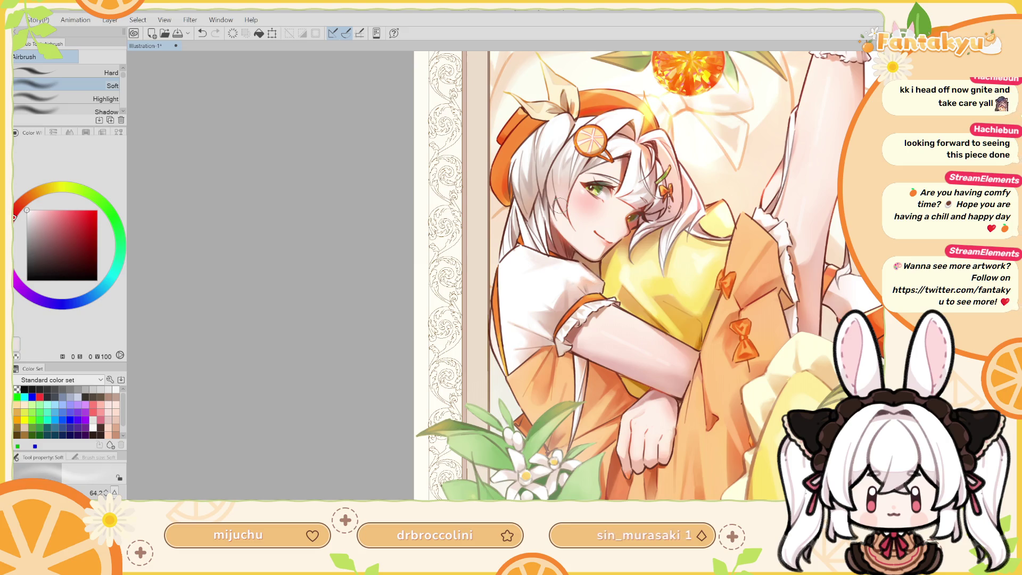
{"action": "key", "text": "h"}
{"action": "mouse_move", "coordinate": [559, 204]}
{"action": "left_mouse_down"}
{"action": "mouse_move", "coordinate": [489, 249]}
{"action": "mouse_move", "coordinate": [536, 203]}
{"action": "mouse_move", "coordinate": [573, 345]}
{"action": "left_mouse_up"}
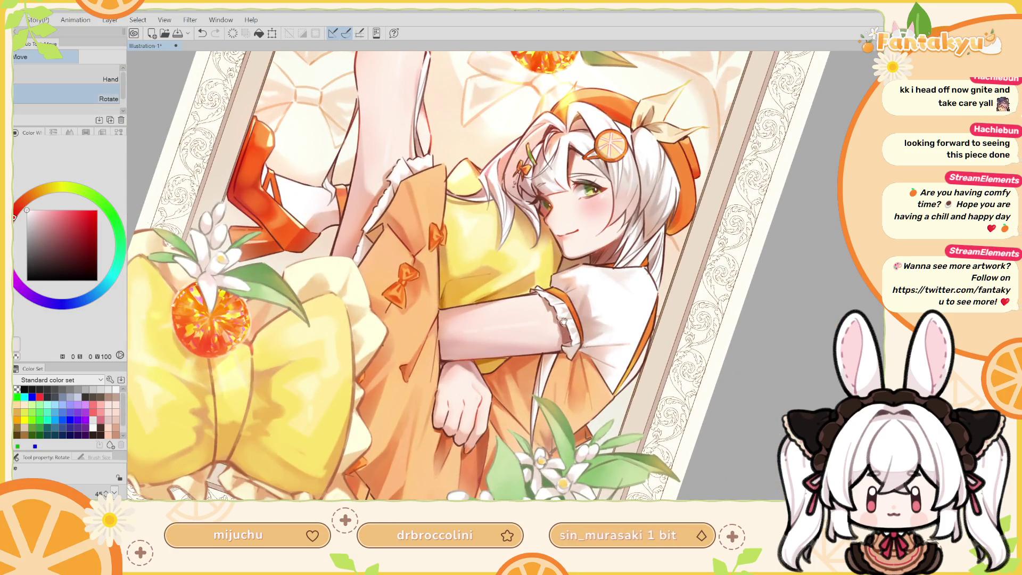
Sample the hair's light and shadow tones, set the pencil to 115.6, then return to Soft Airbrush.
{"action": "left_click", "coordinate": [652, 196], "text": "alt"}
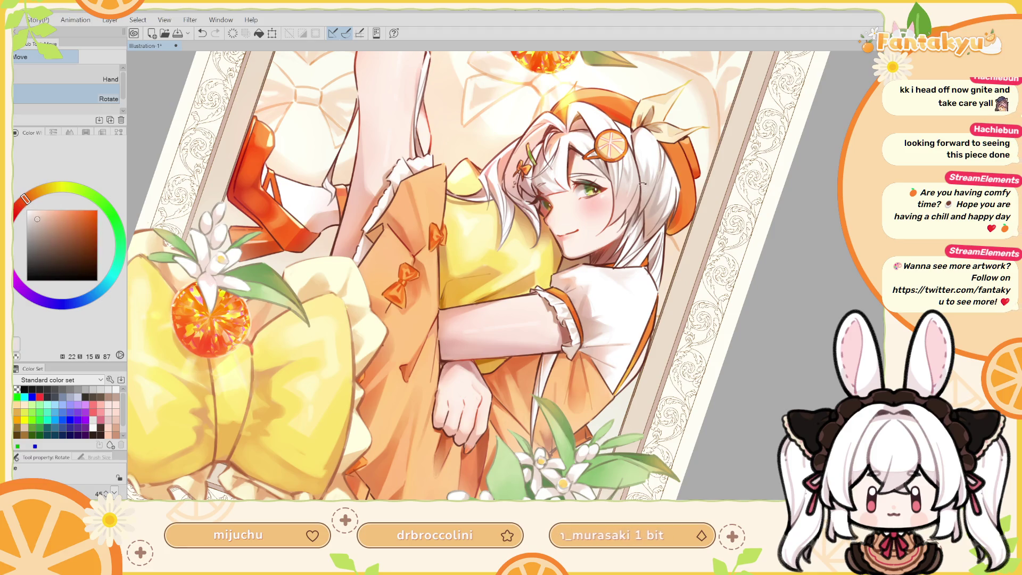
{"action": "left_click", "coordinate": [646, 185], "text": "alt"}
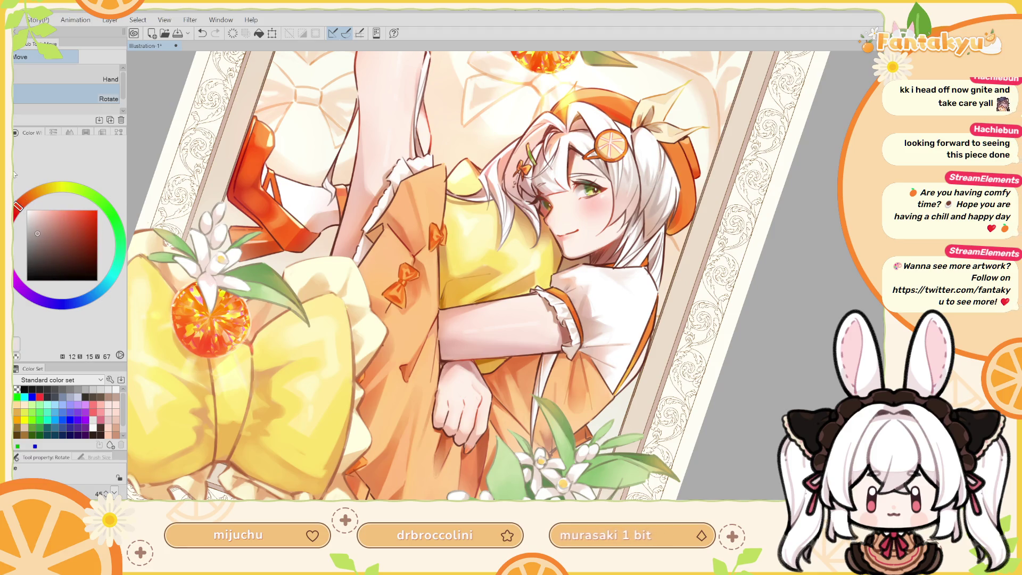
{"action": "key", "text": "p"}
{"action": "left_click_drag", "start_coordinate": [551, 383], "coordinate": [543, 376], "text": "ctrl+alt"}
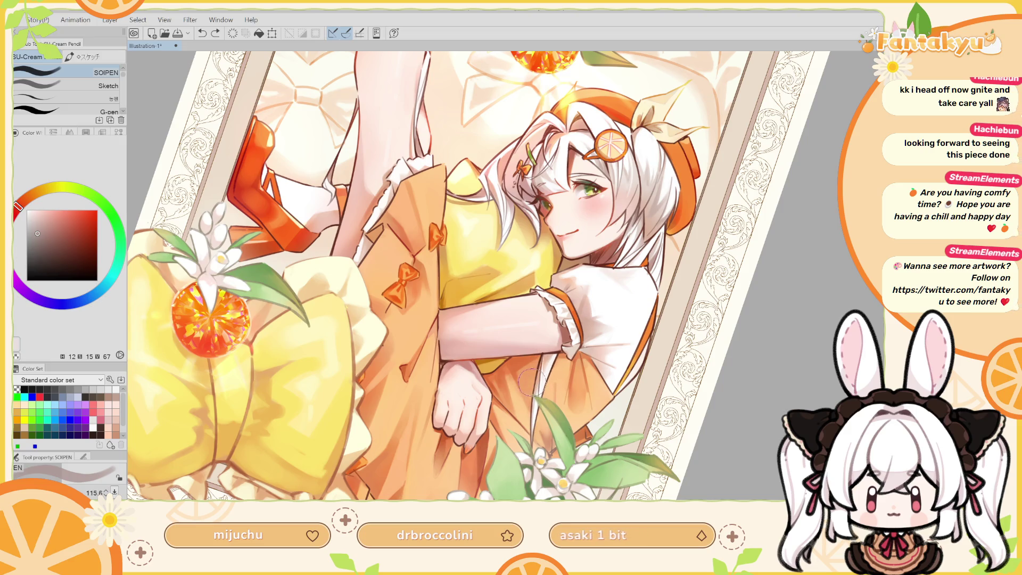
{"action": "key", "text": "b"}
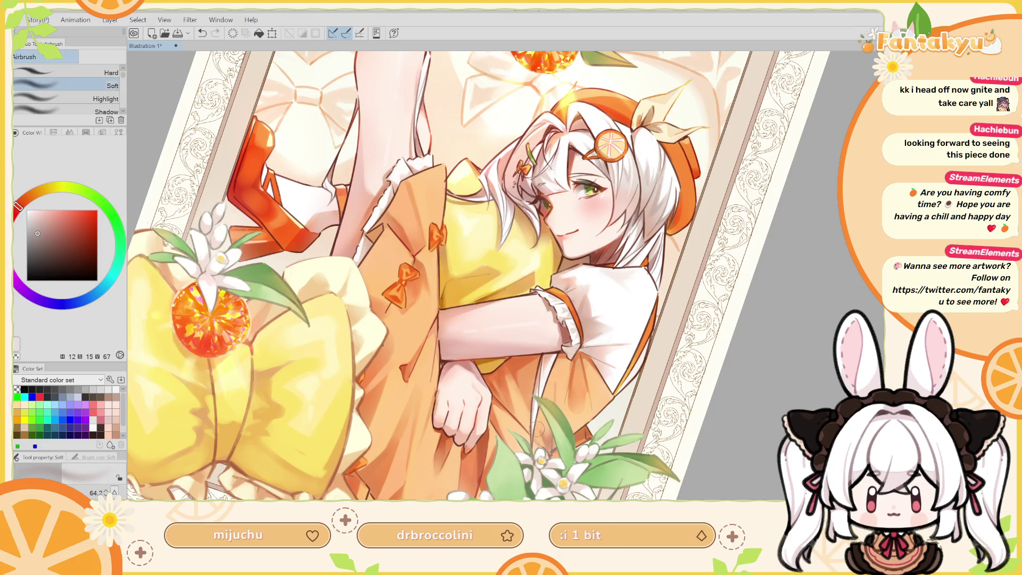
Choose a bright orange and make it a richer red-orange.
{"action": "key", "text": "h"}
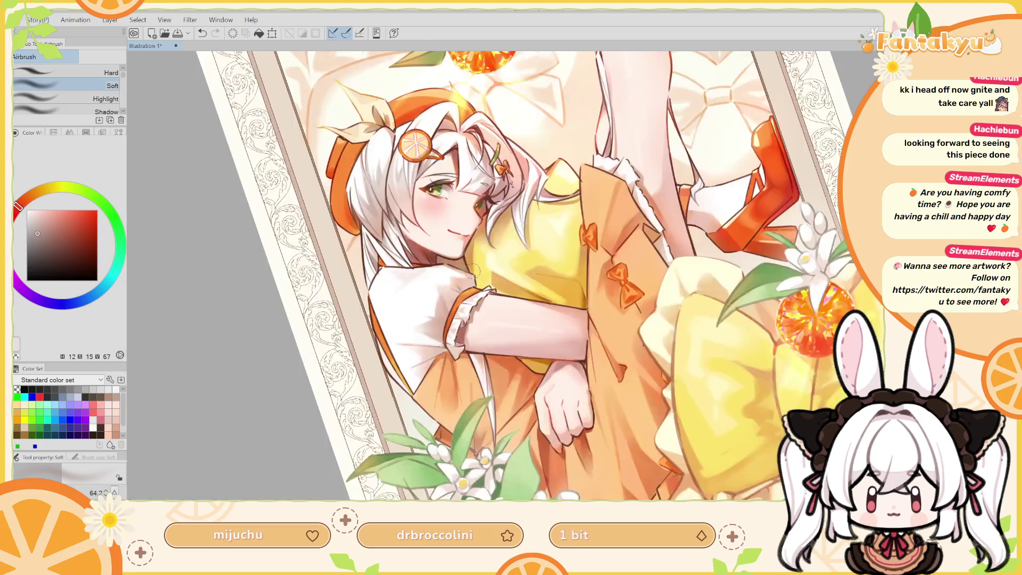
{"action": "left_click_drag", "start_coordinate": [406, 286], "coordinate": [399, 276]}
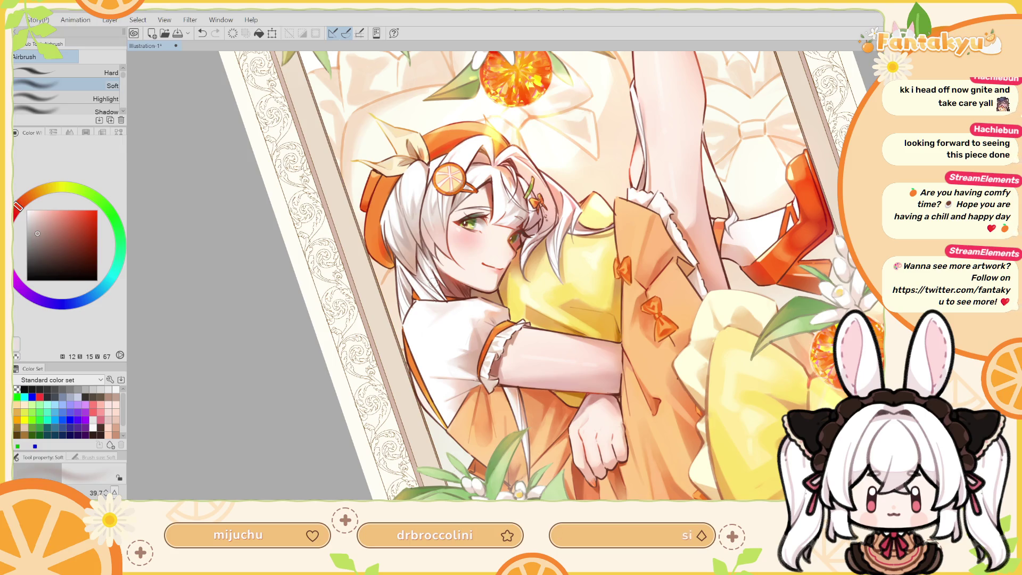
{"action": "scroll", "coordinate": [430, 226], "scroll_direction": "up", "scroll_amount": 3}
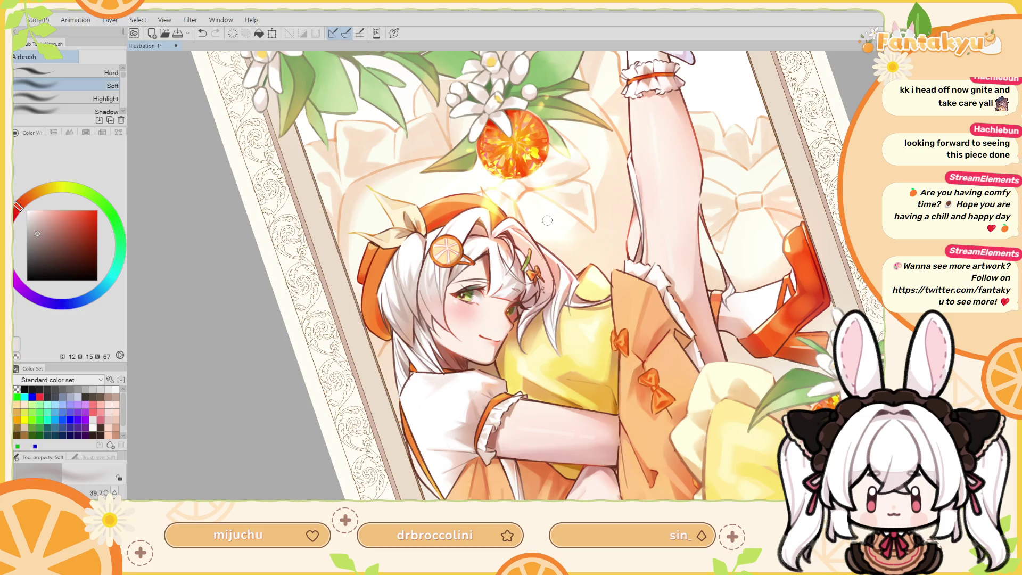
{"action": "key", "text": "h"}
{"action": "scroll", "coordinate": [570, 227], "scroll_direction": "up", "scroll_amount": 1}
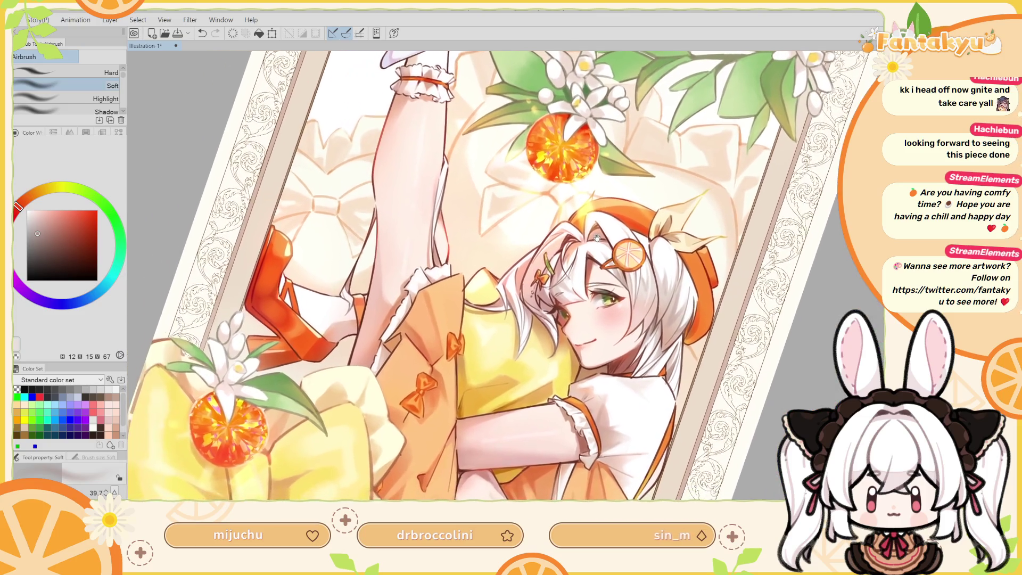
{"action": "left_click_drag", "start_coordinate": [542, 256], "coordinate": [594, 238]}
{"action": "key", "text": "h"}
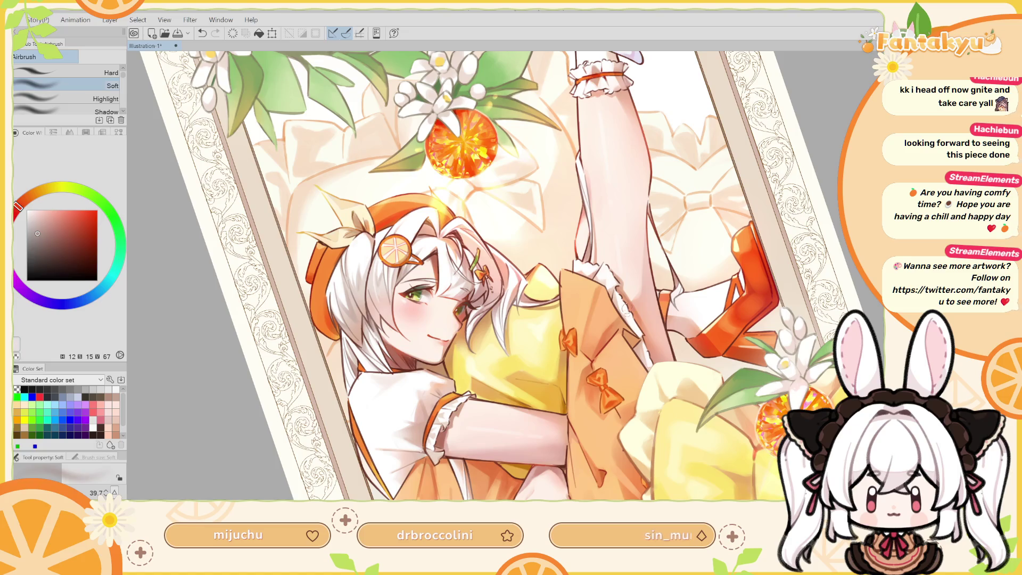
{"action": "left_click", "coordinate": [575, 302], "text": "alt"}
{"action": "left_click", "coordinate": [68, 212]}
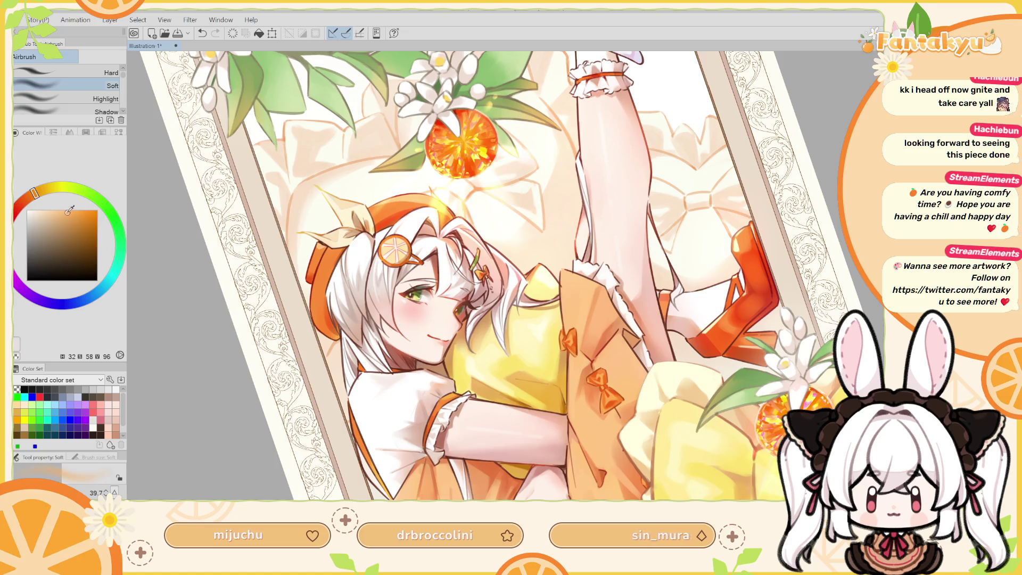
{"action": "left_click_drag", "start_coordinate": [35, 193], "coordinate": [30, 195]}
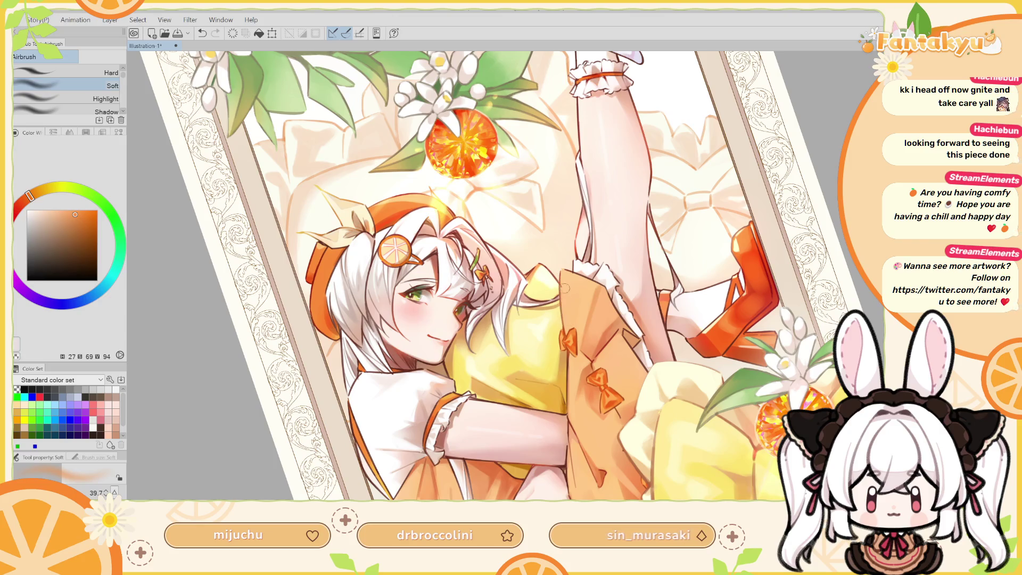
Undo the last stroke and deepen the orange, pushing its hue further toward red.
{"action": "left_click_drag", "start_coordinate": [604, 303], "coordinate": [600, 259]}
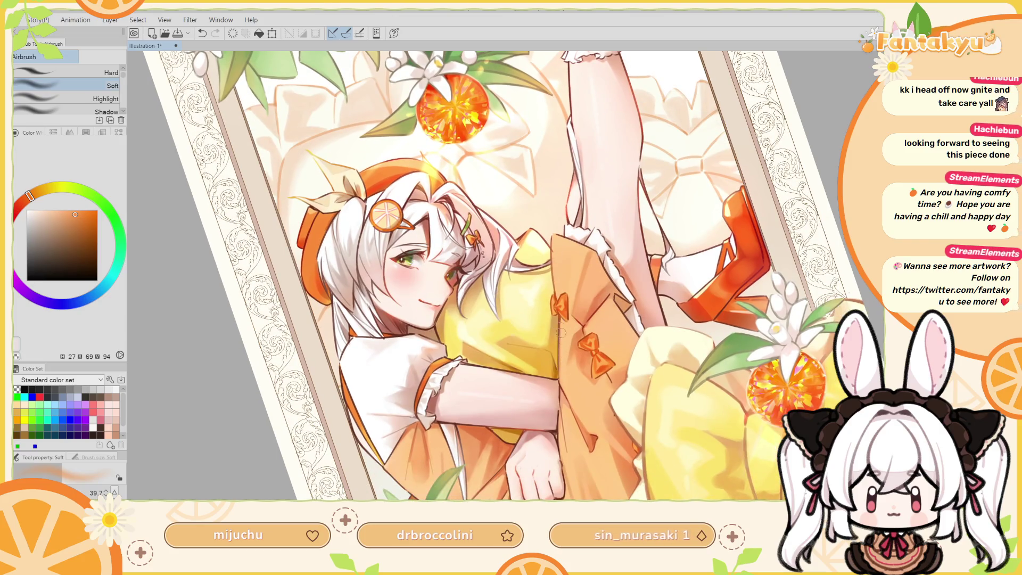
{"action": "key", "text": "h"}
{"action": "key", "text": "ctrl+z"}
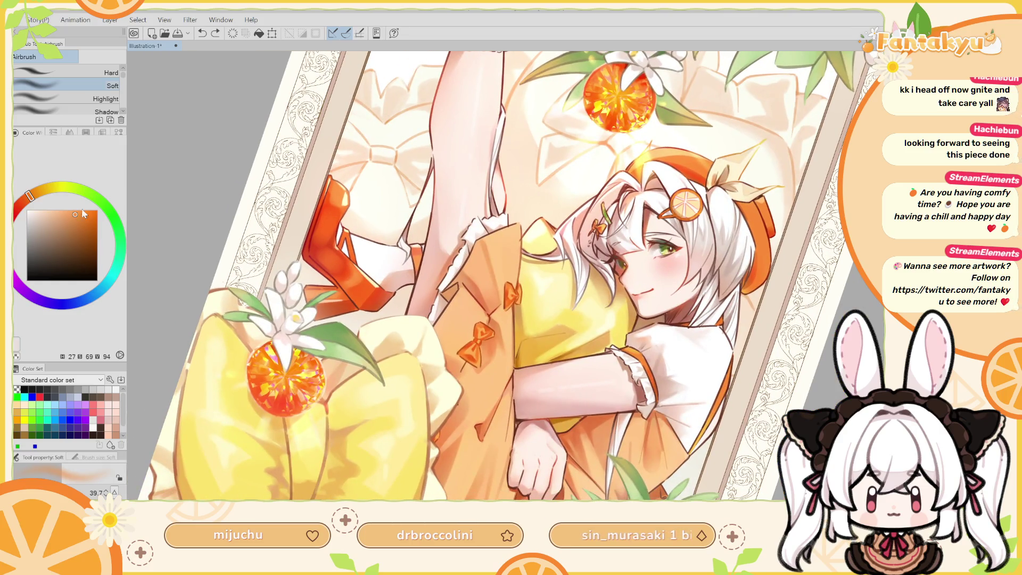
{"action": "left_click_drag", "start_coordinate": [77, 215], "coordinate": [86, 224]}
{"action": "left_click", "coordinate": [33, 205]}
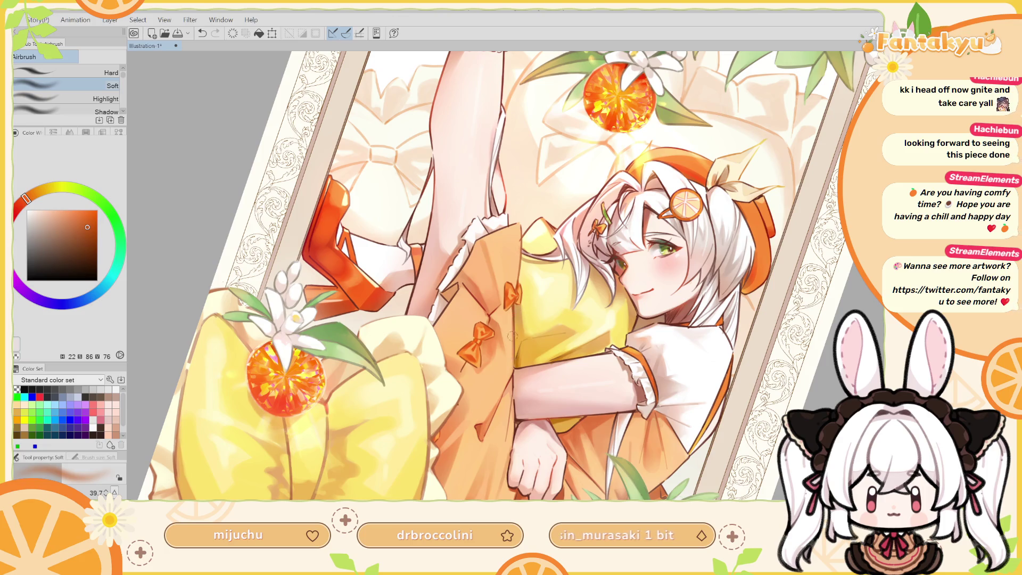
Bring the lower yellow bow into view and reset the canvas rotation to upright.
{"action": "key", "text": "h"}
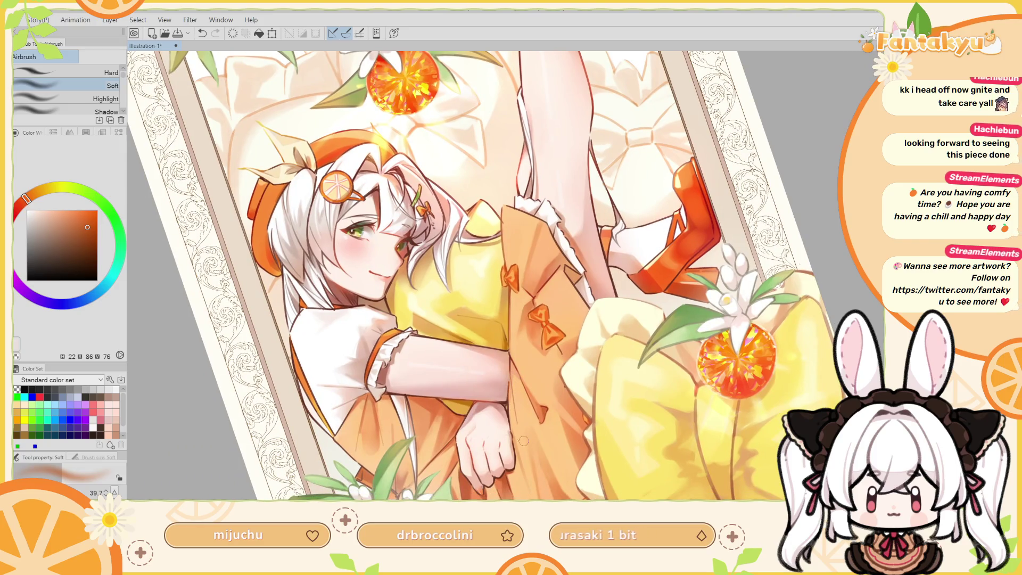
{"action": "left_click_drag", "start_coordinate": [560, 354], "coordinate": [554, 349]}
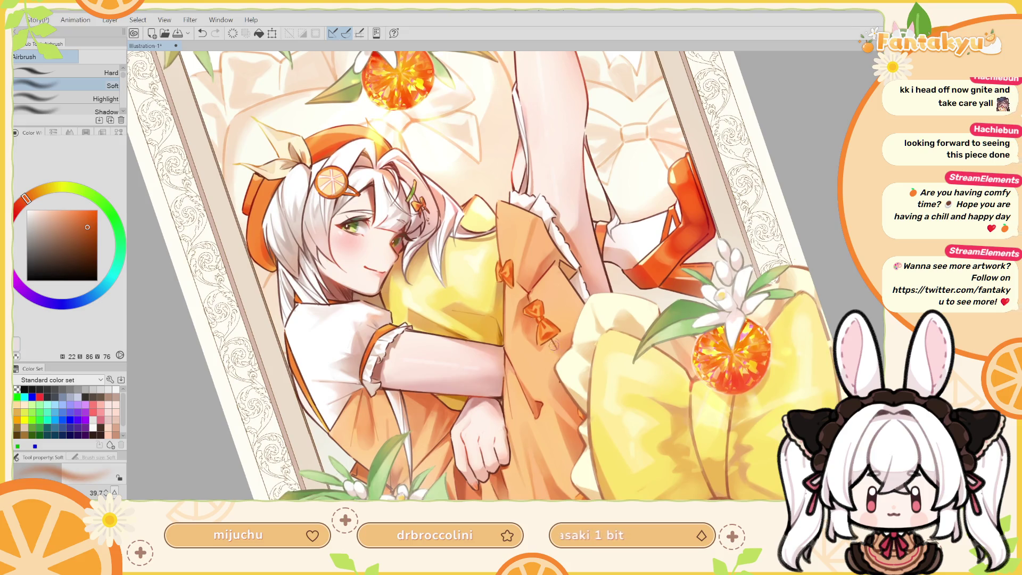
{"action": "left_click_drag", "start_coordinate": [554, 408], "coordinate": [554, 272]}
{"action": "key", "text": "h"}
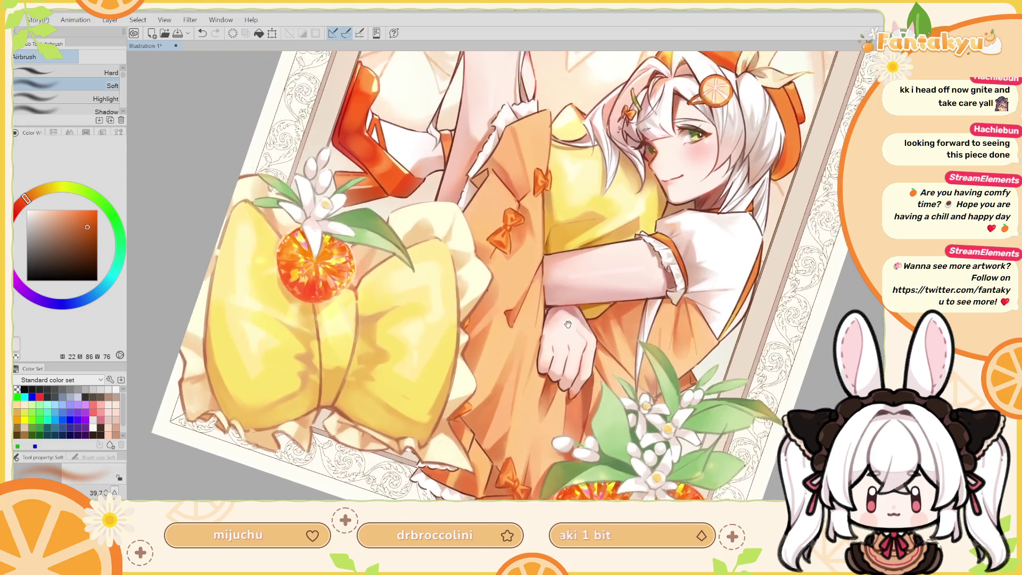
{"action": "left_click_drag", "start_coordinate": [572, 197], "coordinate": [593, 256]}
{"action": "key", "text": "ctrl+@"}
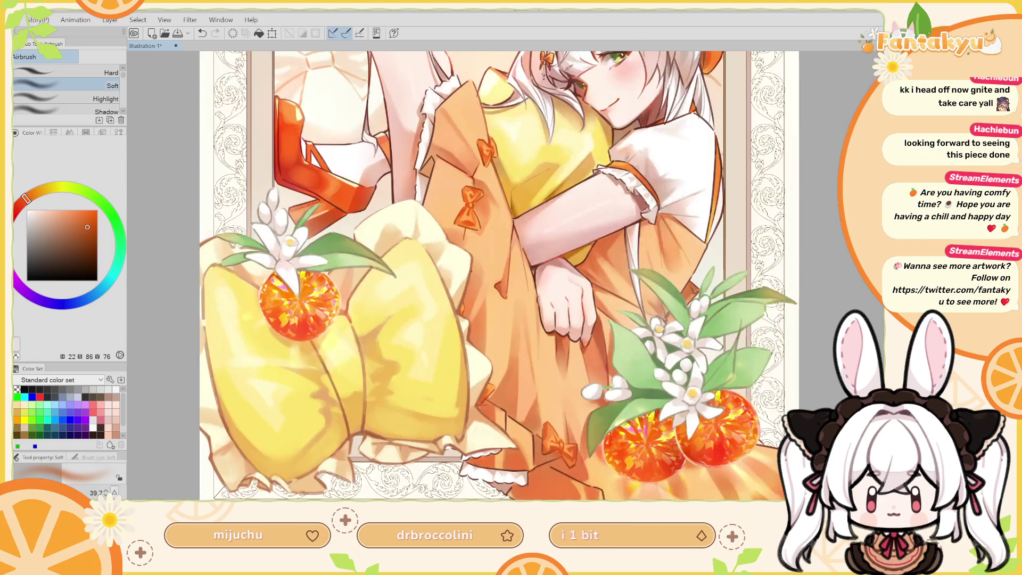
{"action": "left_click_drag", "start_coordinate": [816, 171], "coordinate": [816, 328]}
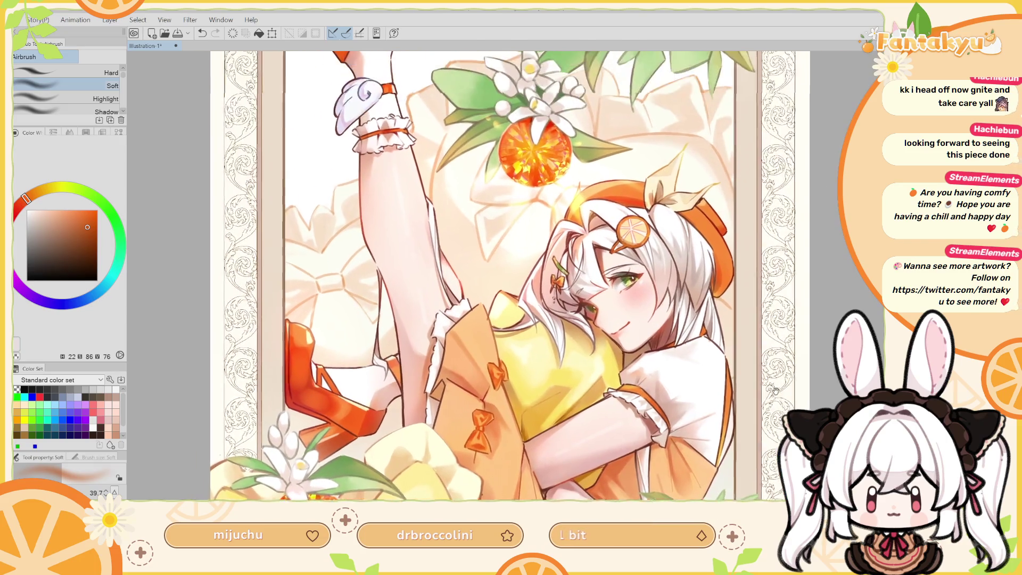
{"action": "left_click_drag", "start_coordinate": [753, 327], "coordinate": [776, 425]}
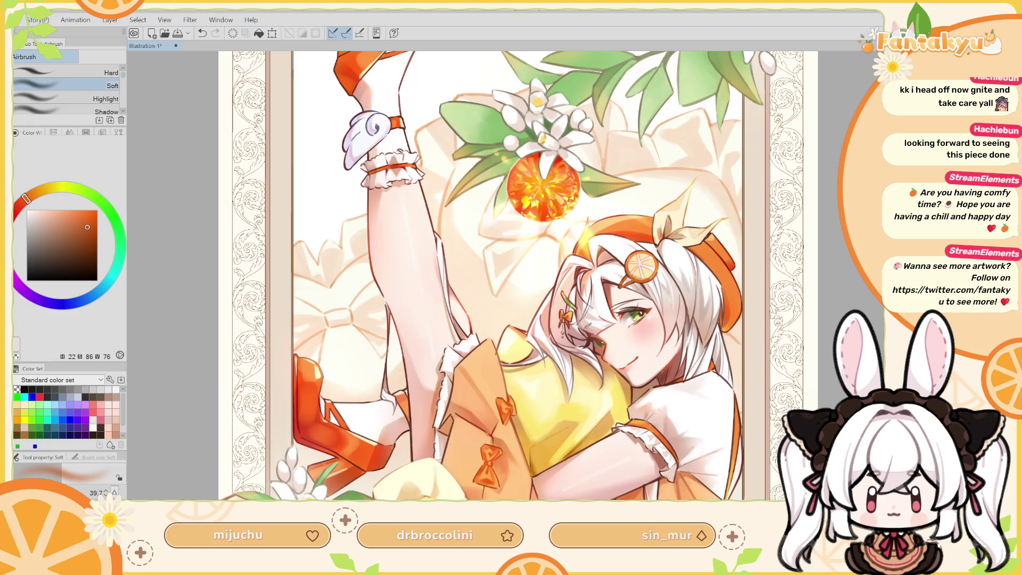
{"action": "scroll", "coordinate": [518, 276], "scroll_direction": "down", "scroll_amount": 3}
{"action": "scroll", "coordinate": [517, 276], "scroll_direction": "up", "scroll_amount": 1}
{"action": "scroll", "coordinate": [518, 275], "scroll_direction": "up", "scroll_amount": 2}
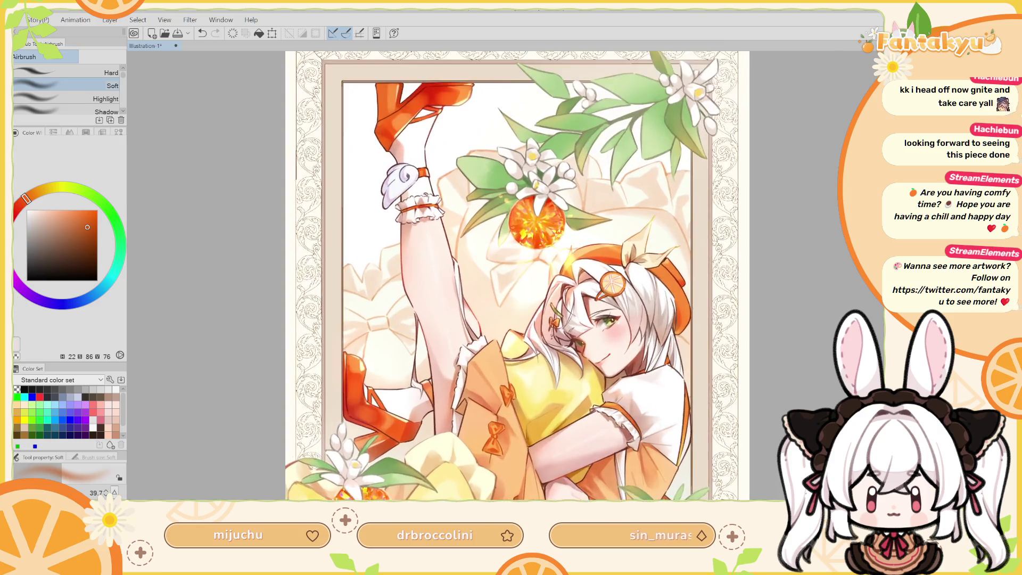
{"action": "scroll", "coordinate": [500, 346], "scroll_direction": "up", "scroll_amount": 2}
{"action": "scroll", "coordinate": [500, 346], "scroll_direction": "up", "scroll_amount": 2}
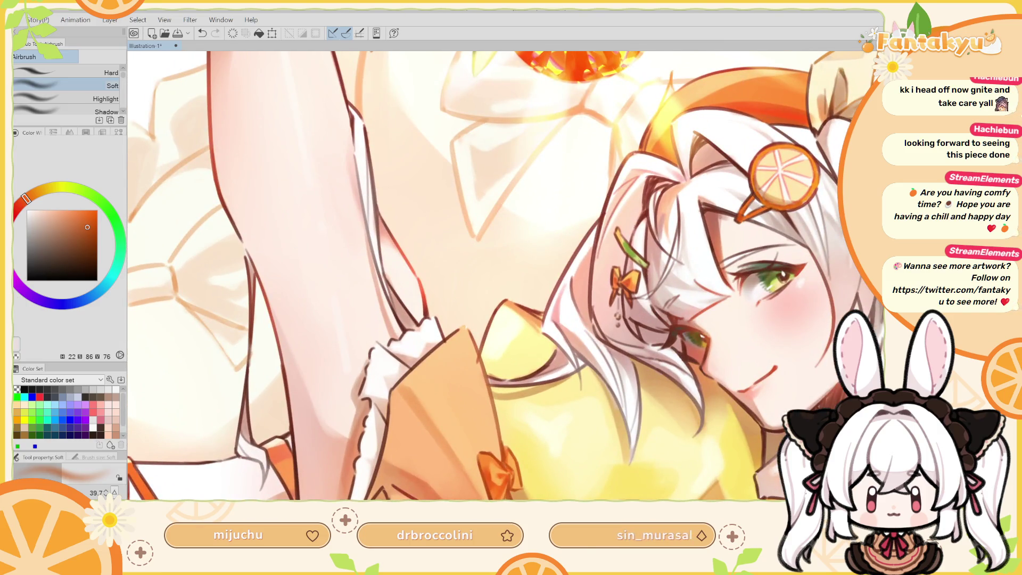
{"action": "scroll", "coordinate": [500, 275], "scroll_direction": "down", "scroll_amount": 1}
{"action": "scroll", "coordinate": [500, 275], "scroll_direction": "down", "scroll_amount": 1}
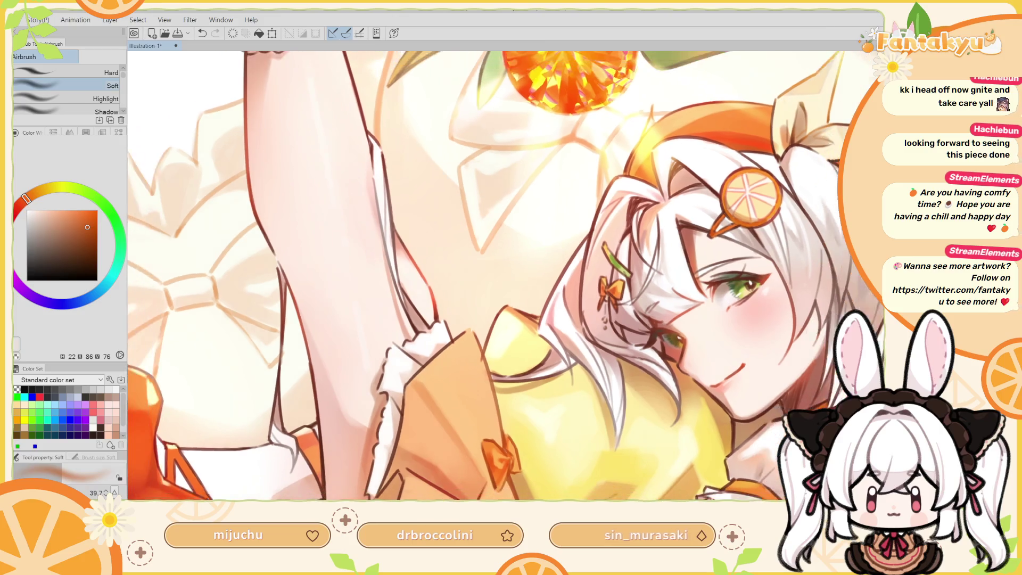
{"action": "scroll", "coordinate": [500, 275], "scroll_direction": "down", "scroll_amount": 2}
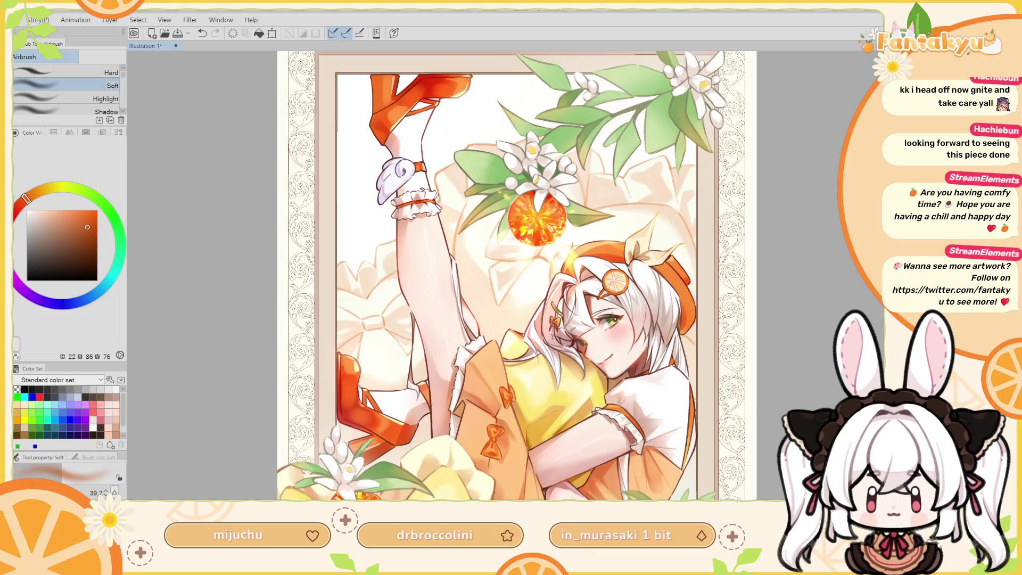
{"action": "mouse_move", "coordinate": [736, 449]}
{"action": "left_mouse_down"}
{"action": "mouse_move", "coordinate": [733, 432]}
{"action": "mouse_move", "coordinate": [755, 410]}
{"action": "mouse_move", "coordinate": [750, 391]}
{"action": "left_mouse_up"}
{"action": "key", "text": "h"}
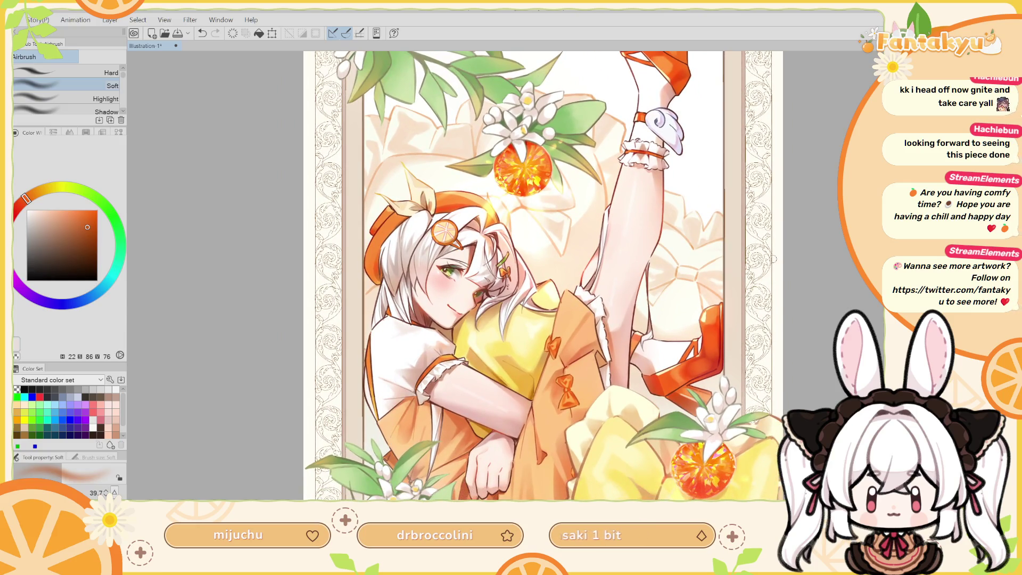
{"action": "left_click_drag", "start_coordinate": [774, 258], "coordinate": [796, 342]}
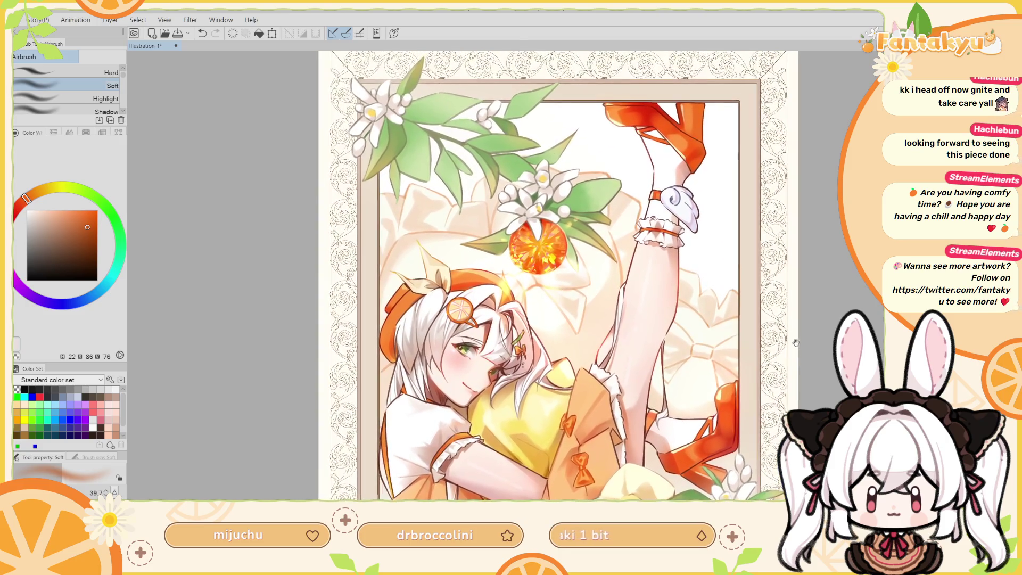
{"action": "scroll", "coordinate": [514, 334], "scroll_direction": "down", "scroll_amount": 3}
{"action": "scroll", "coordinate": [514, 334], "scroll_direction": "down", "scroll_amount": 1}
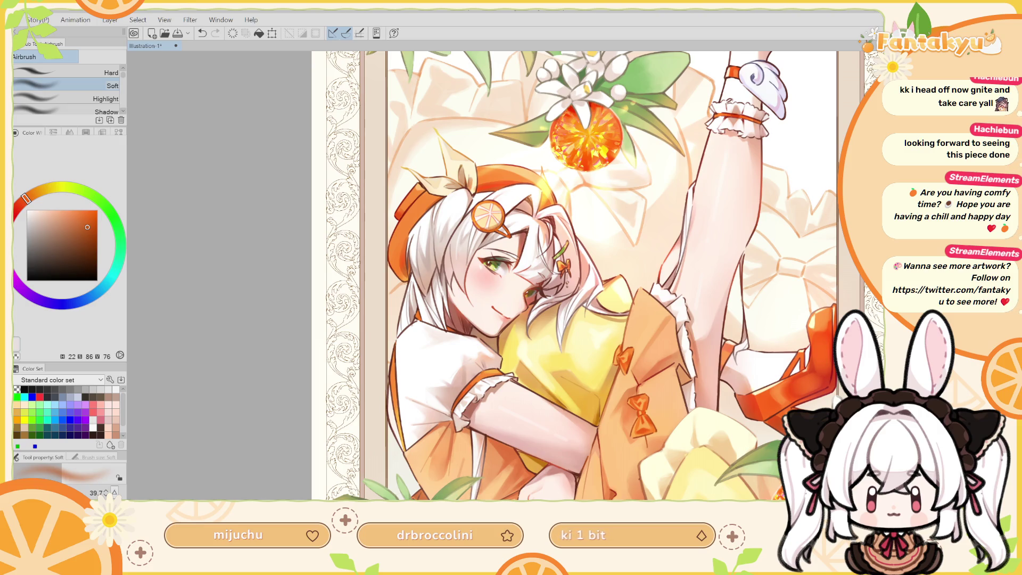
Open the materials library, select the Object tool, centre the mirrored face, and start transforming the eye detail.
{"action": "key", "text": "F9"}
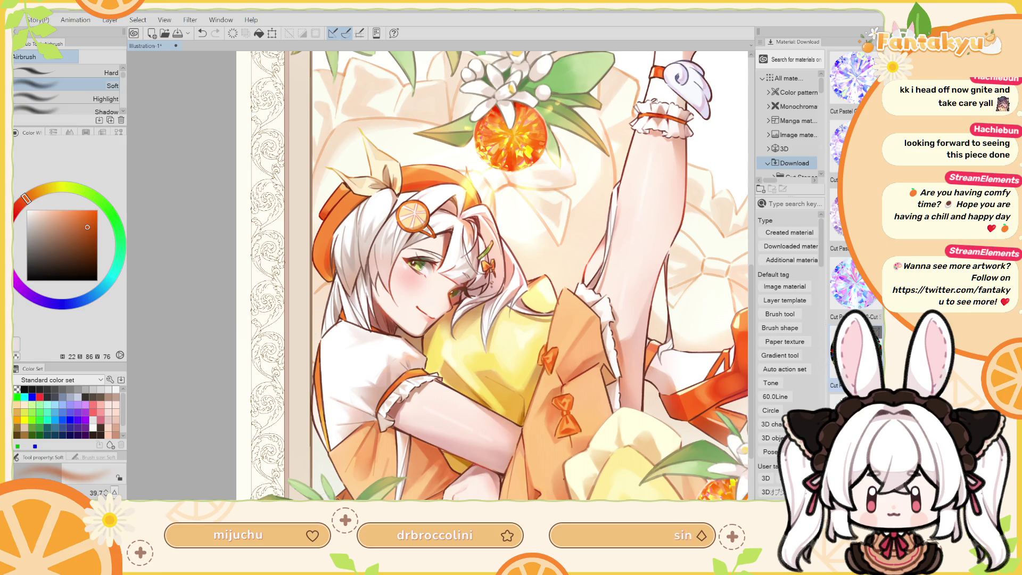
{"action": "key", "text": "o"}
{"action": "left_click_drag", "start_coordinate": [423, 309], "coordinate": [495, 356]}
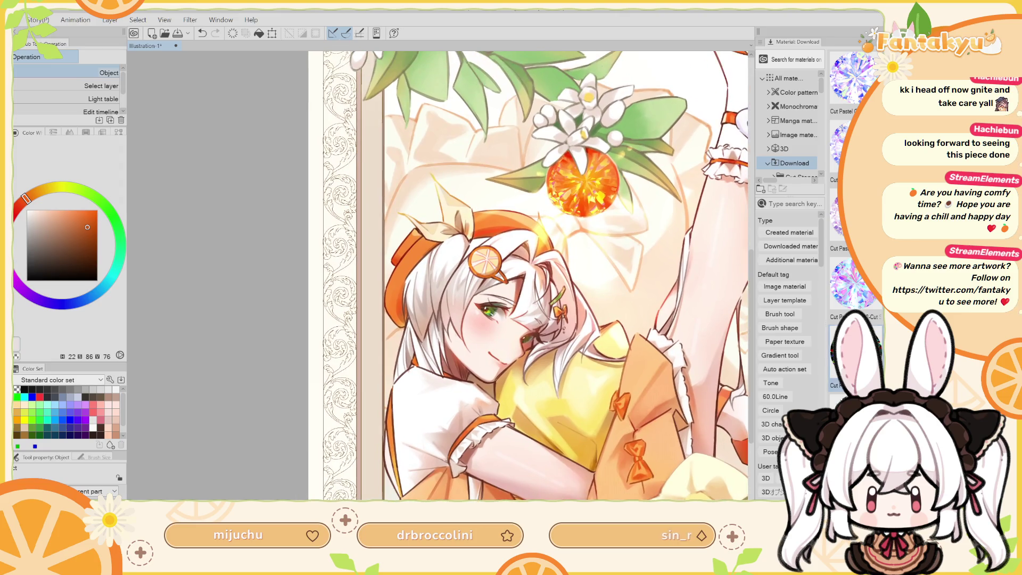
{"action": "scroll", "coordinate": [440, 338], "scroll_direction": "up", "scroll_amount": 3}
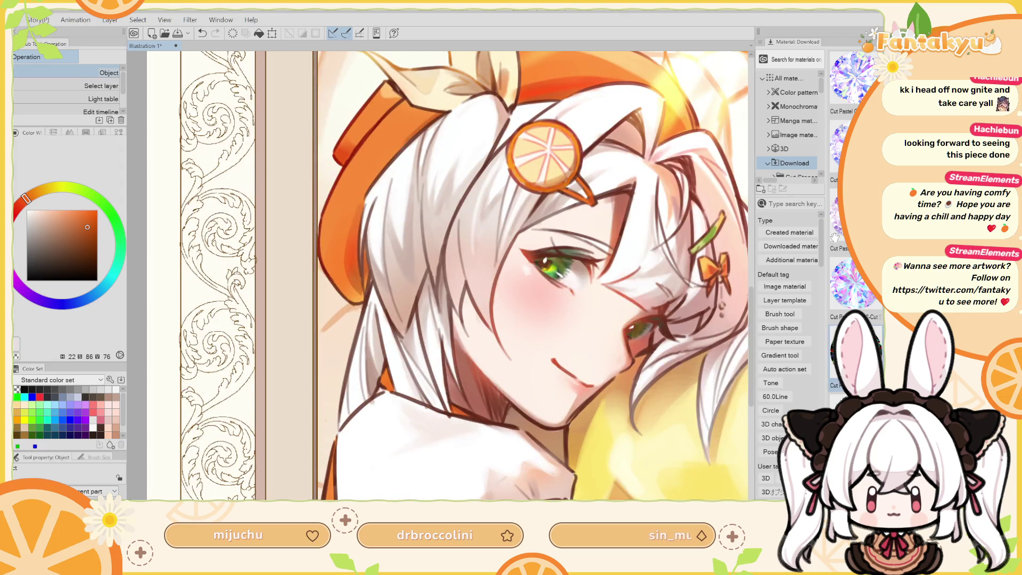
{"action": "left_click_drag", "start_coordinate": [542, 266], "coordinate": [431, 282]}
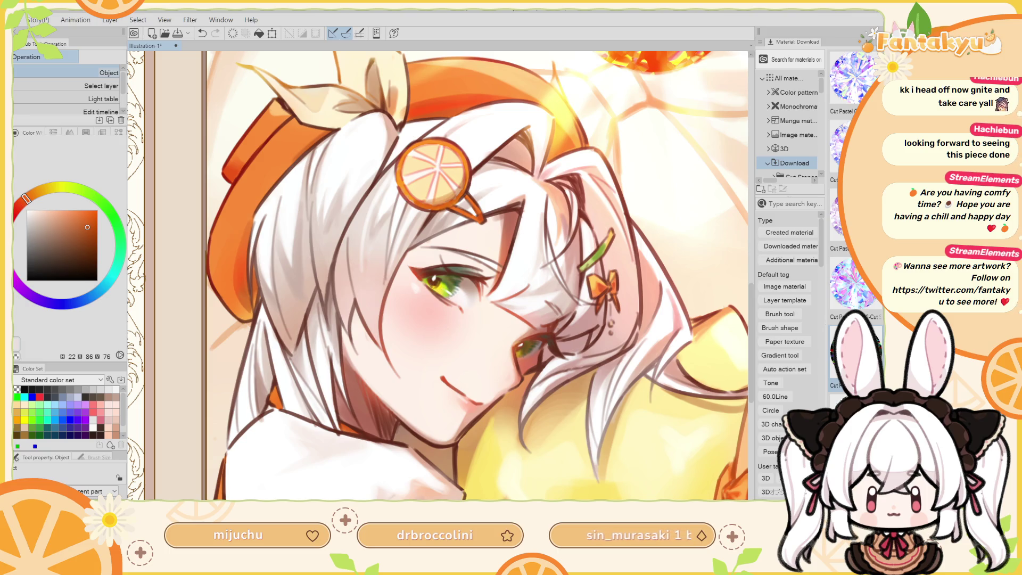
{"action": "key", "text": "h"}
{"action": "key", "text": "ctrl+t"}
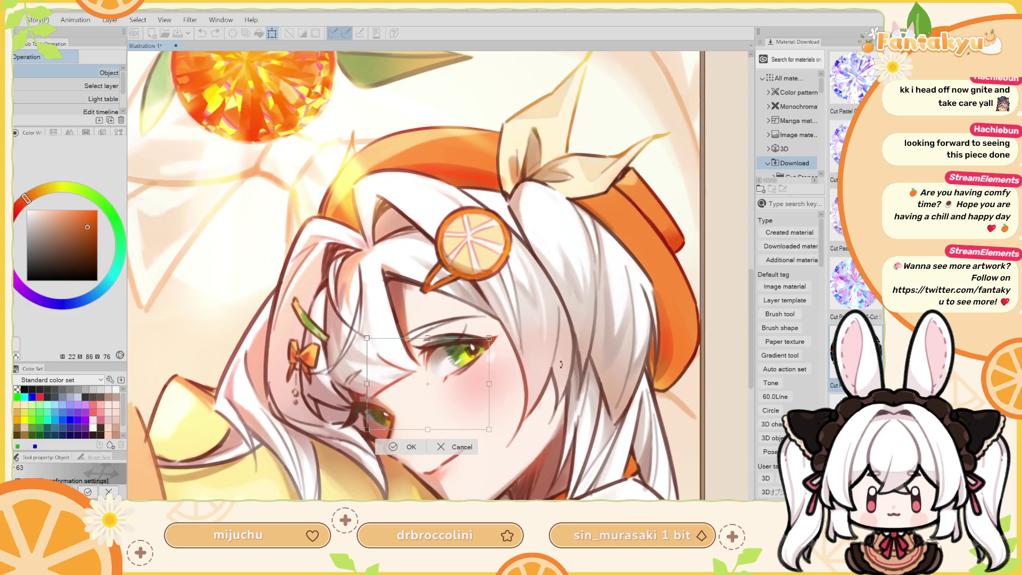
Move the eye detail up from the mouth onto the iris, revealing the star-like sparkle.
{"action": "left_click_drag", "start_coordinate": [368, 428], "coordinate": [399, 404]}
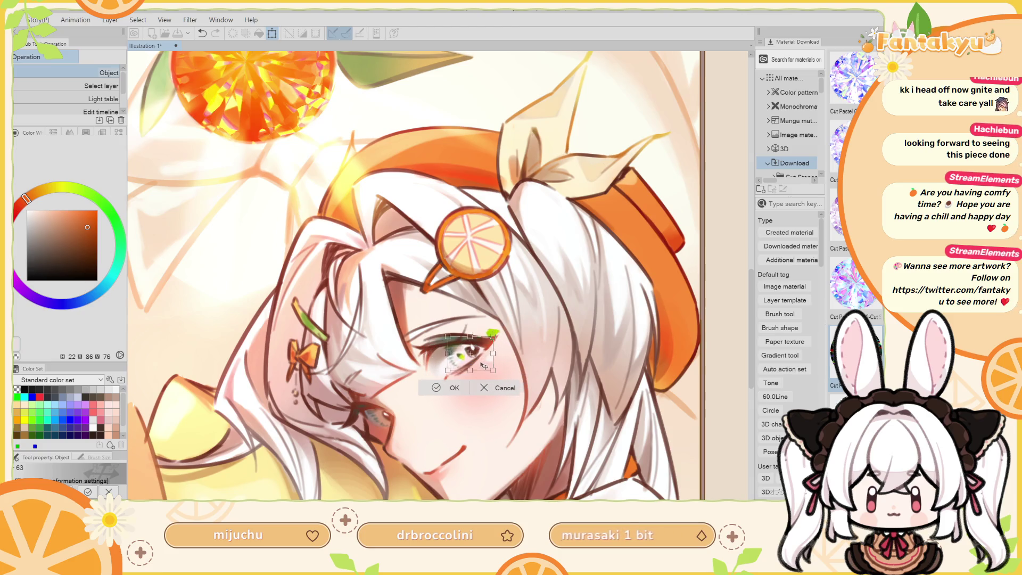
{"action": "left_click", "coordinate": [496, 395]}
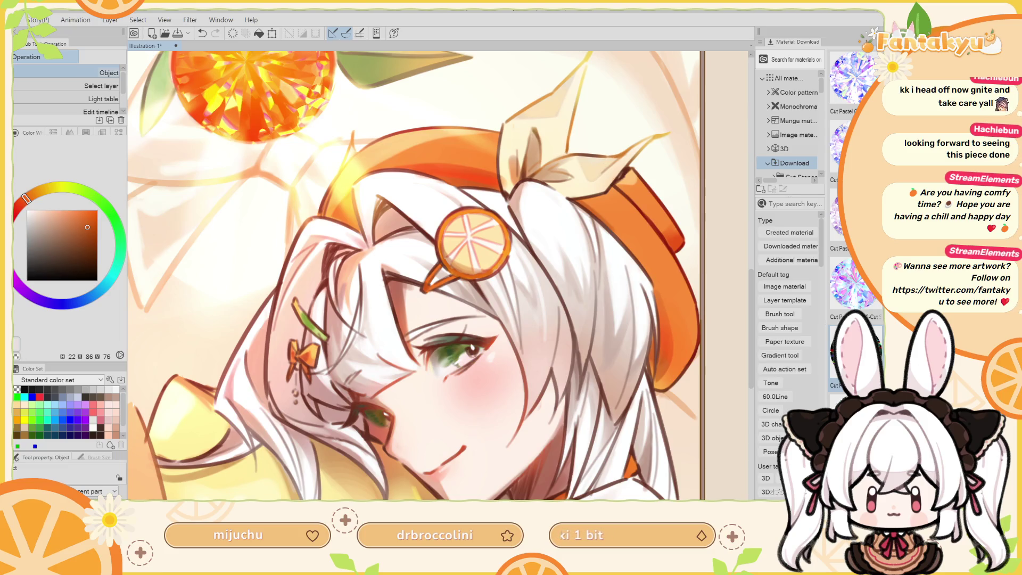
{"action": "key", "text": "ctrl+t"}
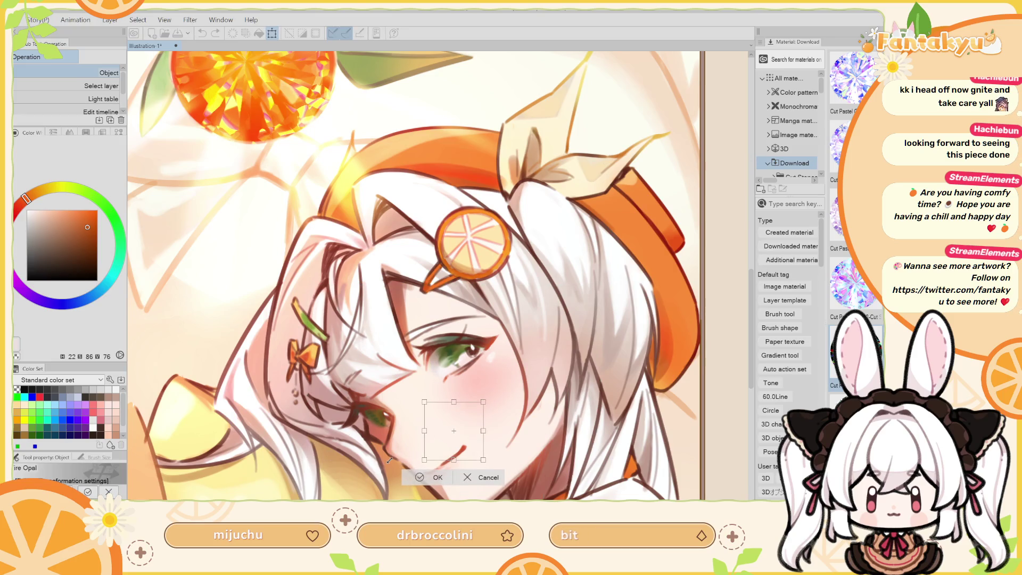
{"action": "left_click_drag", "start_coordinate": [435, 426], "coordinate": [439, 378]}
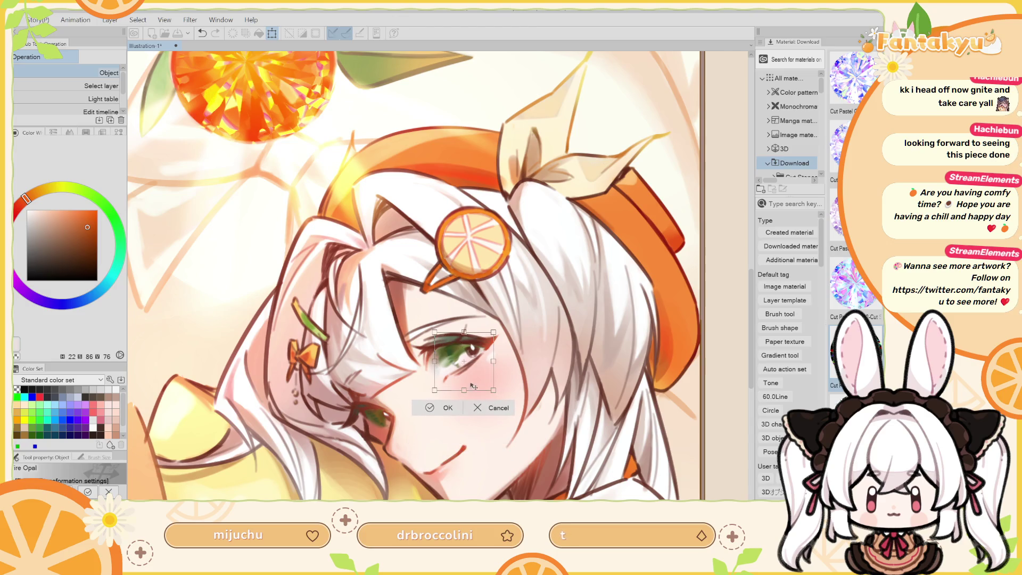
{"action": "key", "text": "Return"}
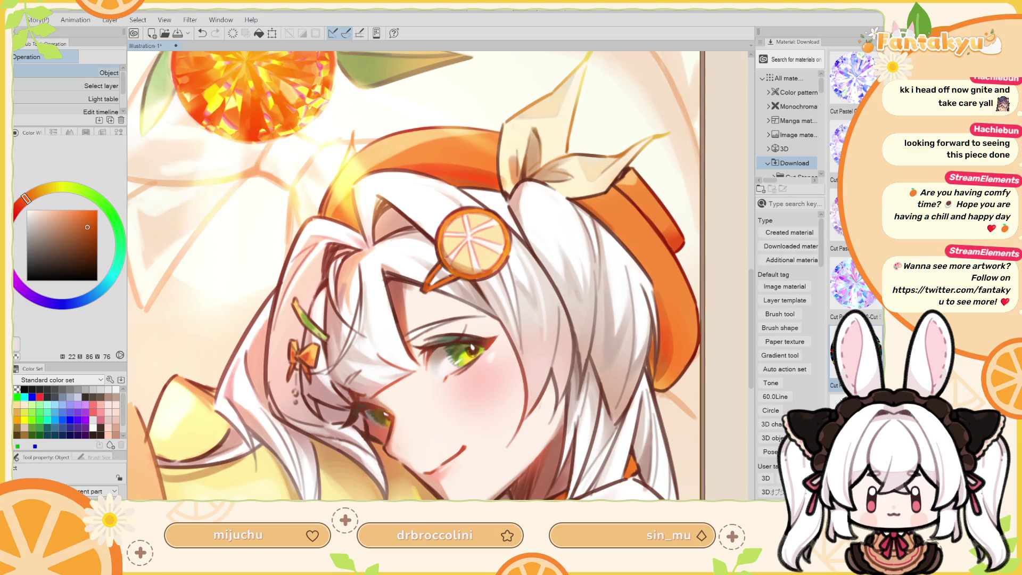
{"action": "key", "text": "ctrl+t"}
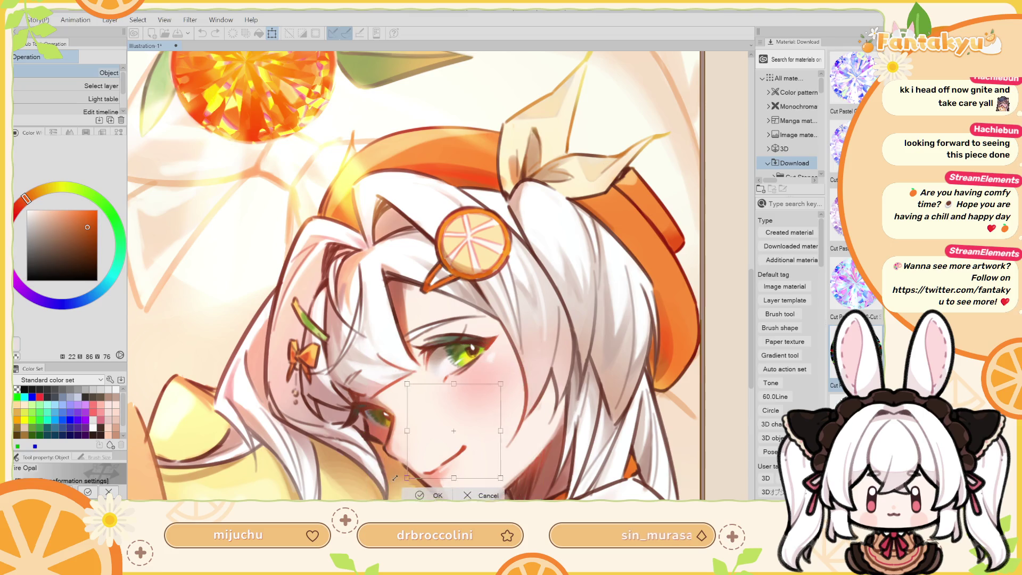
{"action": "left_click_drag", "start_coordinate": [448, 445], "coordinate": [476, 391]}
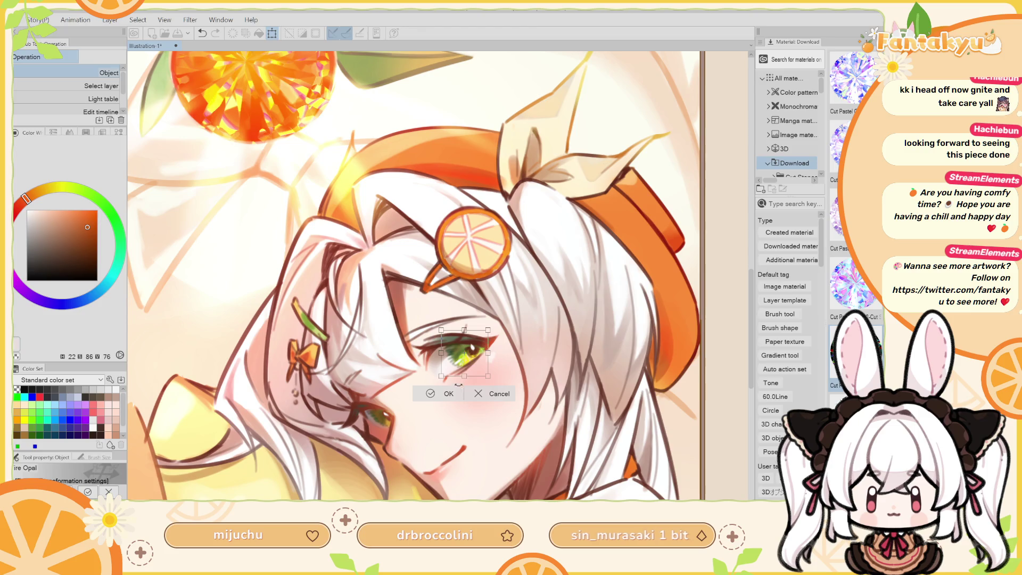
{"action": "key", "text": "Return"}
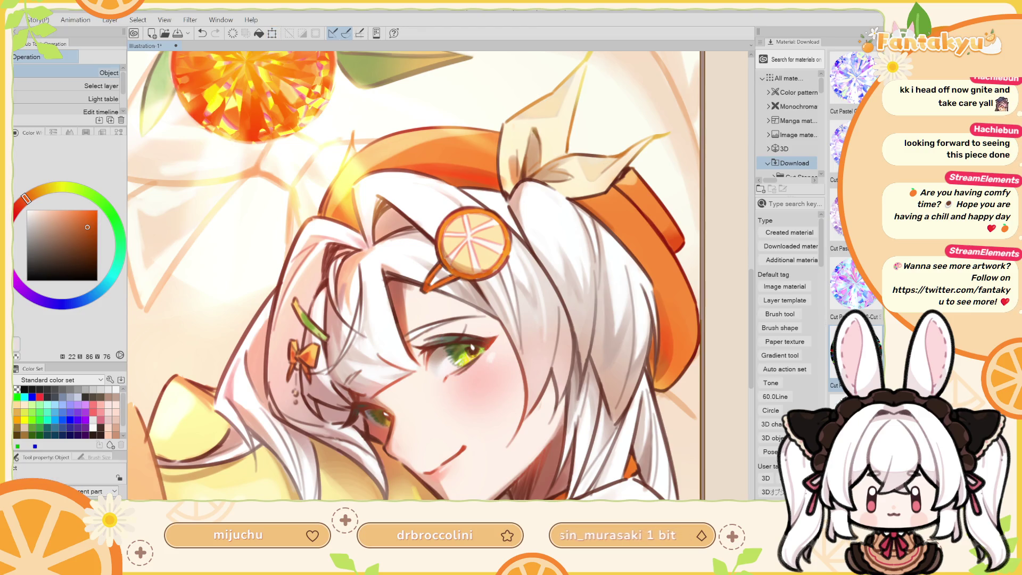
{"action": "key", "text": "ctrl+z"}
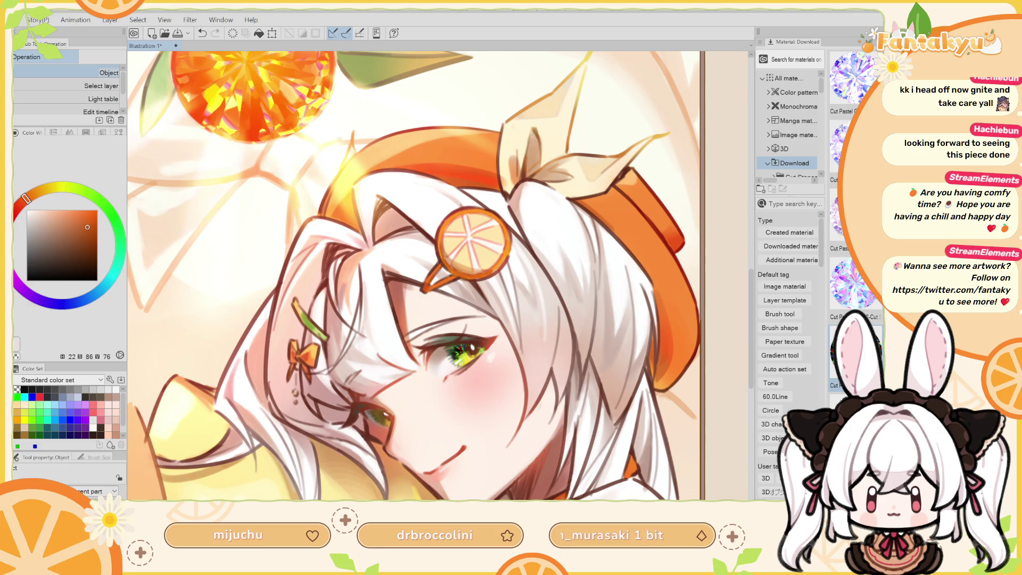
Enlarge the eye sparkle slightly and commit it.
{"action": "scroll", "coordinate": [417, 351], "scroll_direction": "up", "scroll_amount": 1}
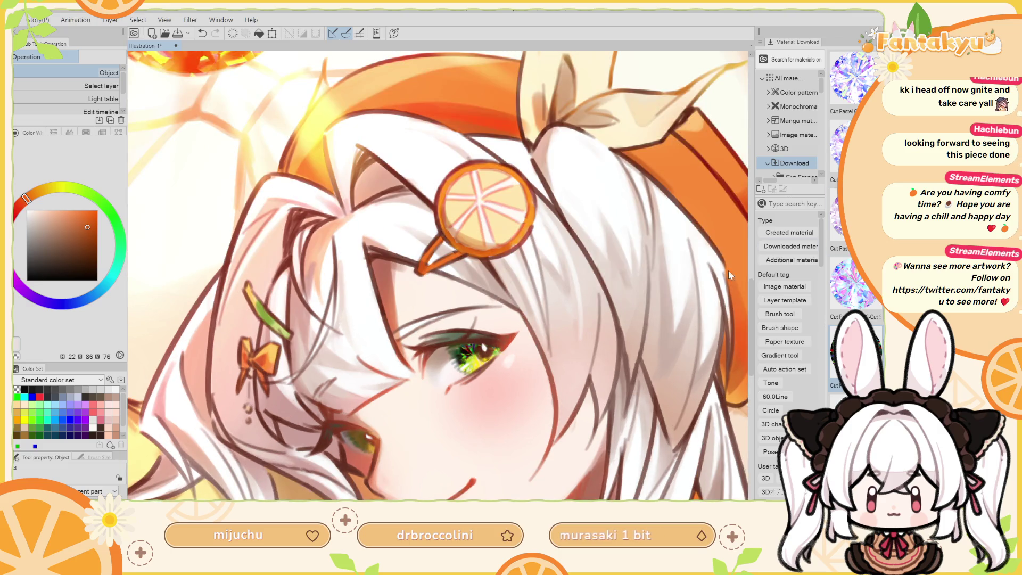
{"action": "key", "text": "ctrl+t"}
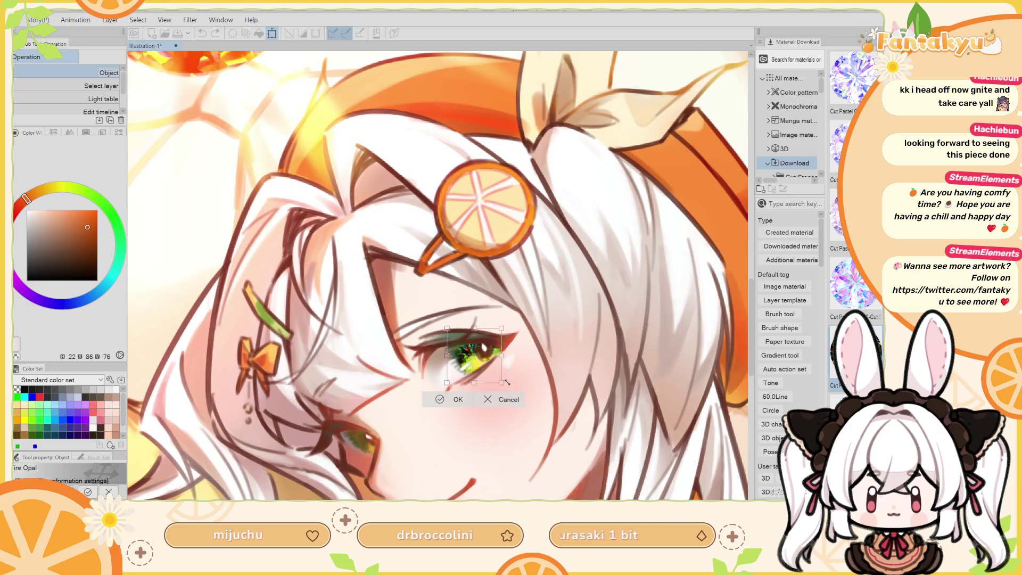
{"action": "left_click_drag", "start_coordinate": [503, 383], "coordinate": [506, 387]}
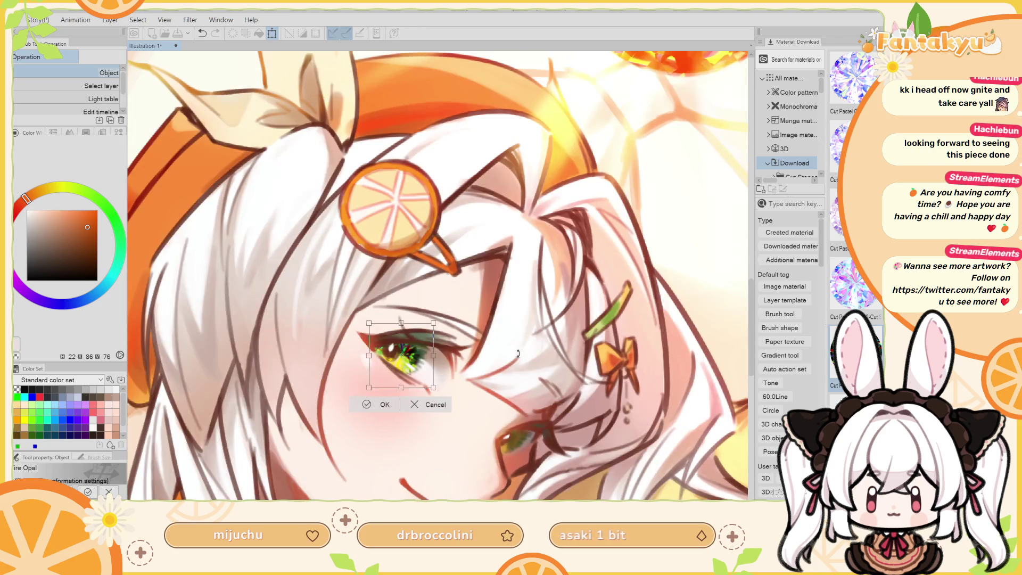
{"action": "key", "text": "h"}
{"action": "key", "text": "Return"}
{"action": "key", "text": "h"}
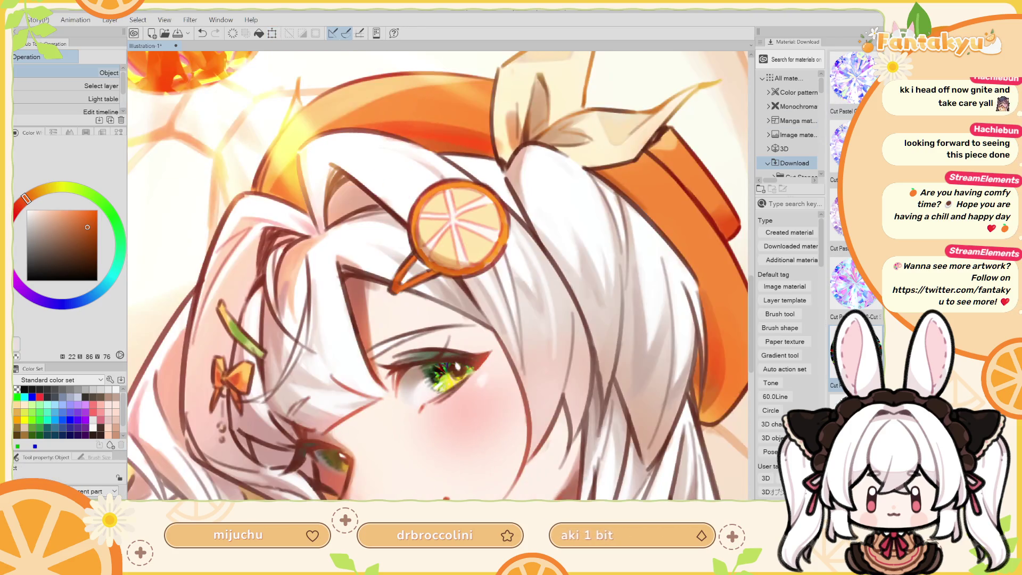
Try a holographic shard material clipped to the iris, then undo it.
{"action": "scroll", "coordinate": [440, 276], "scroll_direction": "down", "scroll_amount": 6}
{"action": "scroll", "coordinate": [439, 275], "scroll_direction": "up", "scroll_amount": 2}
{"action": "scroll", "coordinate": [431, 346], "scroll_direction": "up", "scroll_amount": 3}
{"action": "scroll", "coordinate": [432, 346], "scroll_direction": "up", "scroll_amount": 2}
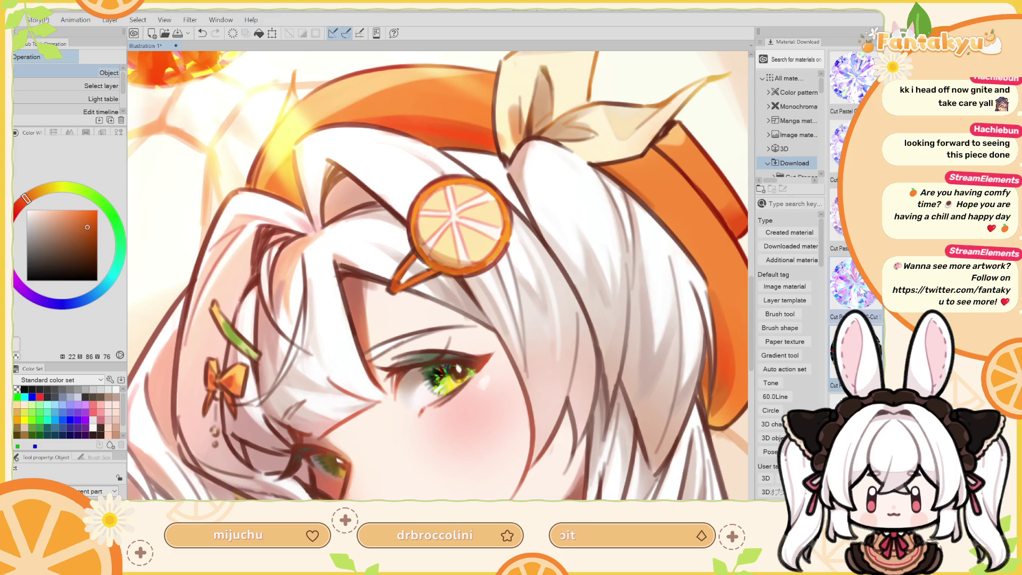
{"action": "left_click_drag", "start_coordinate": [852, 285], "coordinate": [541, 372]}
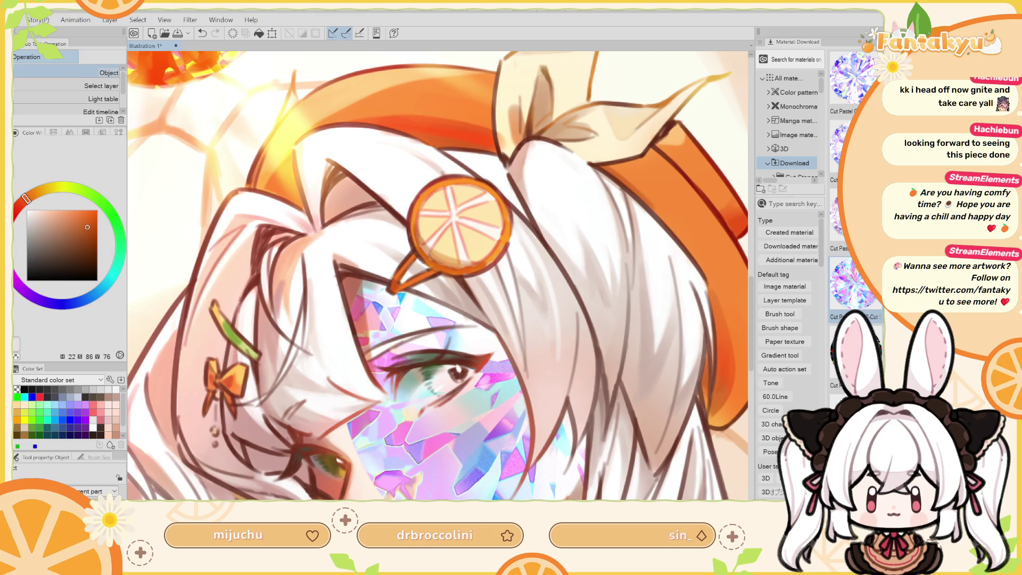
{"action": "key", "text": "ctrl+alt+g"}
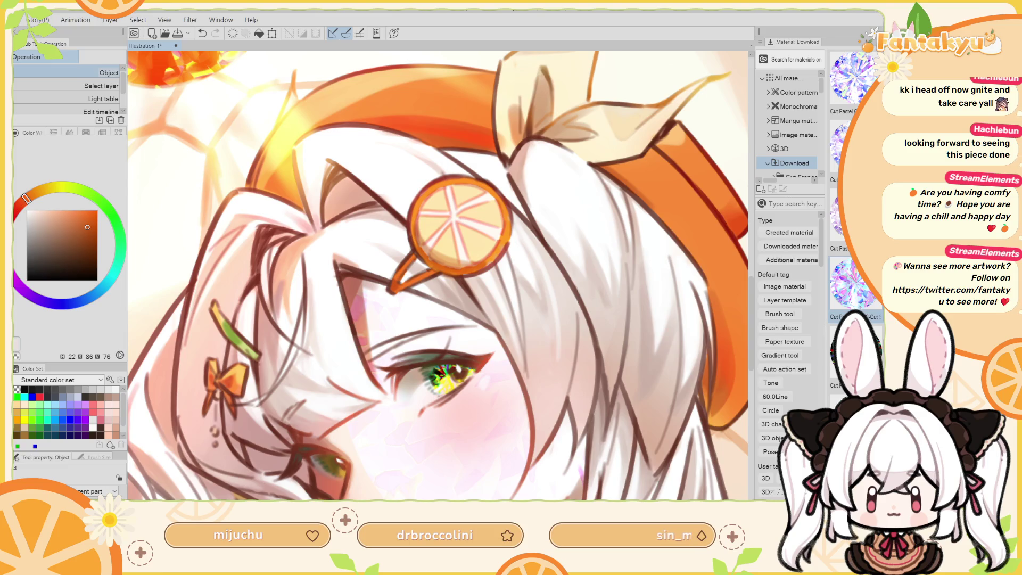
{"action": "key", "text": "ctrl+z"}
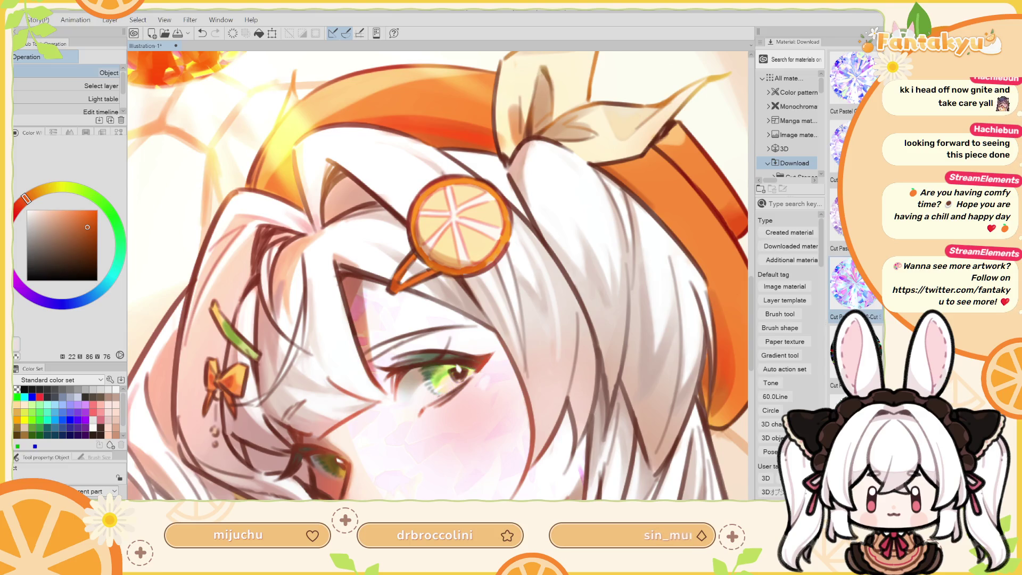
{"action": "key", "text": "ctrl+z"}
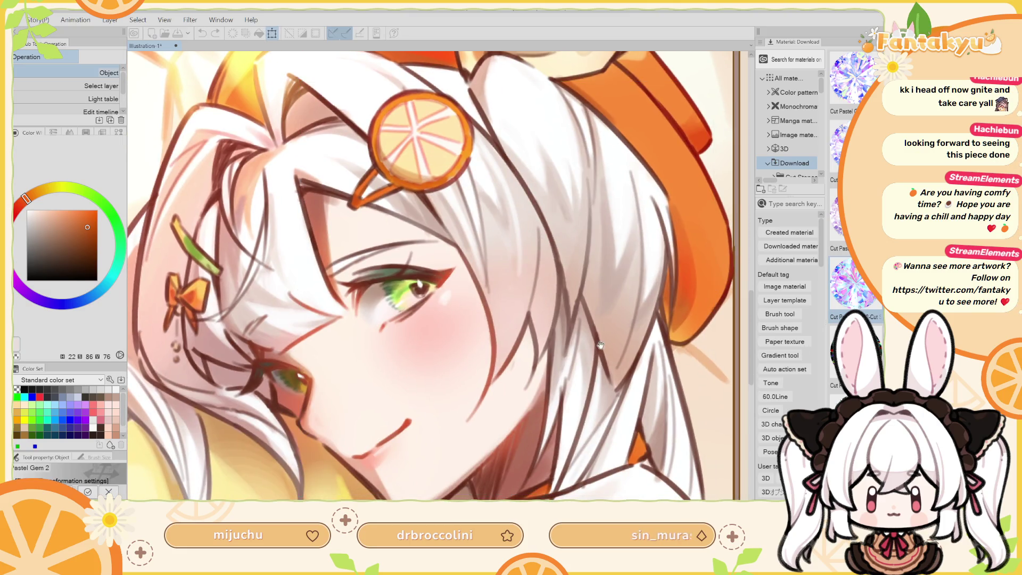
Shrink the eye sparkle around its centre, confirm it, and rotate the view around the face.
{"action": "key", "text": "ctrl+t"}
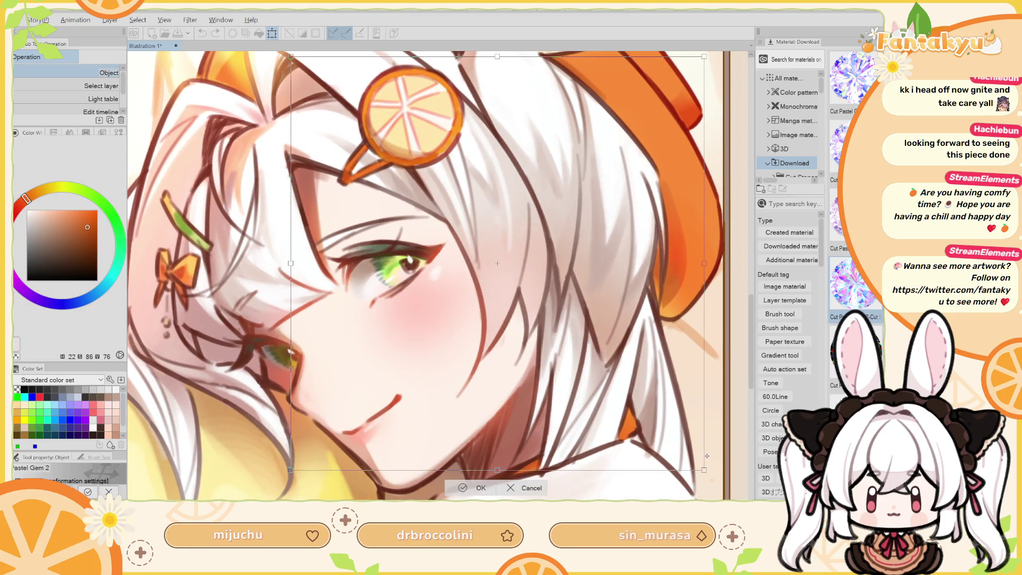
{"action": "mouse_move", "coordinate": [704, 469]}
{"action": "left_mouse_down"}
{"action": "mouse_move", "coordinate": [527, 293]}
{"action": "mouse_move", "coordinate": [414, 279]}
{"action": "left_mouse_up"}
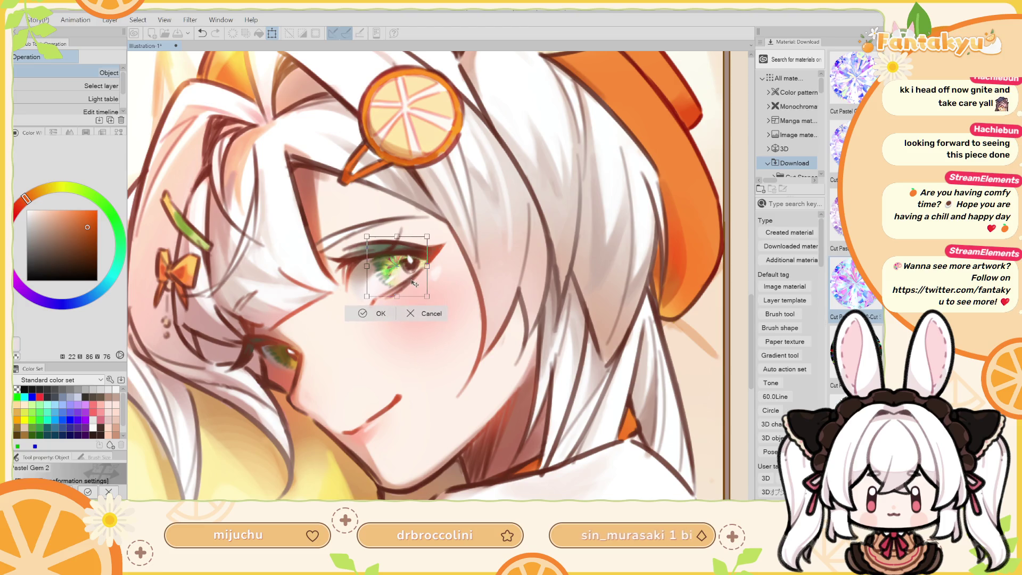
{"action": "key", "text": "h"}
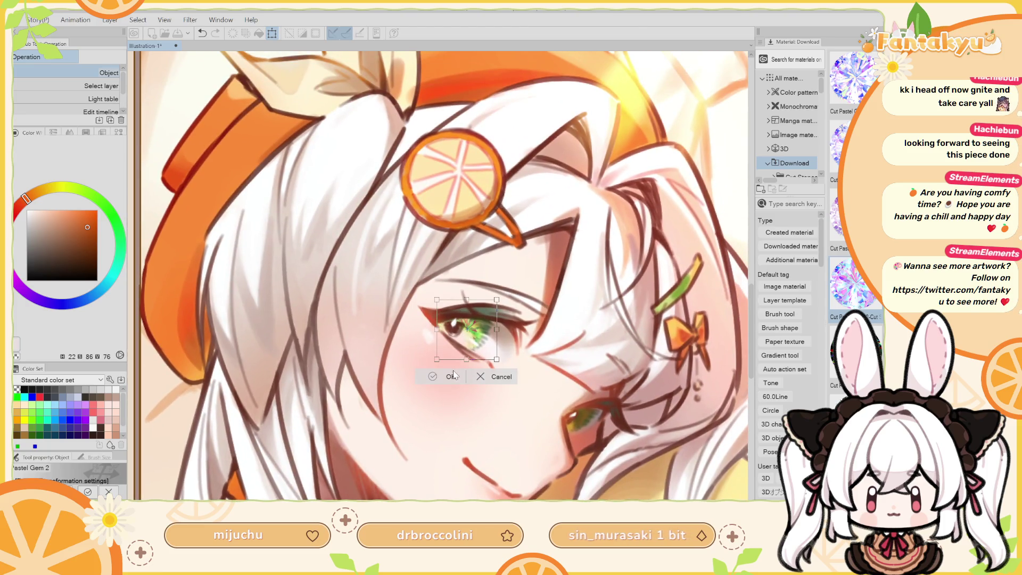
{"action": "left_click", "coordinate": [453, 376]}
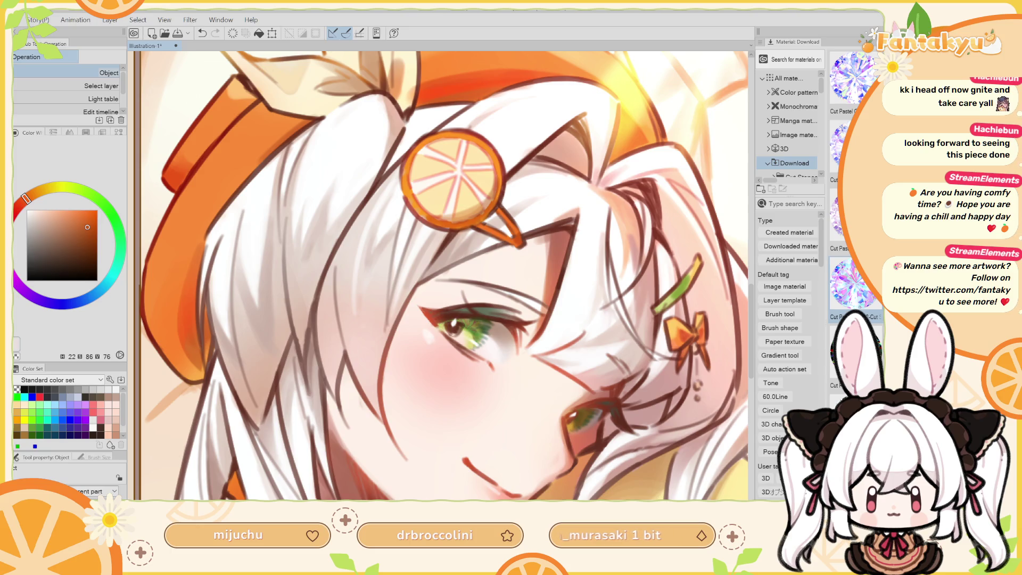
{"action": "key", "text": "r"}
{"action": "mouse_move", "coordinate": [532, 298]}
{"action": "left_mouse_down"}
{"action": "mouse_move", "coordinate": [513, 209]}
{"action": "mouse_move", "coordinate": [525, 314]}
{"action": "left_mouse_up"}
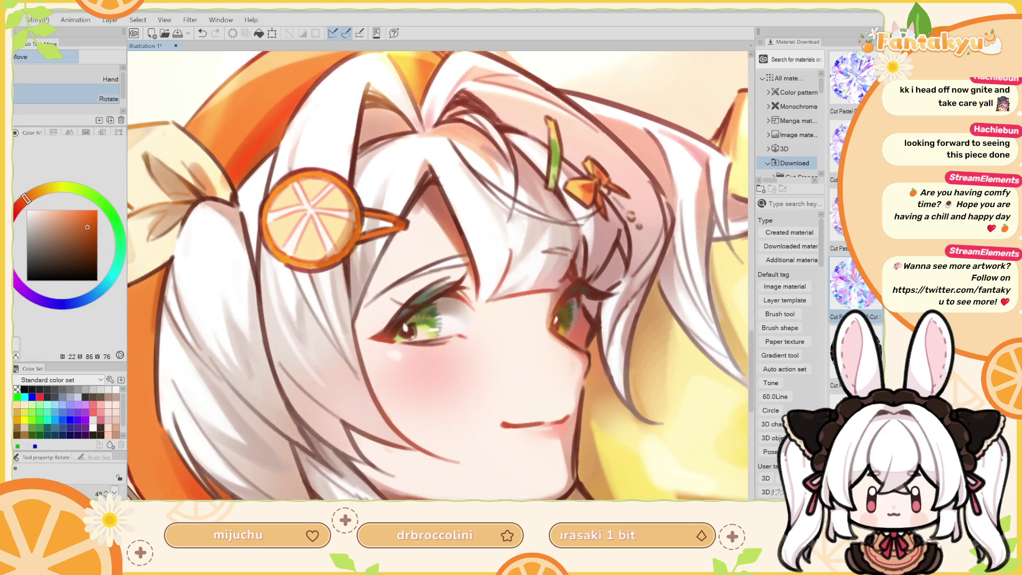
Add a glitter texture over the green iris, then select all and delete it.
{"action": "key", "text": "h"}
{"action": "left_click_drag", "start_coordinate": [525, 314], "coordinate": [479, 372]}
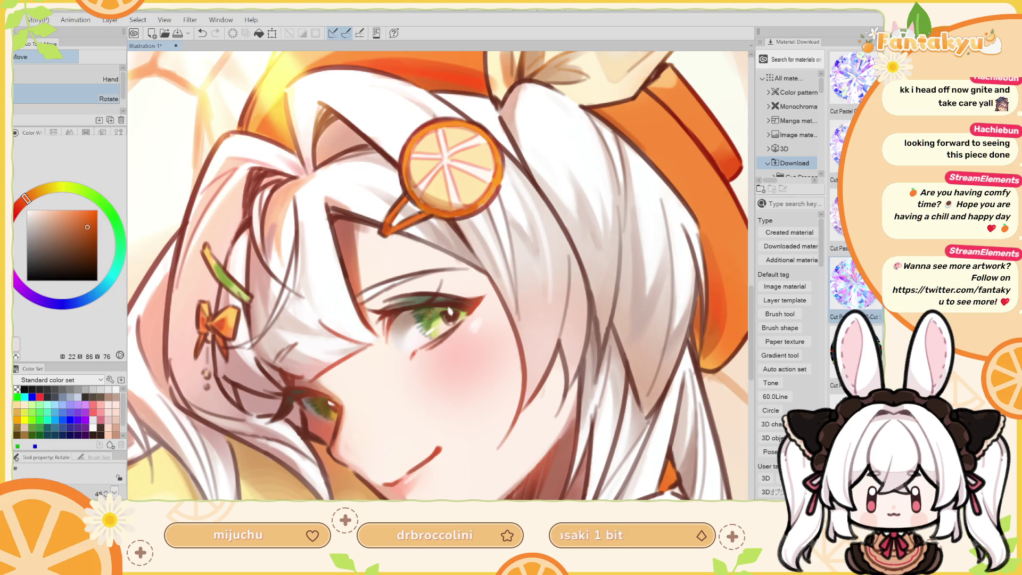
{"action": "left_click_drag", "start_coordinate": [423, 319], "coordinate": [463, 314]}
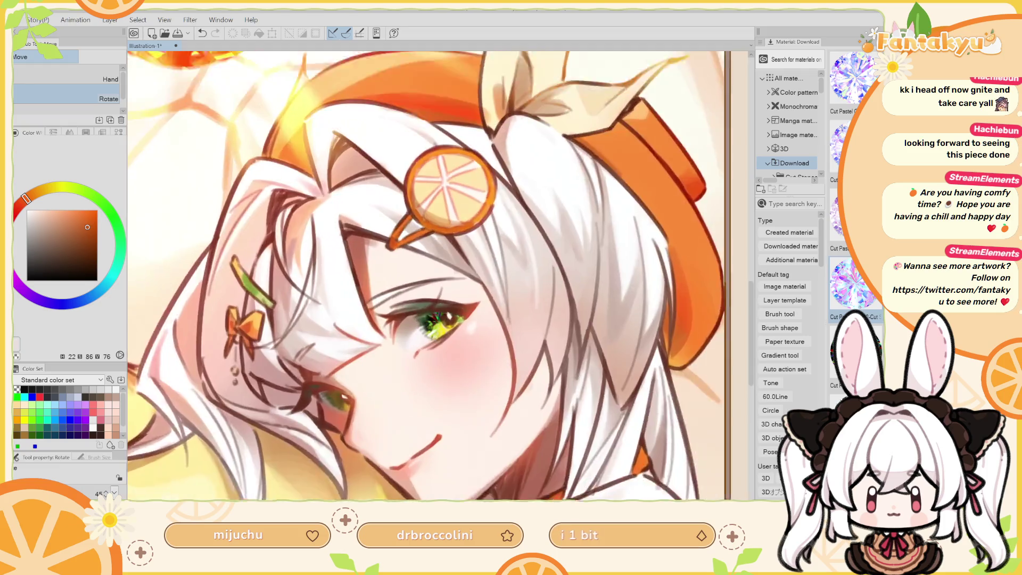
{"action": "key", "text": "ctrl+a"}
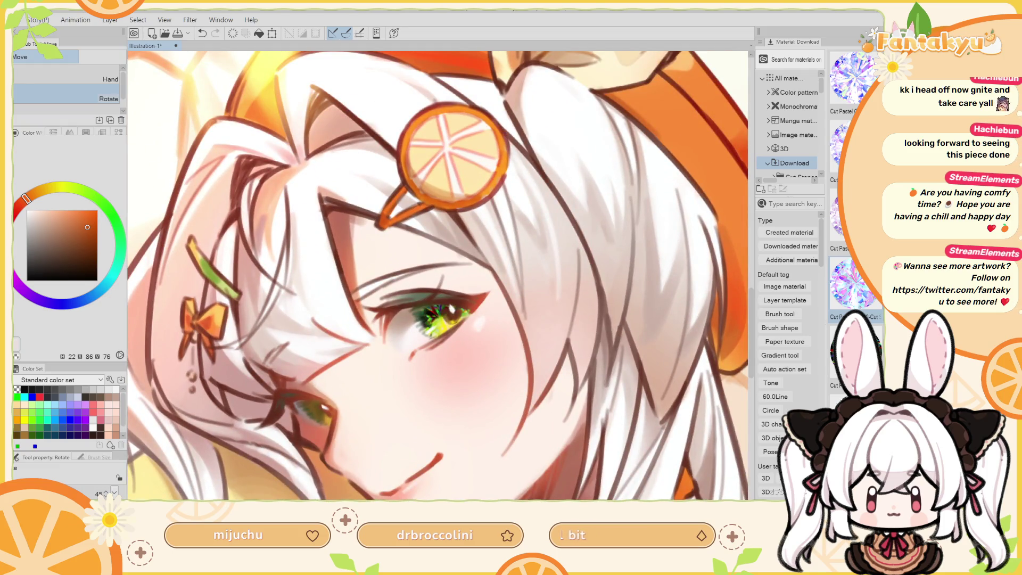
{"action": "key", "text": "Delete"}
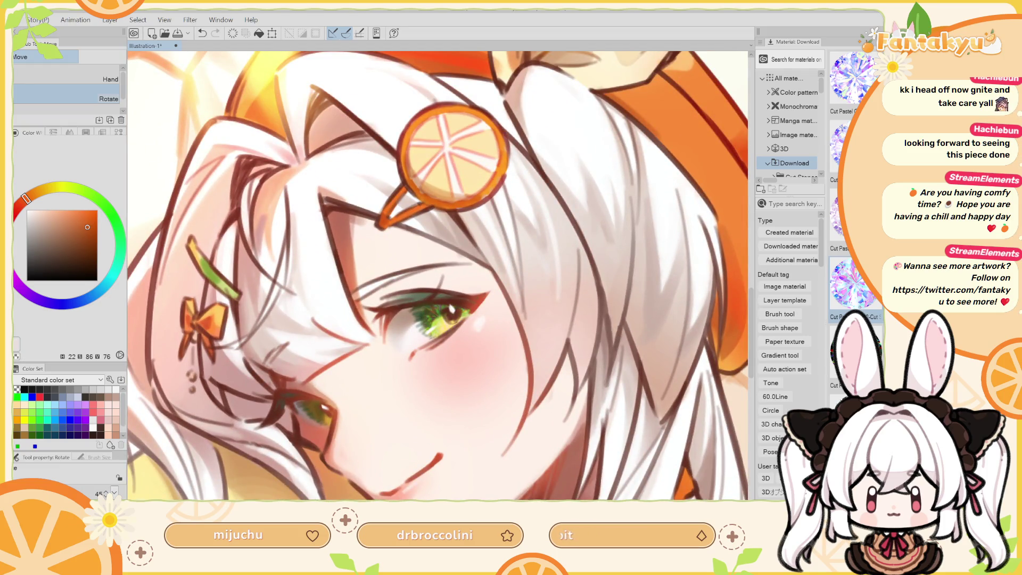
Check the drawing mirrored and at full view, then switch to the Soft airbrush.
{"action": "key", "text": "h"}
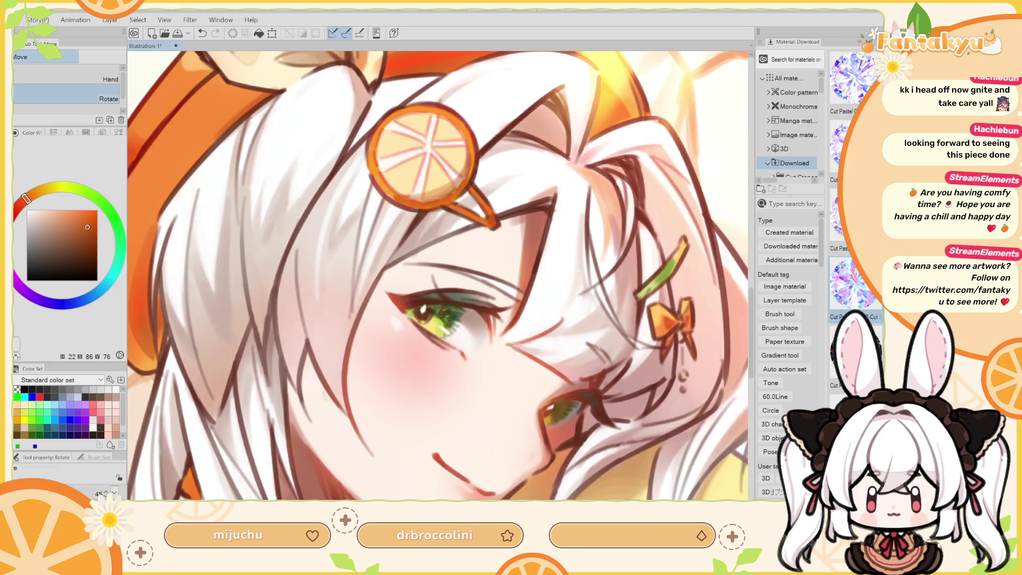
{"action": "key", "text": "h"}
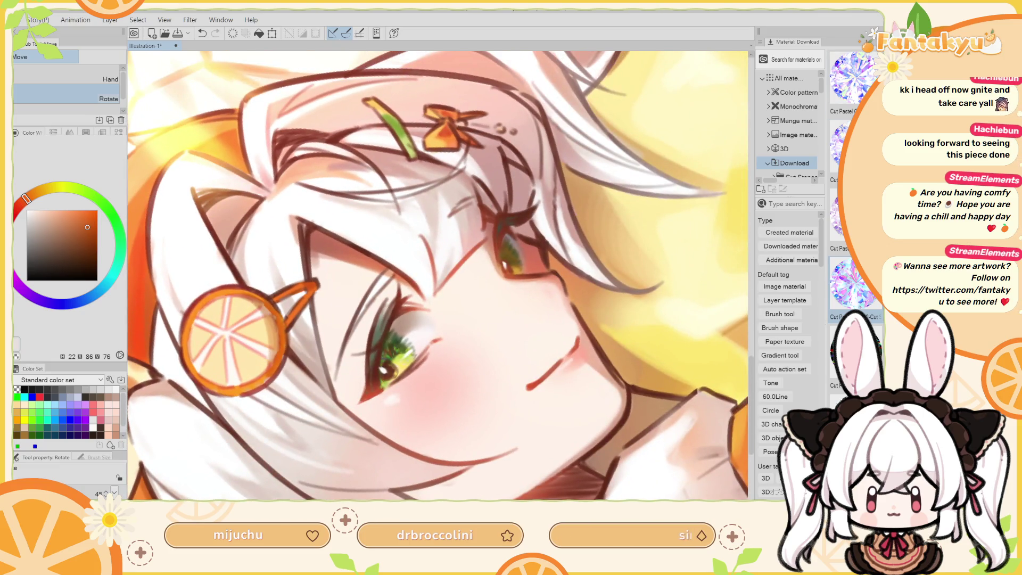
{"action": "key", "text": "h"}
{"action": "key", "text": "ctrl+0"}
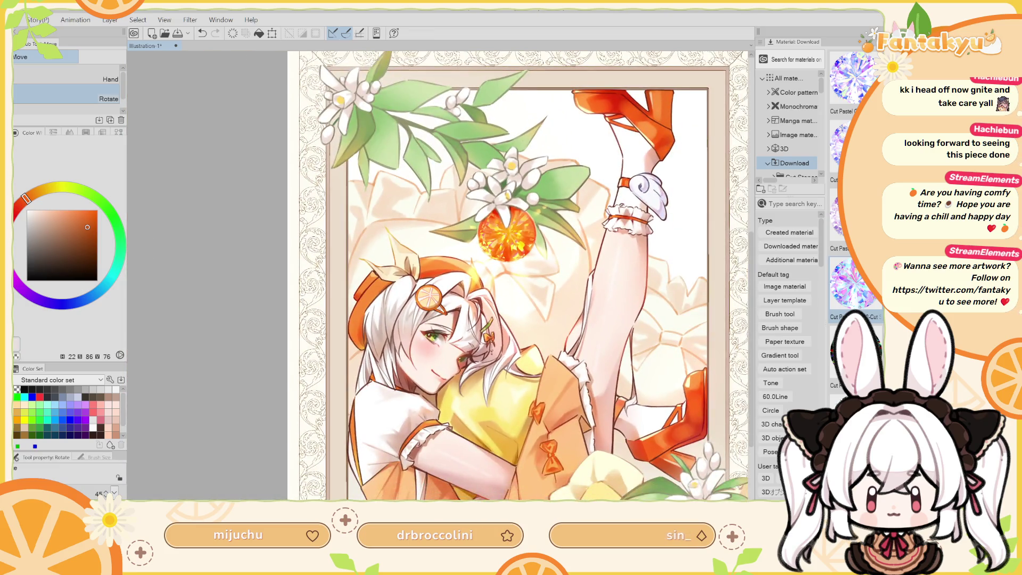
{"action": "scroll", "coordinate": [404, 298], "scroll_direction": "up", "scroll_amount": 5}
{"action": "scroll", "coordinate": [437, 276], "scroll_direction": "up", "scroll_amount": 2}
{"action": "scroll", "coordinate": [437, 276], "scroll_direction": "up", "scroll_amount": 1}
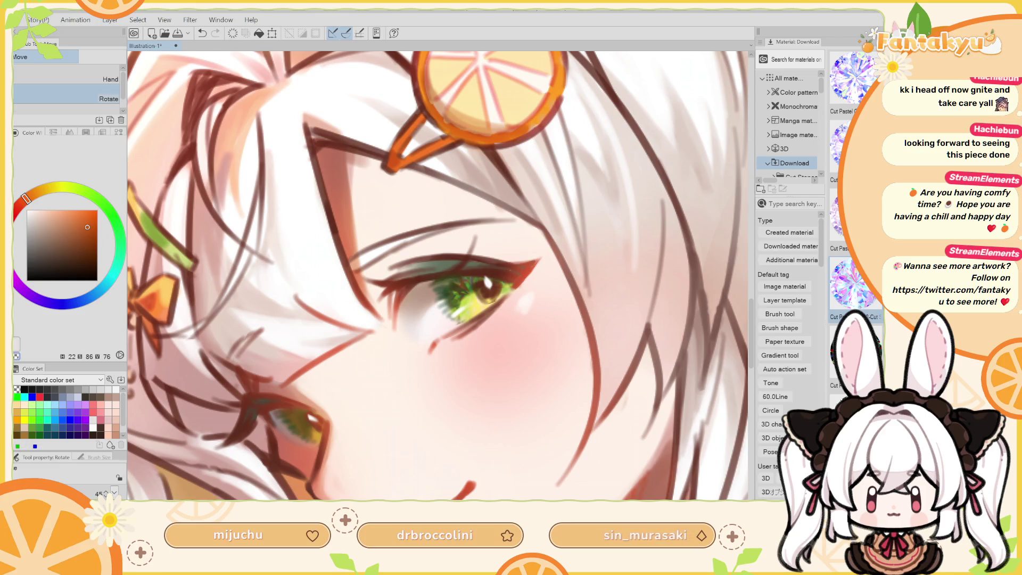
{"action": "key", "text": "b"}
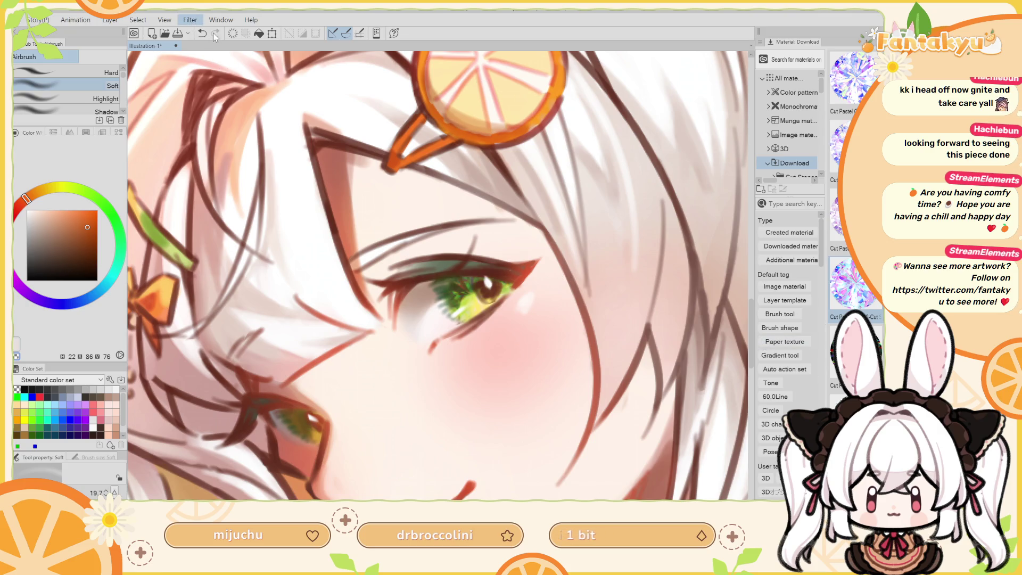
{"action": "key", "text": "ctrl+u"}
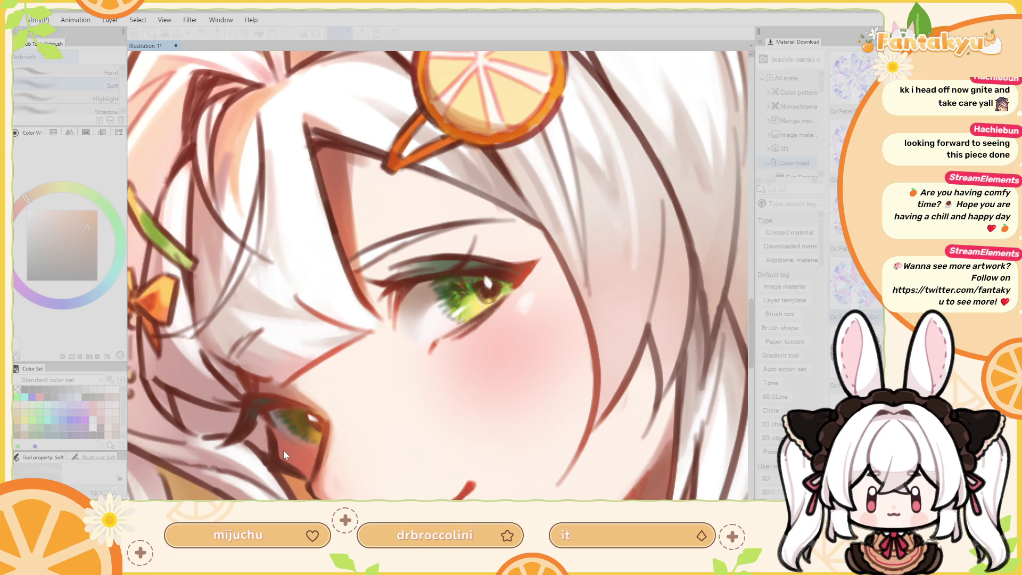
Select the eye area and drag it over the lower eye with Free Transform.
{"action": "key", "text": "h"}
{"action": "scroll", "coordinate": [422, 251], "scroll_direction": "up", "scroll_amount": 2}
{"action": "left_click_drag", "start_coordinate": [586, 250], "coordinate": [423, 251]}
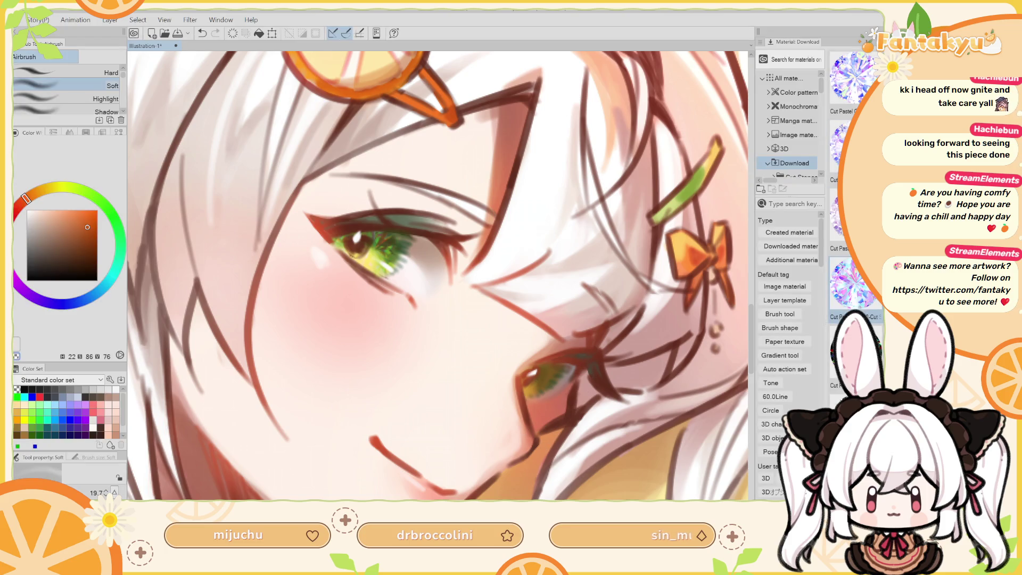
{"action": "key", "text": "ctrl+minus"}
{"action": "key", "text": "ctrl+minus"}
{"action": "key", "text": "ctrl+plus"}
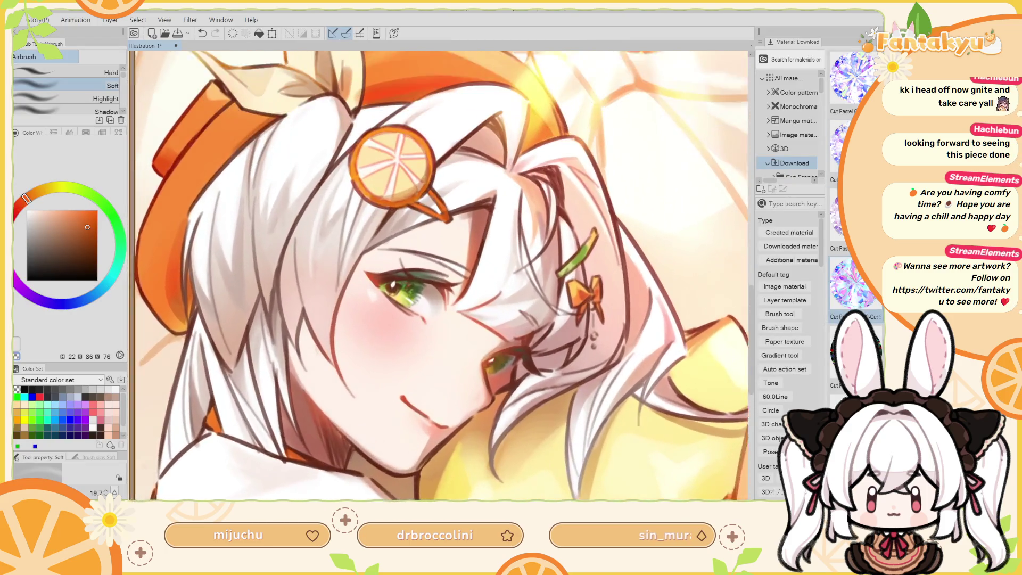
{"action": "key", "text": "ctrl+plus"}
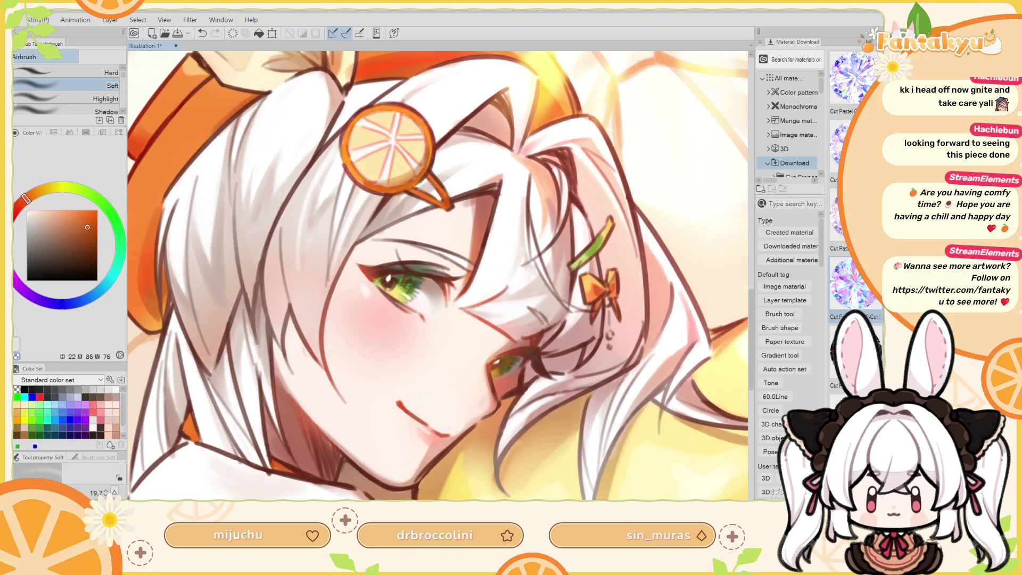
{"action": "key", "text": "ctrl+d"}
{"action": "key", "text": "ctrl+a"}
{"action": "left_click_drag", "start_coordinate": [597, 279], "coordinate": [609, 304]}
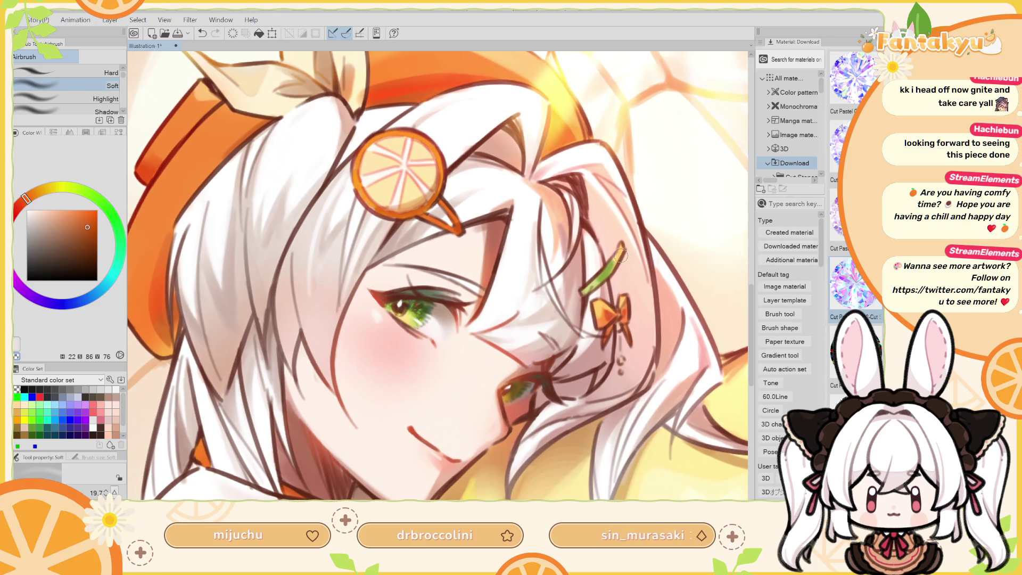
{"action": "key", "text": "ctrl+t"}
{"action": "left_click_drag", "start_coordinate": [419, 334], "coordinate": [519, 409]}
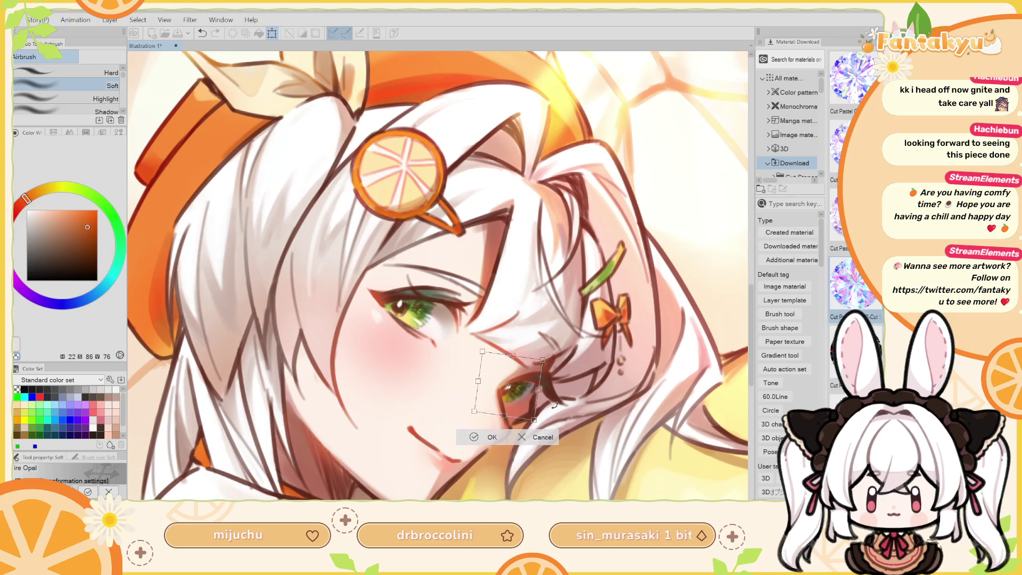
Rotate the transformed lower eye nearly upright and confirm the transform.
{"action": "key", "text": "h"}
{"action": "key", "text": "-"}
{"action": "mouse_move", "coordinate": [392, 411]}
{"action": "left_mouse_down"}
{"action": "mouse_move", "coordinate": [466, 374]}
{"action": "mouse_move", "coordinate": [446, 389]}
{"action": "left_mouse_up"}
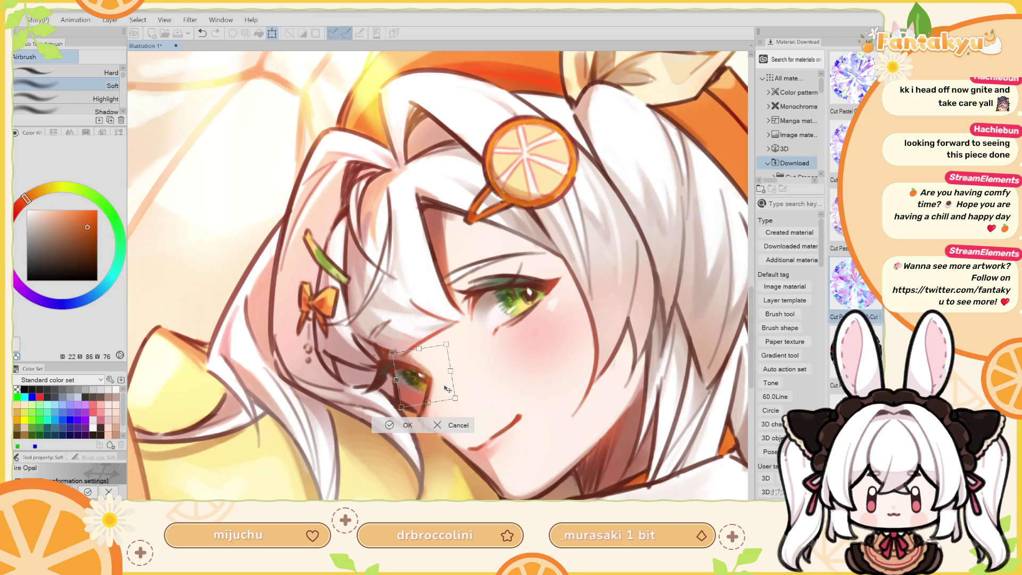
{"action": "left_click", "coordinate": [408, 425]}
Brush more green into the upper iris.
{"action": "key", "text": "h"}
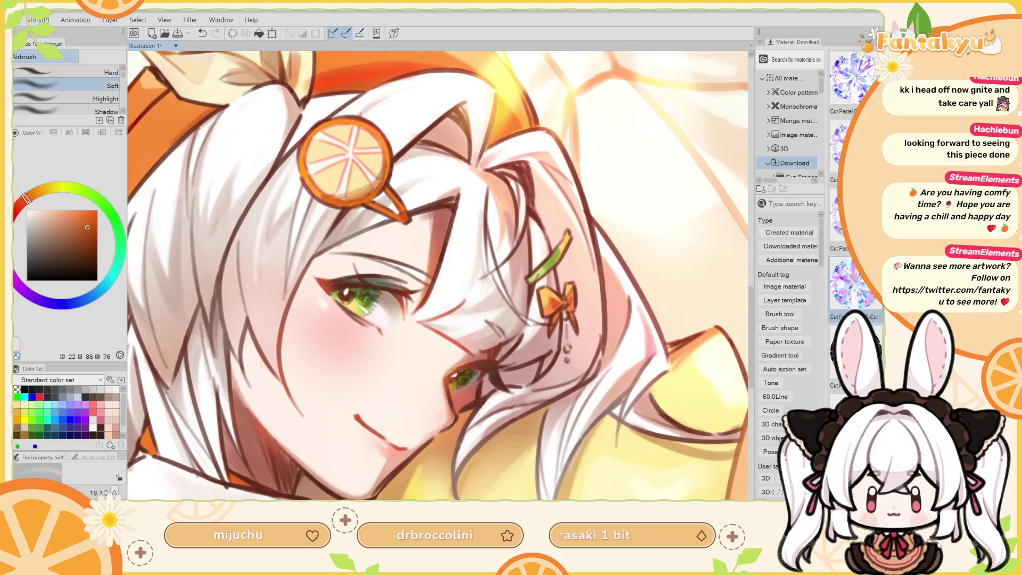
{"action": "left_click_drag", "start_coordinate": [404, 289], "coordinate": [494, 349]}
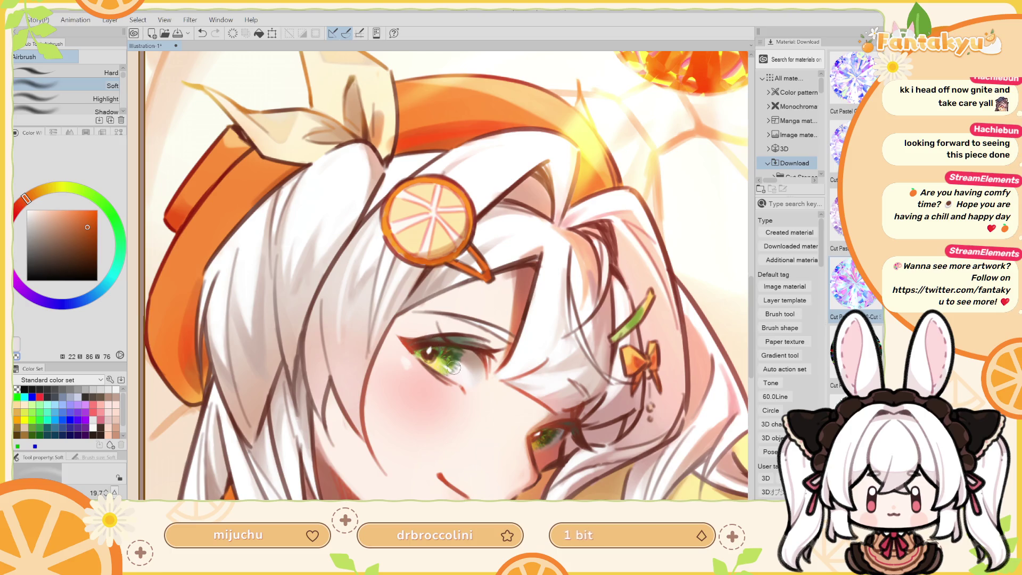
{"action": "key", "text": "ctrl+z"}
{"action": "left_click_drag", "start_coordinate": [456, 355], "coordinate": [459, 347]}
In the mirrored view, airbrush green over the red streaks in the iris.
{"action": "key", "text": "h"}
{"action": "scroll", "coordinate": [389, 336], "scroll_direction": "up", "scroll_amount": 5}
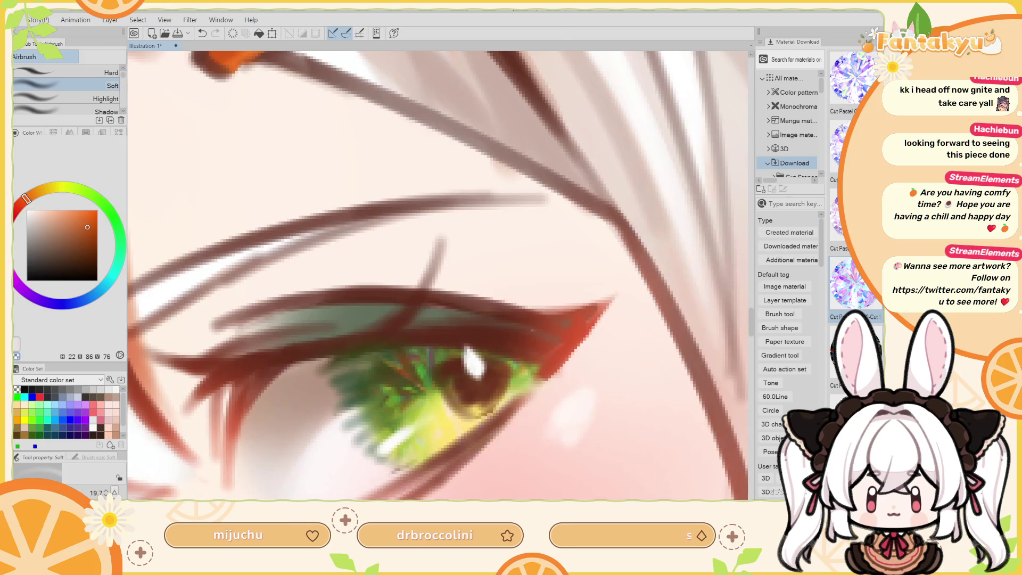
{"action": "left_click_drag", "start_coordinate": [389, 336], "coordinate": [378, 372]}
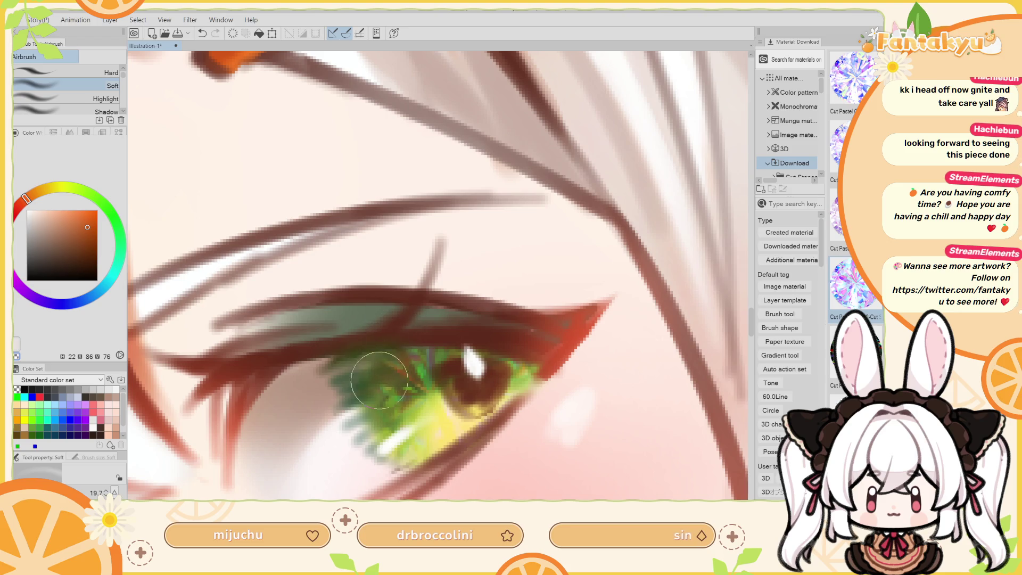
Rotate, zoom and mirror the view to inspect the repainted eye from different angles.
{"action": "left_click_drag", "start_coordinate": [447, 298], "coordinate": [404, 369]}
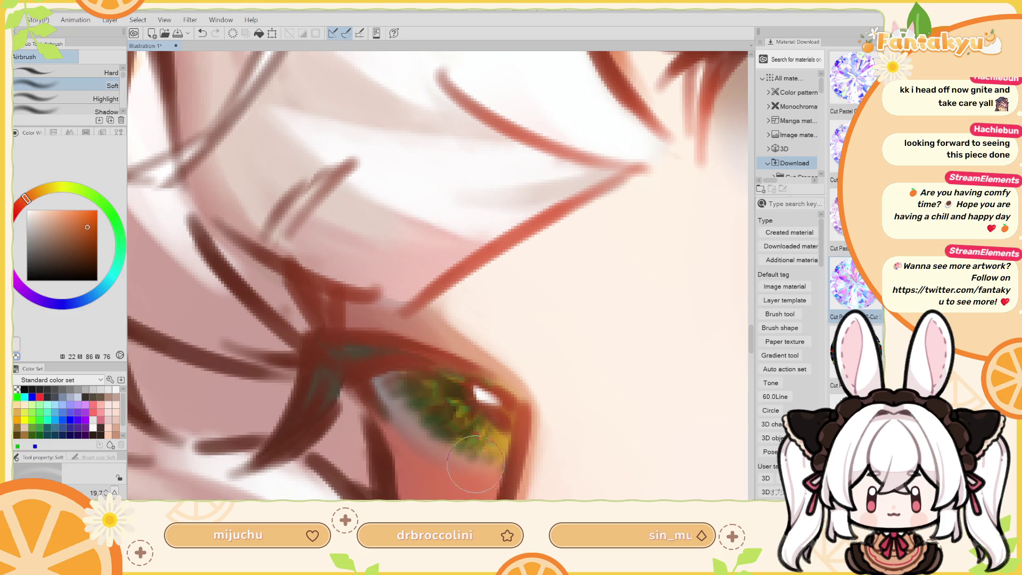
{"action": "scroll", "coordinate": [569, 250], "scroll_direction": "down", "scroll_amount": 2}
{"action": "scroll", "coordinate": [569, 251], "scroll_direction": "down", "scroll_amount": 2}
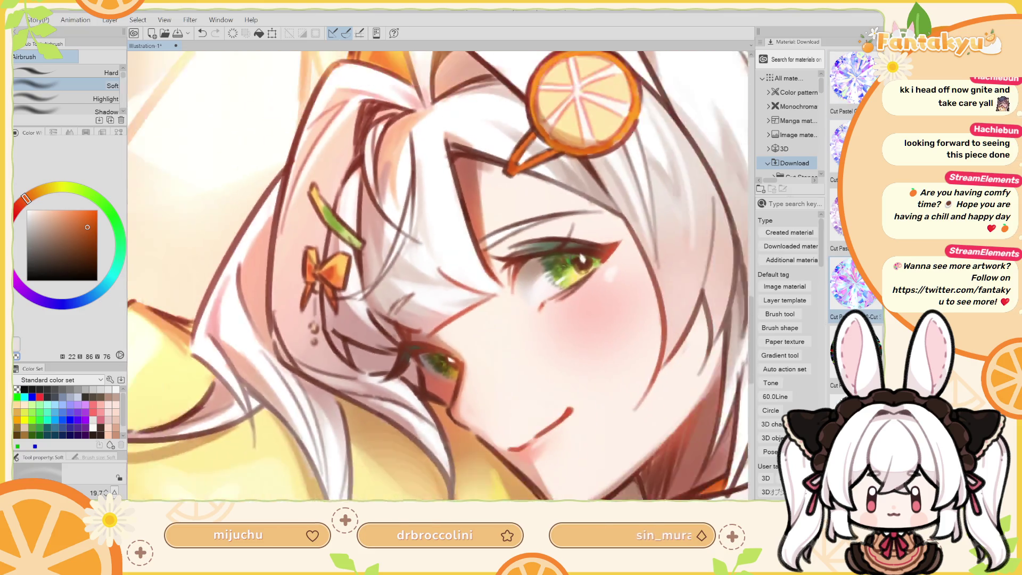
{"action": "scroll", "coordinate": [569, 251], "scroll_direction": "down", "scroll_amount": 2}
{"action": "scroll", "coordinate": [569, 251], "scroll_direction": "down", "scroll_amount": 2}
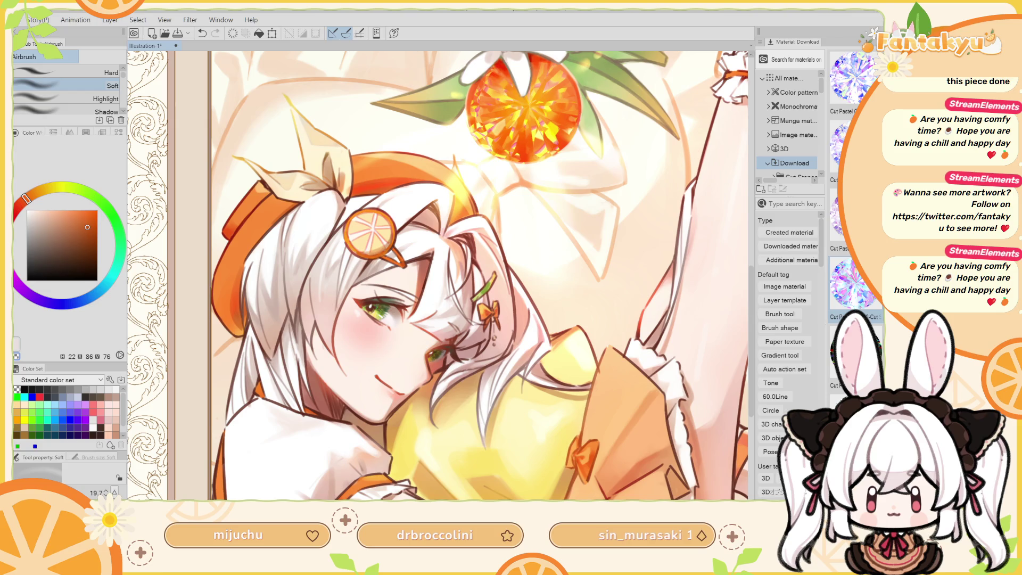
{"action": "scroll", "coordinate": [533, 297], "scroll_direction": "down", "scroll_amount": 2}
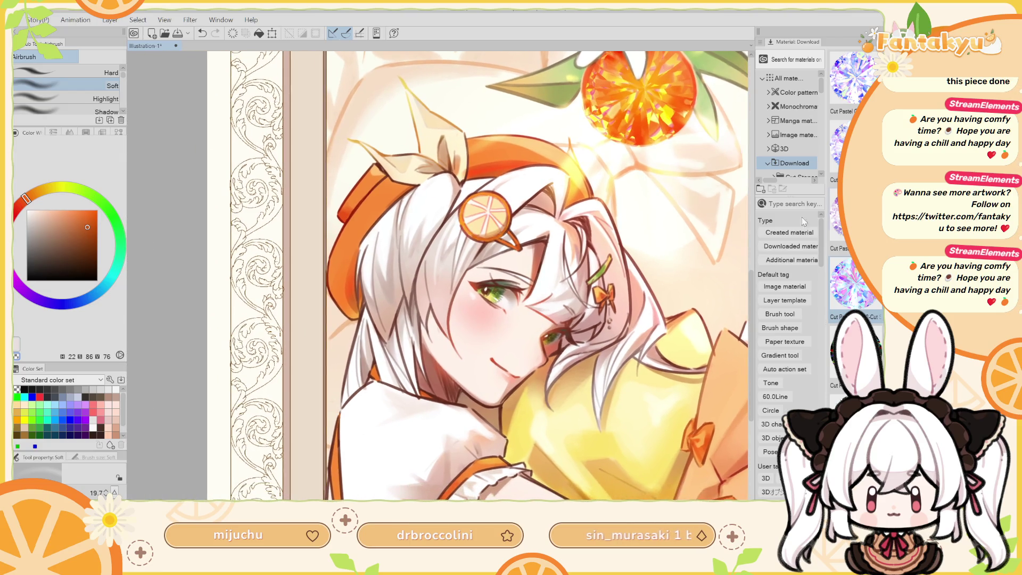
{"action": "scroll", "coordinate": [543, 275], "scroll_direction": "left", "scroll_amount": 2}
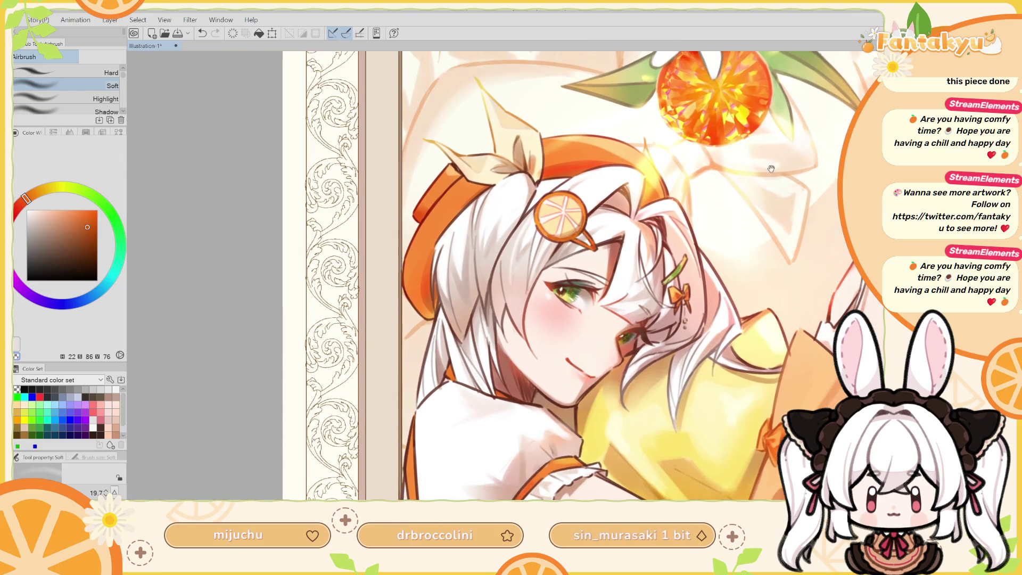
{"action": "scroll", "coordinate": [543, 275], "scroll_direction": "up", "scroll_amount": 2}
{"action": "scroll", "coordinate": [506, 276], "scroll_direction": "down", "scroll_amount": 3}
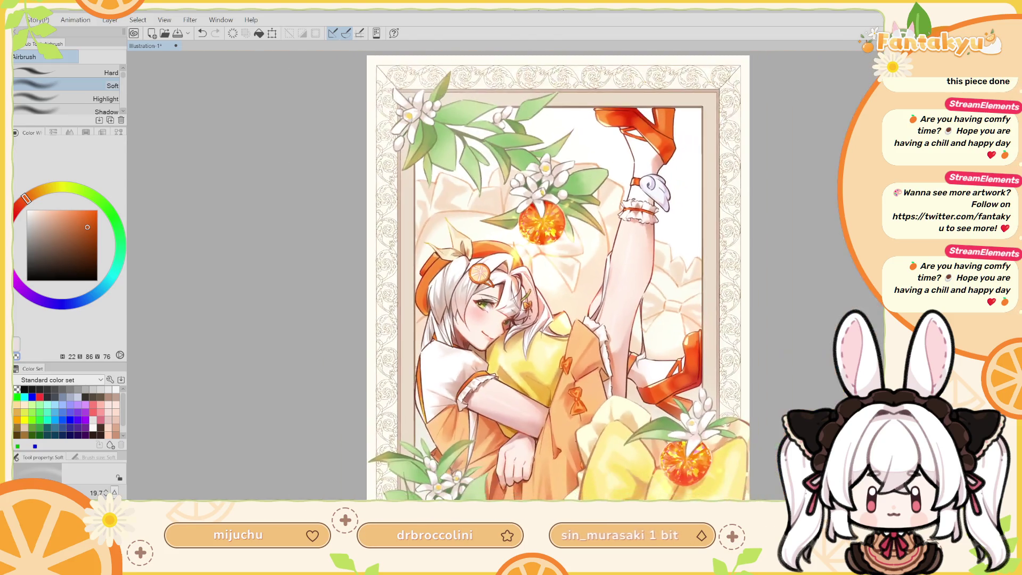
{"action": "scroll", "coordinate": [506, 275], "scroll_direction": "up", "scroll_amount": 2}
{"action": "key", "text": "h"}
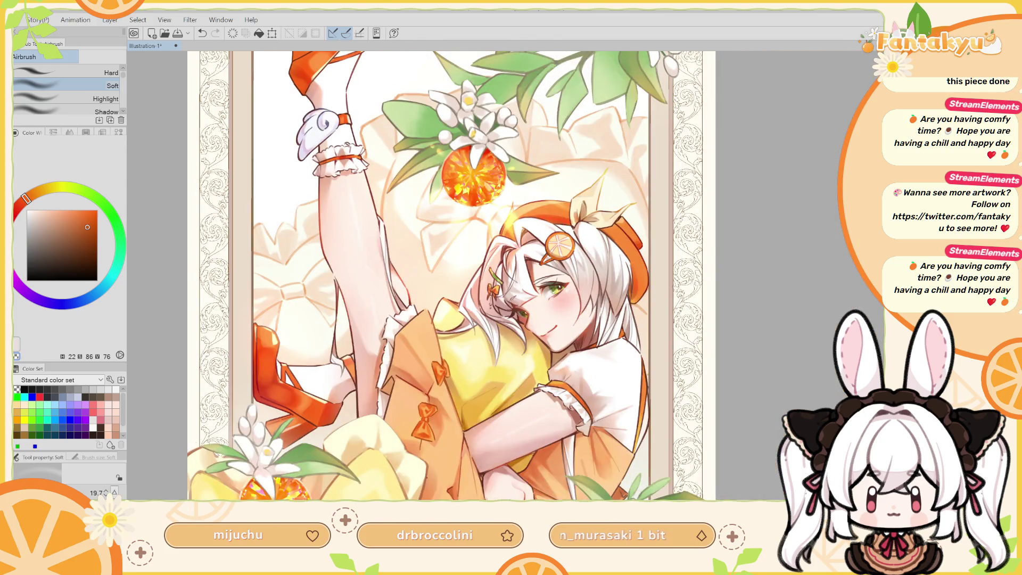
{"action": "scroll", "coordinate": [506, 275], "scroll_direction": "up", "scroll_amount": 3}
{"action": "key", "text": "h"}
{"action": "scroll", "coordinate": [506, 275], "scroll_direction": "up", "scroll_amount": 1}
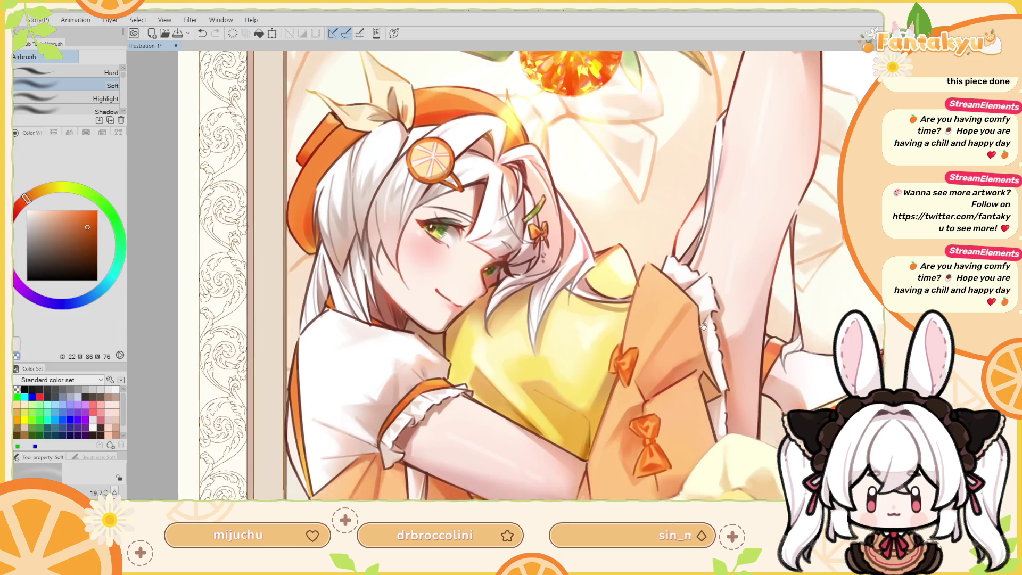
Try light yellow, then orange, on the colour wheel and enlarge the brush to 82.3.
{"action": "scroll", "coordinate": [751, 137], "scroll_direction": "down", "scroll_amount": 5}
{"action": "left_click", "coordinate": [499, 229], "text": "alt"}
{"action": "left_click", "coordinate": [568, 334], "text": "alt"}
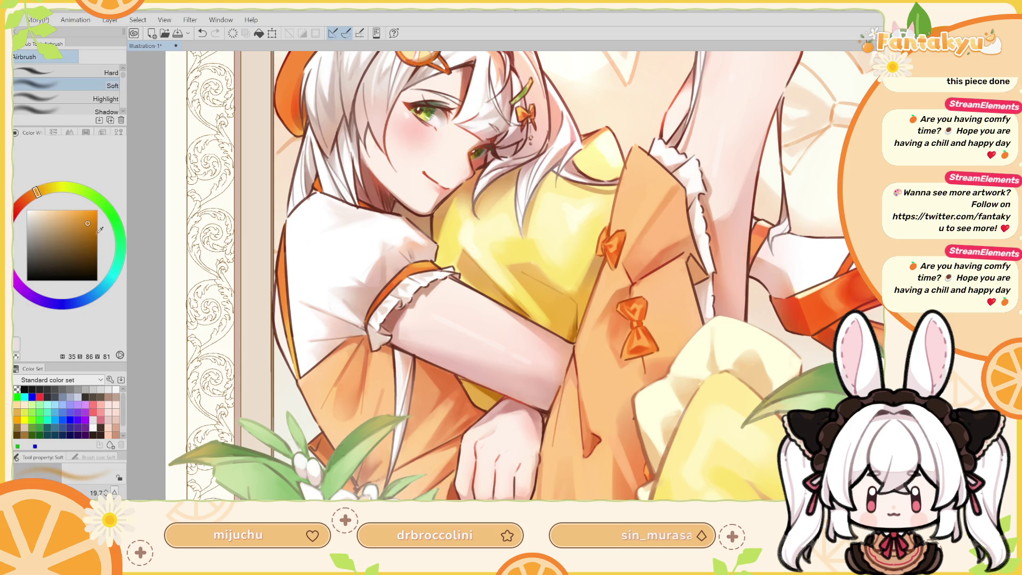
{"action": "left_click_drag", "start_coordinate": [509, 290], "coordinate": [537, 290], "text": "ctrl+alt"}
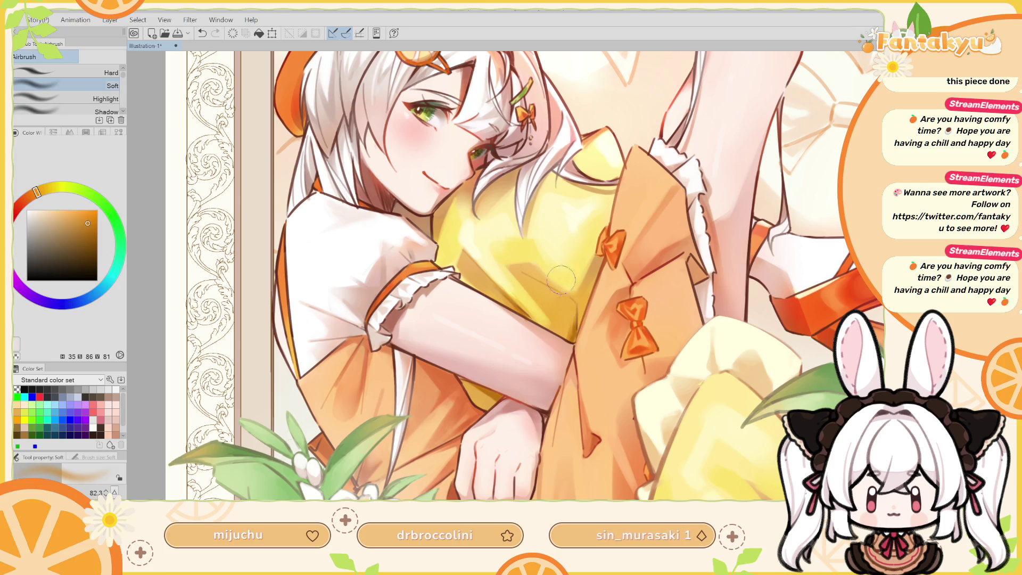
Bring the lower dress into view and pick a muted red paint colour.
{"action": "mouse_move", "coordinate": [503, 276]}
{"action": "left_mouse_down"}
{"action": "mouse_move", "coordinate": [473, 210]}
{"action": "mouse_move", "coordinate": [510, 200]}
{"action": "mouse_move", "coordinate": [487, 246]}
{"action": "mouse_move", "coordinate": [498, 324]}
{"action": "left_mouse_up"}
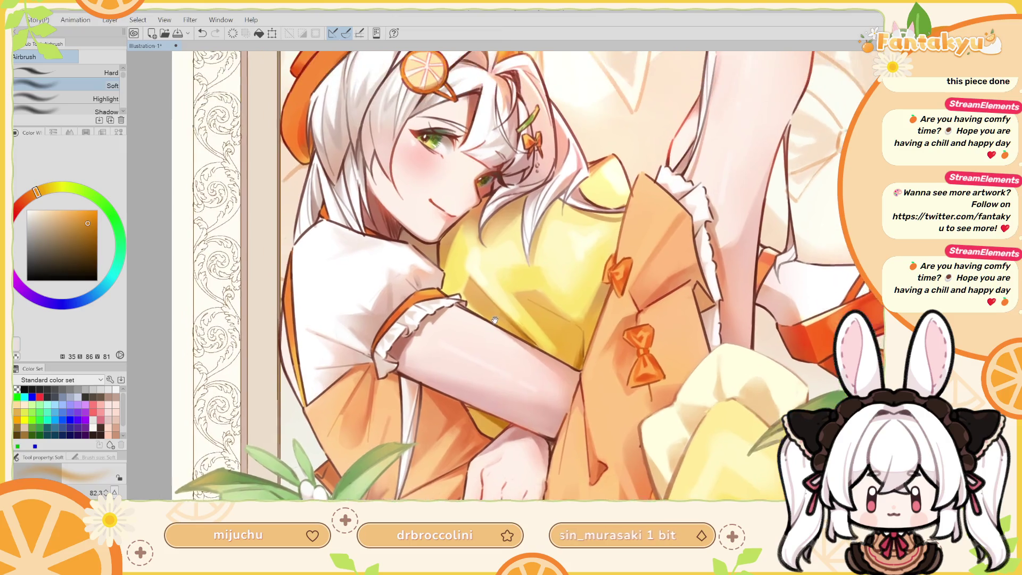
{"action": "key", "text": "h"}
{"action": "left_click", "coordinate": [498, 423], "text": "alt"}
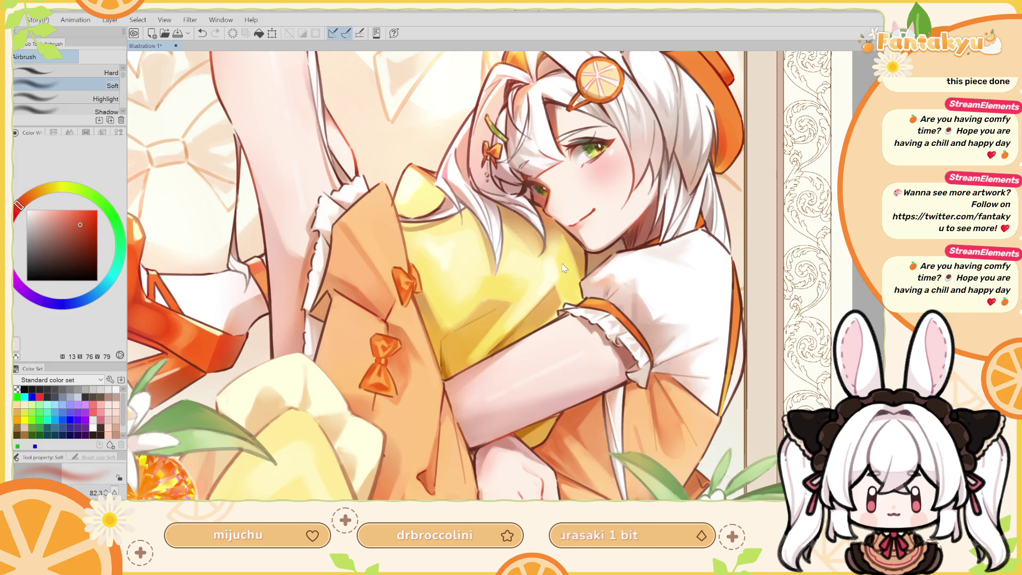
{"action": "scroll", "coordinate": [528, 319], "scroll_direction": "up", "scroll_amount": 2}
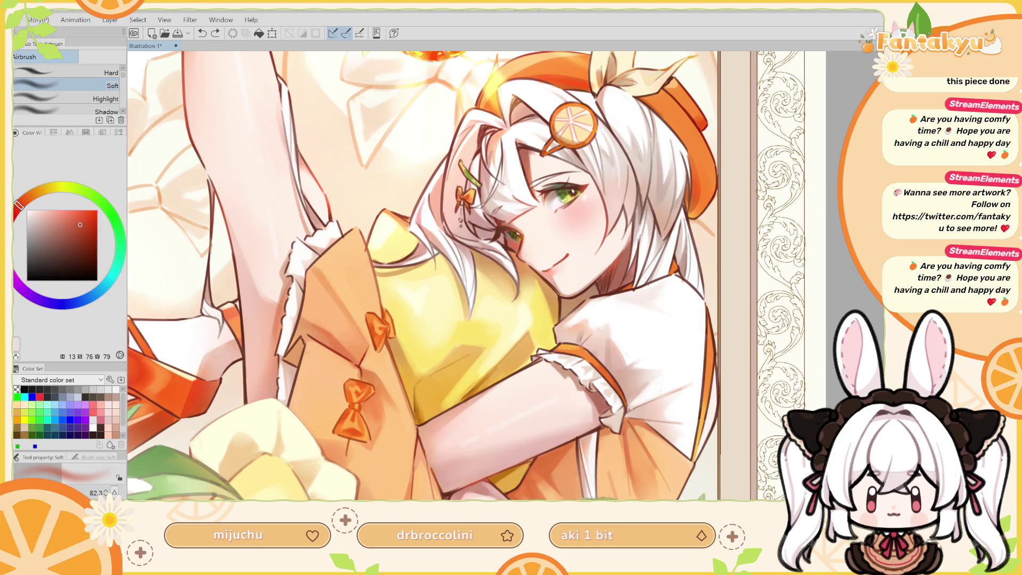
{"action": "scroll", "coordinate": [468, 277], "scroll_direction": "down", "scroll_amount": 5}
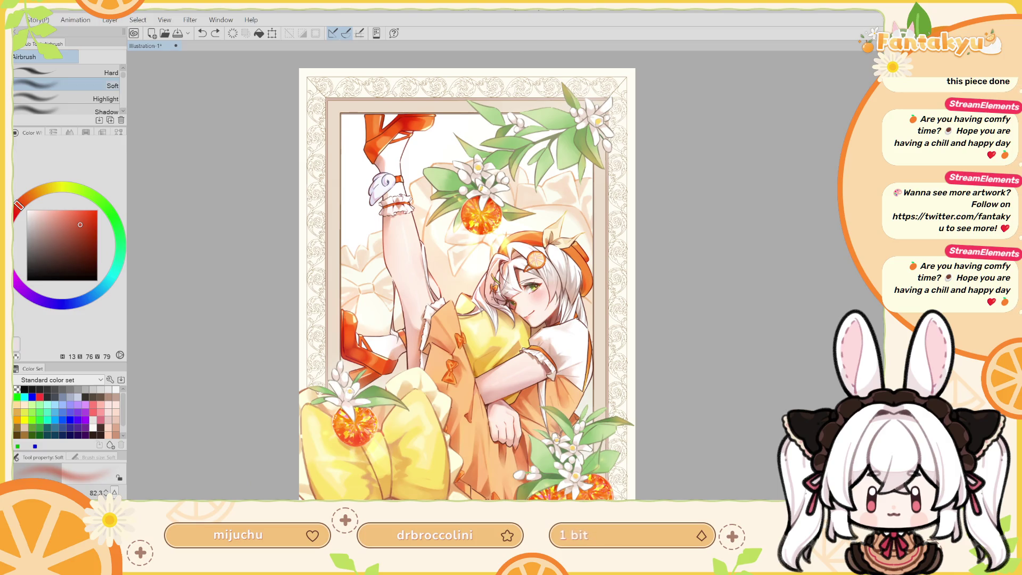
Clear the selection, pick a brighter orange, and lasso an area across the lower yellow bow.
{"action": "scroll", "coordinate": [503, 346], "scroll_direction": "up", "scroll_amount": 2}
{"action": "scroll", "coordinate": [503, 346], "scroll_direction": "up", "scroll_amount": 2}
{"action": "scroll", "coordinate": [437, 276], "scroll_direction": "down", "scroll_amount": 2}
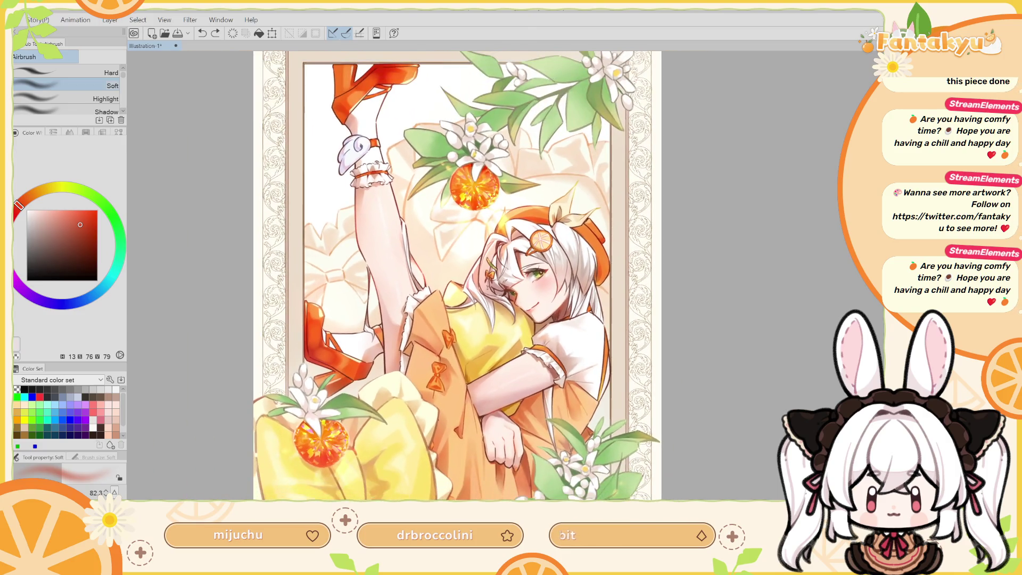
{"action": "left_click_drag", "start_coordinate": [785, 308], "coordinate": [784, 192]}
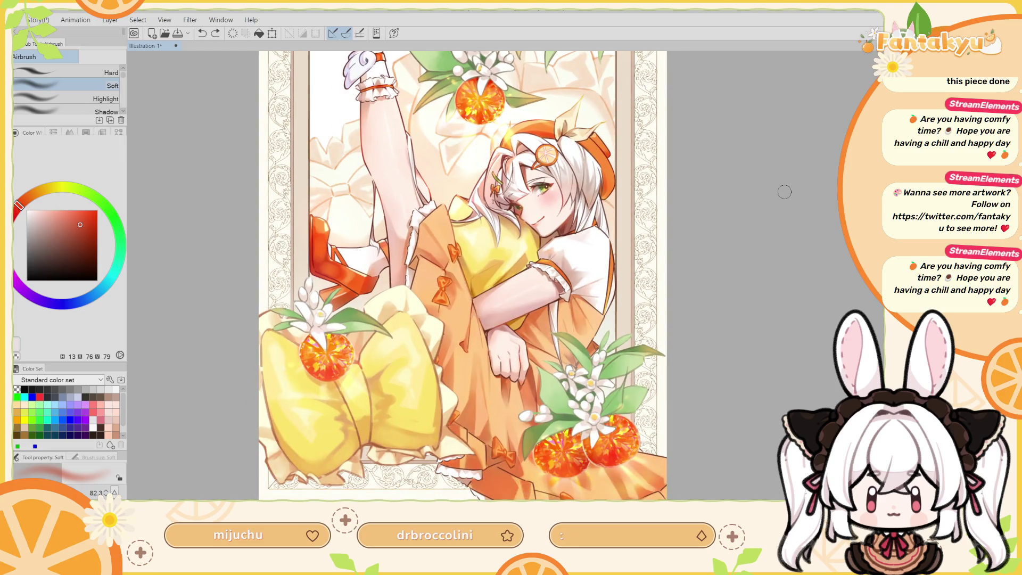
{"action": "key", "text": "h"}
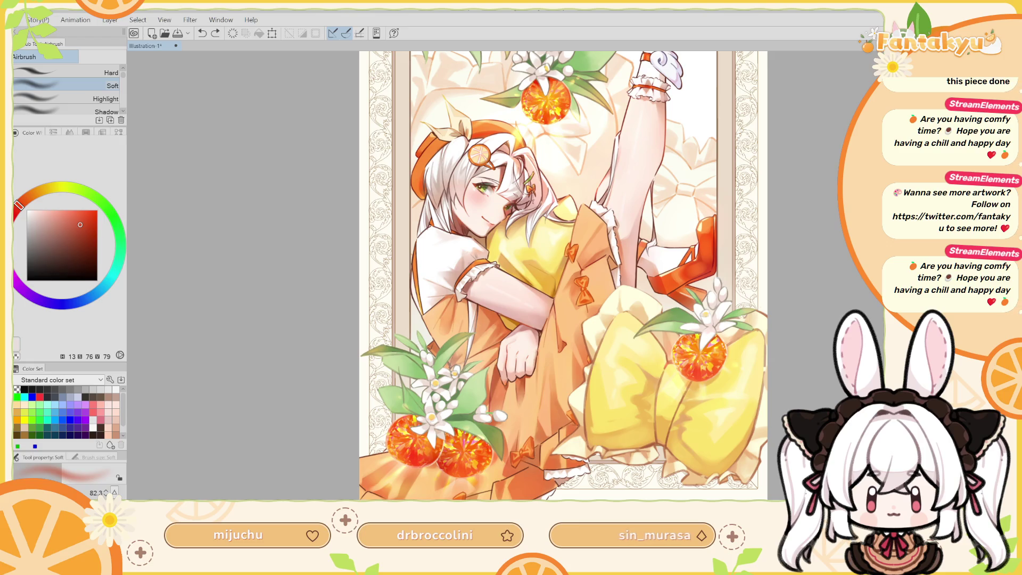
{"action": "key", "text": "ctrl+d"}
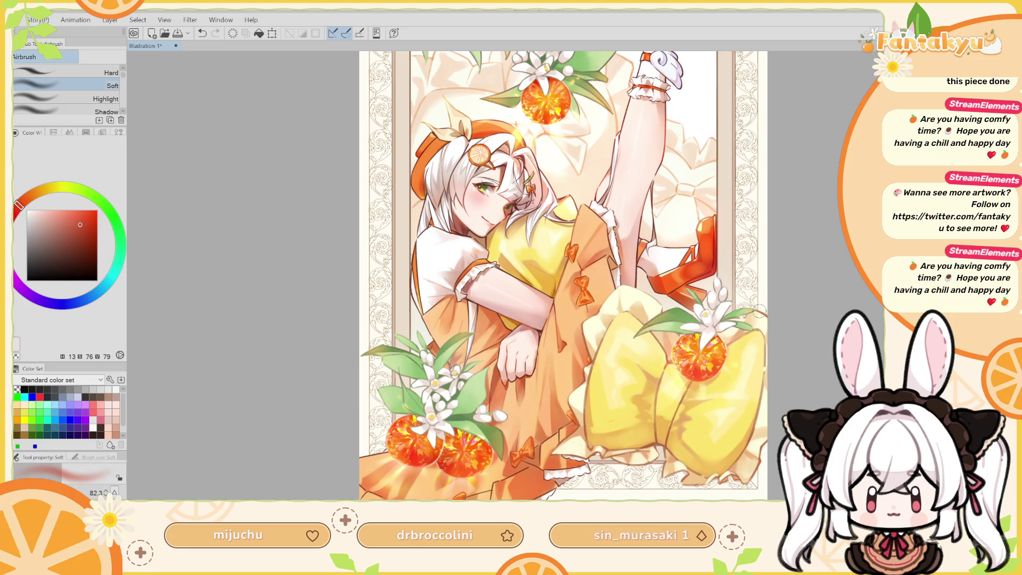
{"action": "left_click", "coordinate": [568, 458], "text": "alt"}
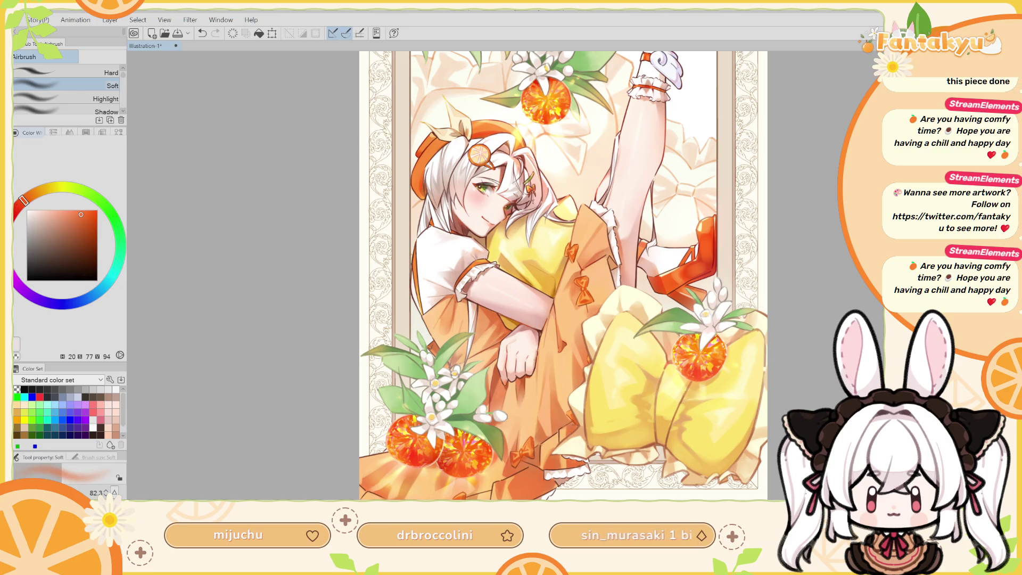
{"action": "key", "text": "m"}
{"action": "mouse_move", "coordinate": [580, 431]}
{"action": "left_mouse_down"}
{"action": "mouse_move", "coordinate": [551, 456]}
{"action": "mouse_move", "coordinate": [668, 483]}
{"action": "mouse_move", "coordinate": [692, 415]}
{"action": "left_mouse_up"}
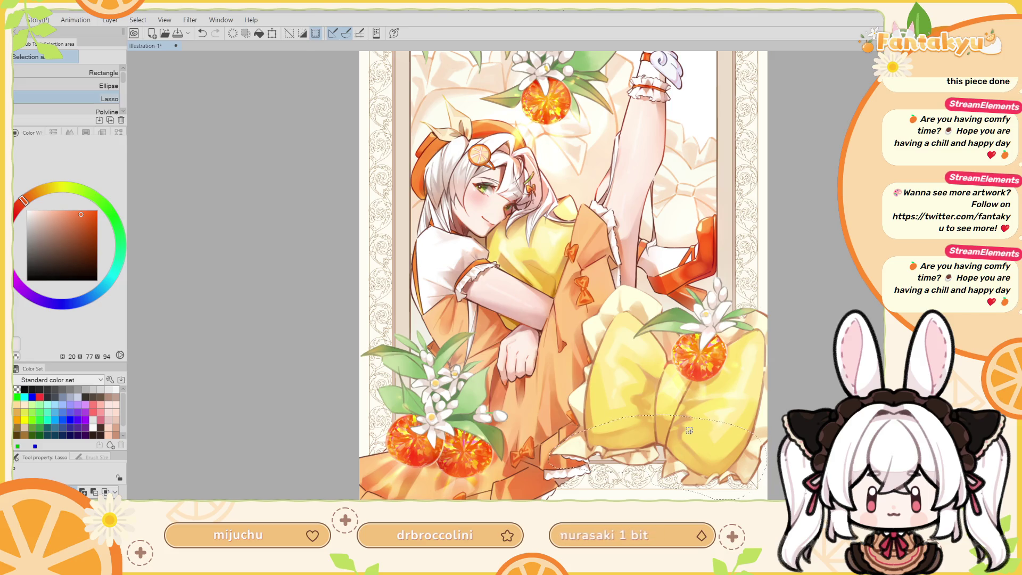
Switch to the Soft airbrush, try a much larger size, and undo it.
{"action": "key", "text": "b"}
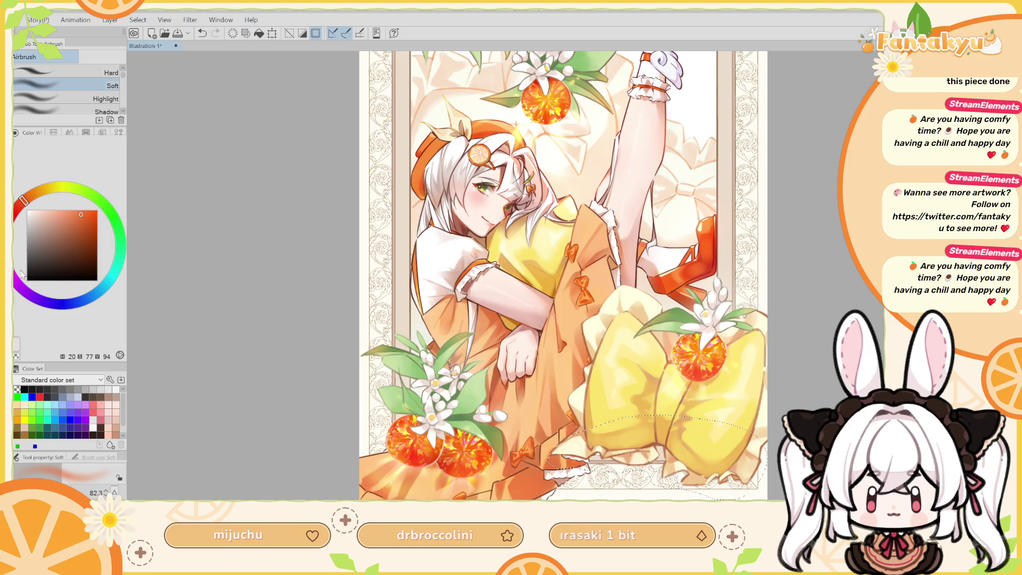
{"action": "mouse_move", "coordinate": [659, 454]}
{"action": "left_mouse_down"}
{"action": "mouse_move", "coordinate": [676, 445]}
{"action": "mouse_move", "coordinate": [678, 464]}
{"action": "mouse_move", "coordinate": [579, 430]}
{"action": "left_mouse_up"}
{"action": "key", "text": "ctrl+z"}
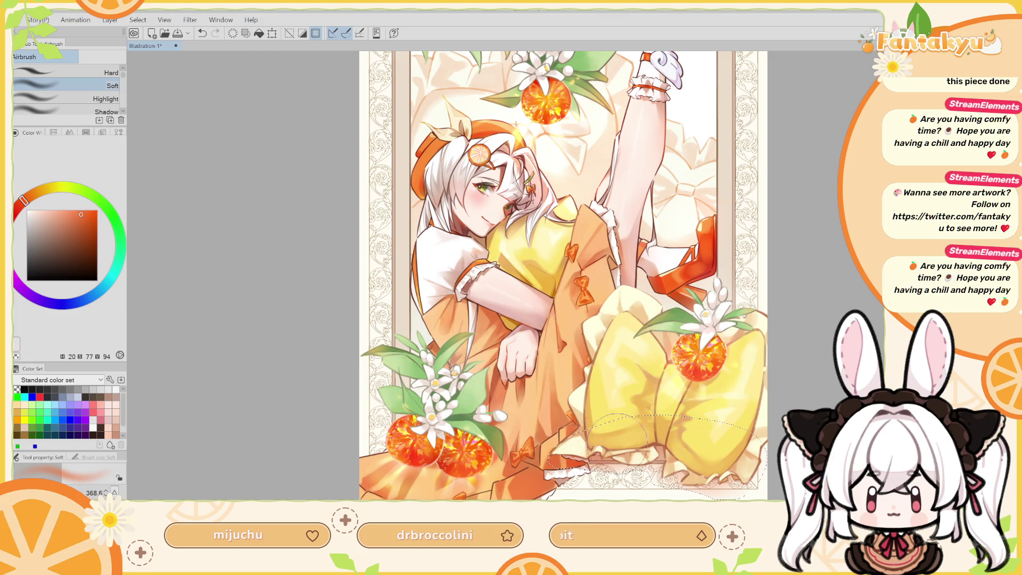
{"action": "key", "text": "h"}
{"action": "left_click_drag", "start_coordinate": [526, 407], "coordinate": [663, 349]}
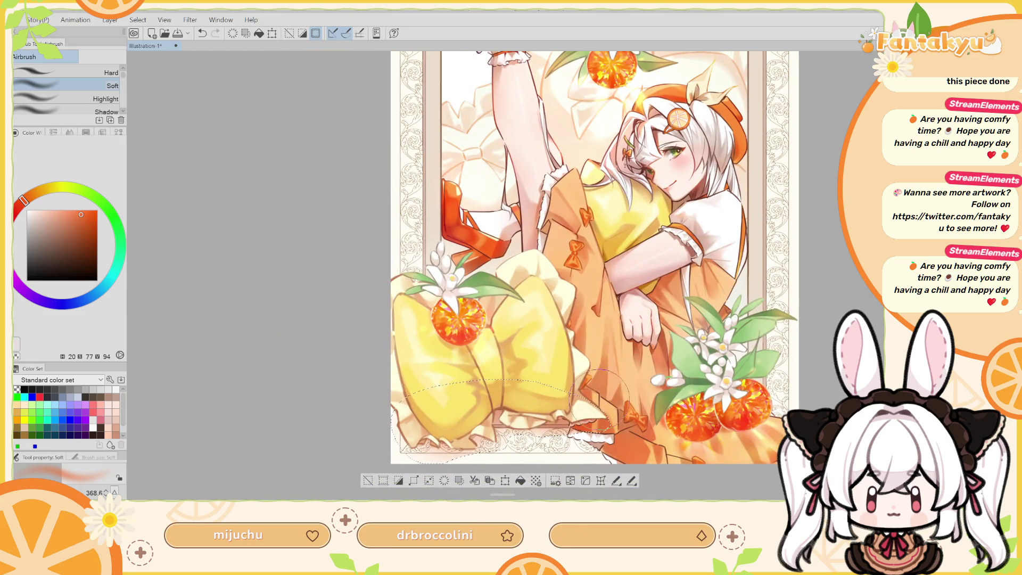
Shade the selected lower bow with a smaller airbrush, then pick a darker, muted orange.
{"action": "key", "text": "bracketleft"}
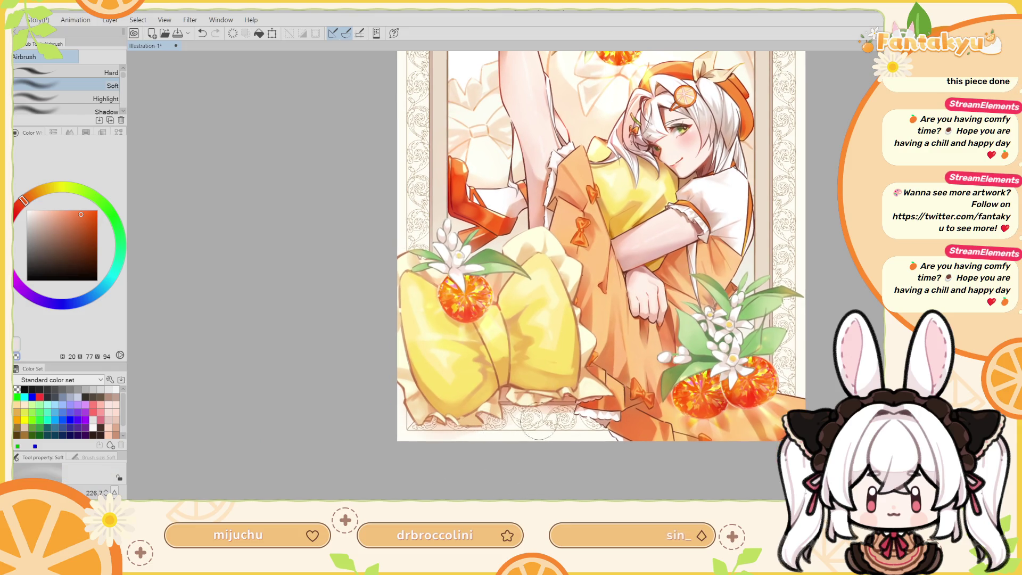
{"action": "key", "text": "h"}
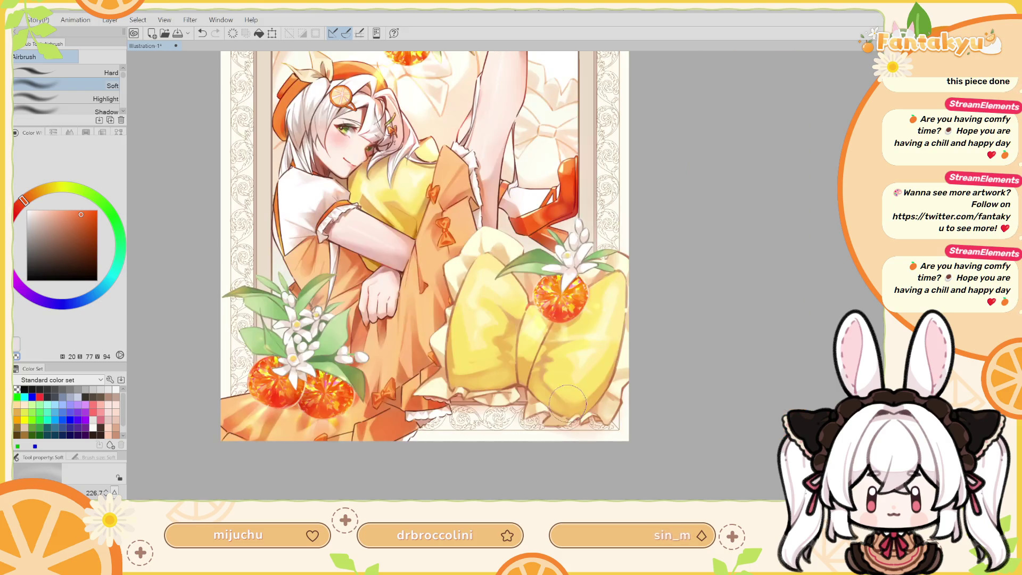
{"action": "left_click_drag", "start_coordinate": [520, 405], "coordinate": [527, 434]}
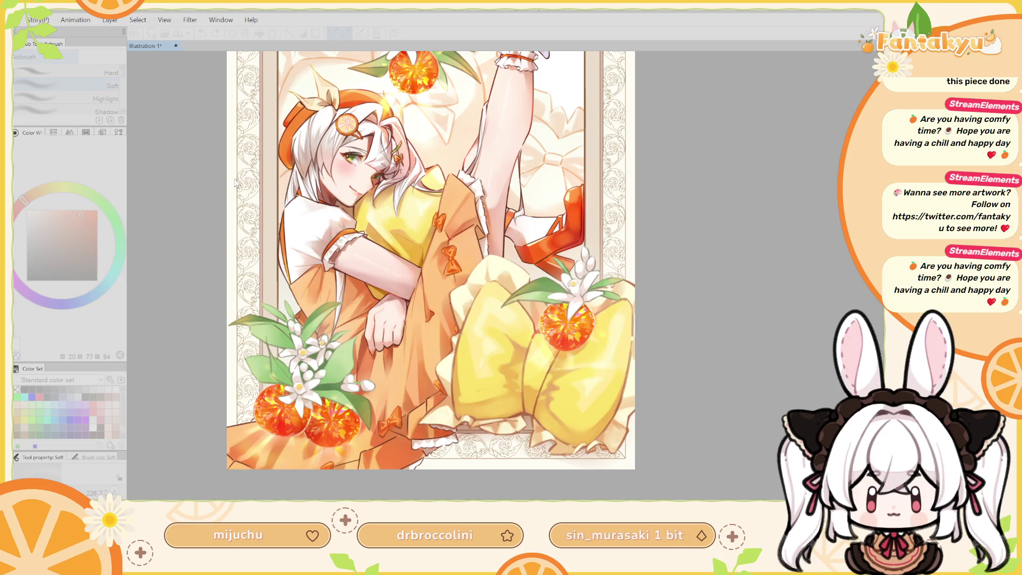
{"action": "key", "text": "Return"}
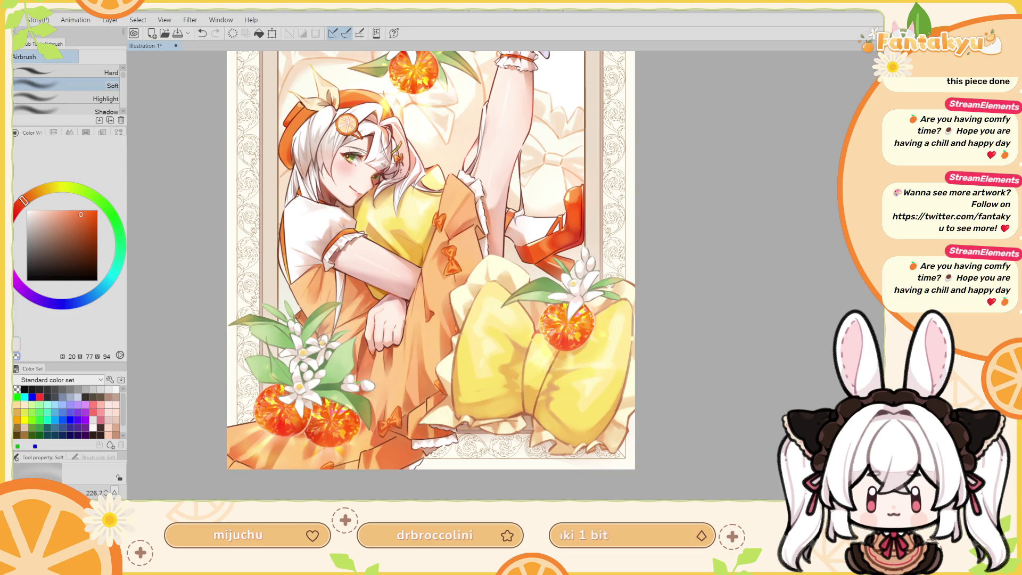
{"action": "scroll", "coordinate": [512, 347], "scroll_direction": "down", "scroll_amount": 3}
{"action": "scroll", "coordinate": [513, 348], "scroll_direction": "up", "scroll_amount": 3}
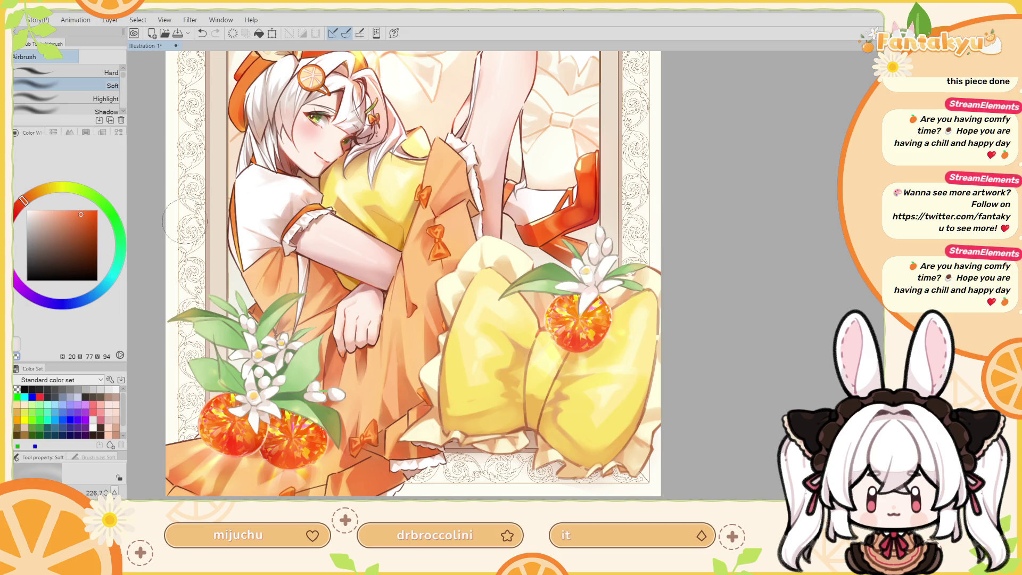
{"action": "left_click", "coordinate": [86, 221]}
Switch to the SOIPEN pencil, choose a dull brownish orange, and sample a colour from the painting.
{"action": "key", "text": "p"}
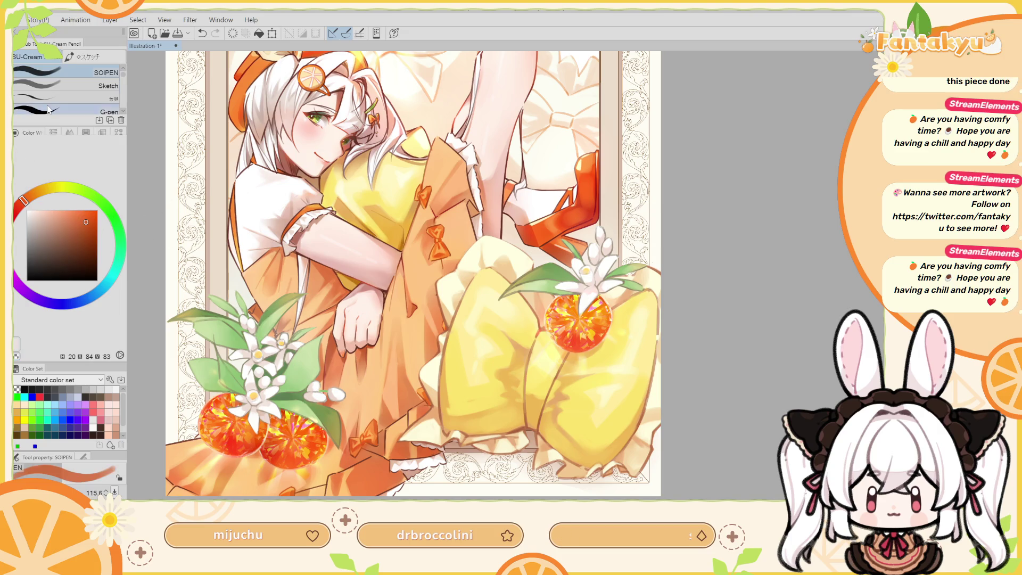
{"action": "left_click", "coordinate": [64, 232]}
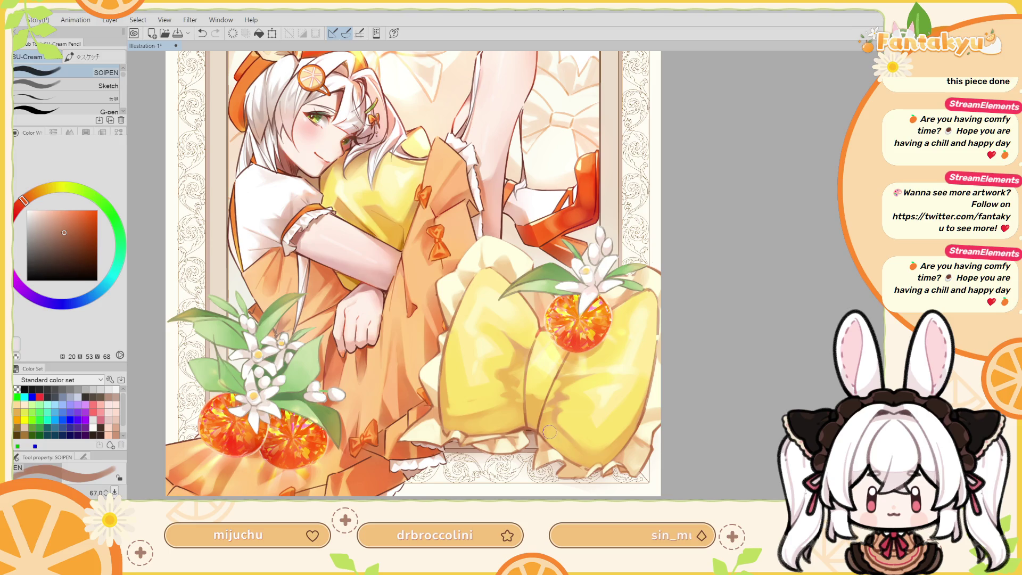
{"action": "key", "text": "h"}
{"action": "scroll", "coordinate": [490, 413], "scroll_direction": "up", "scroll_amount": 2}
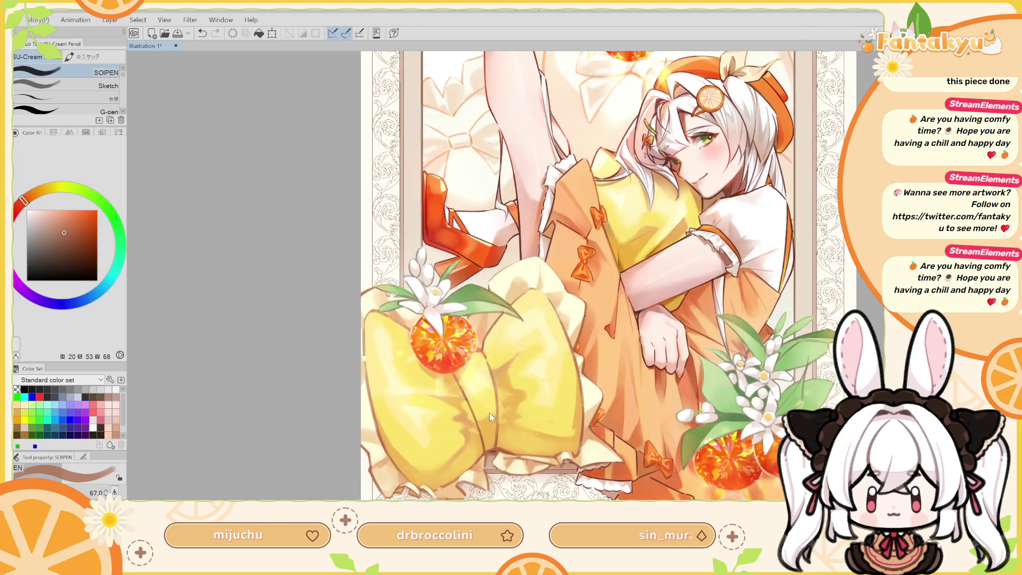
{"action": "left_click", "coordinate": [503, 450], "text": "alt"}
{"action": "left_click_drag", "start_coordinate": [594, 377], "coordinate": [558, 418]}
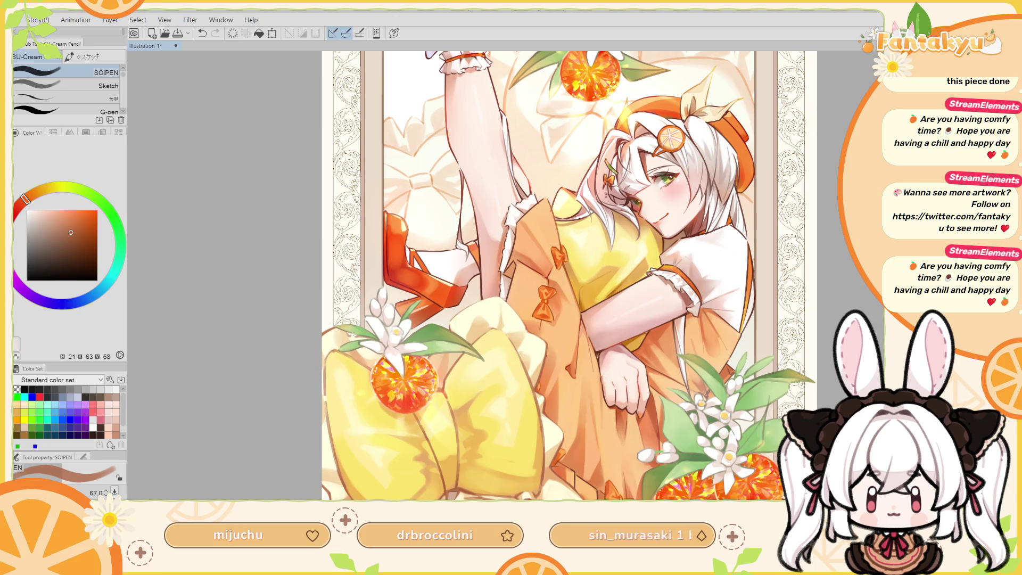
Preview the whole illustration in grayscale to check values, then return to full colour.
{"action": "key", "text": "h"}
{"action": "key", "text": "g"}
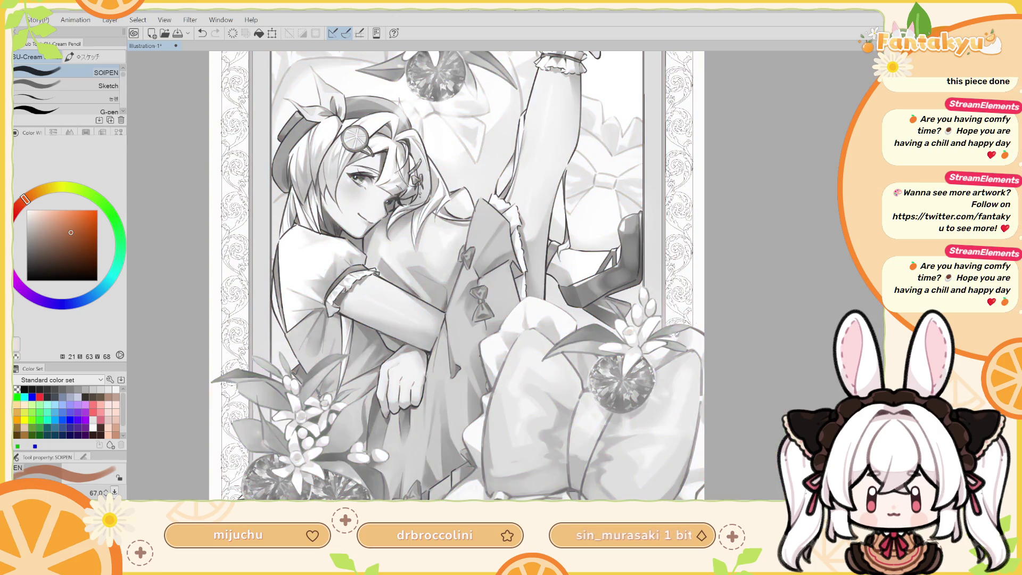
{"action": "scroll", "coordinate": [458, 276], "scroll_direction": "up", "scroll_amount": 2}
{"action": "key", "text": "ctrl+0"}
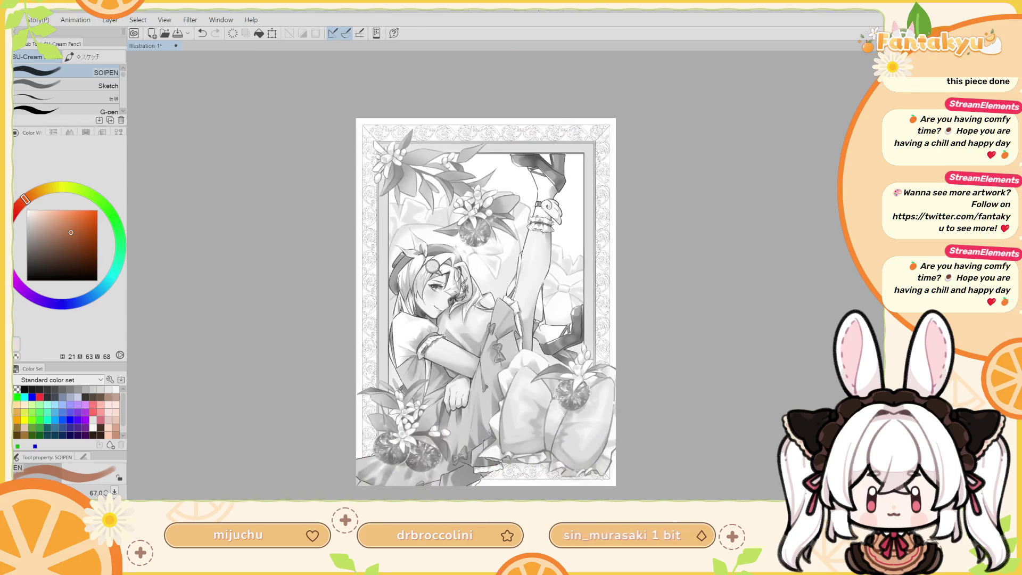
{"action": "key", "text": "ctrl+plus"}
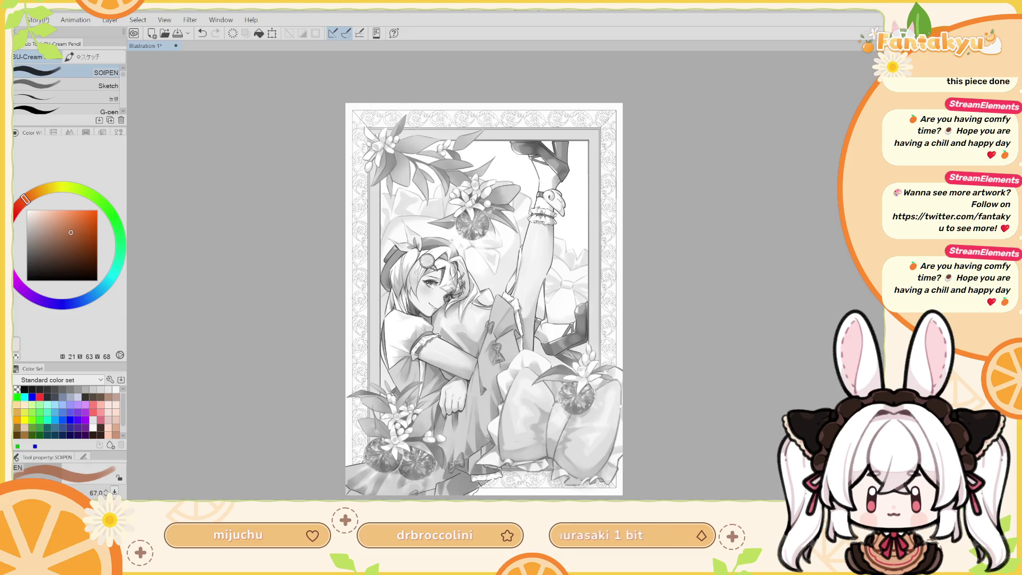
{"action": "key", "text": "g"}
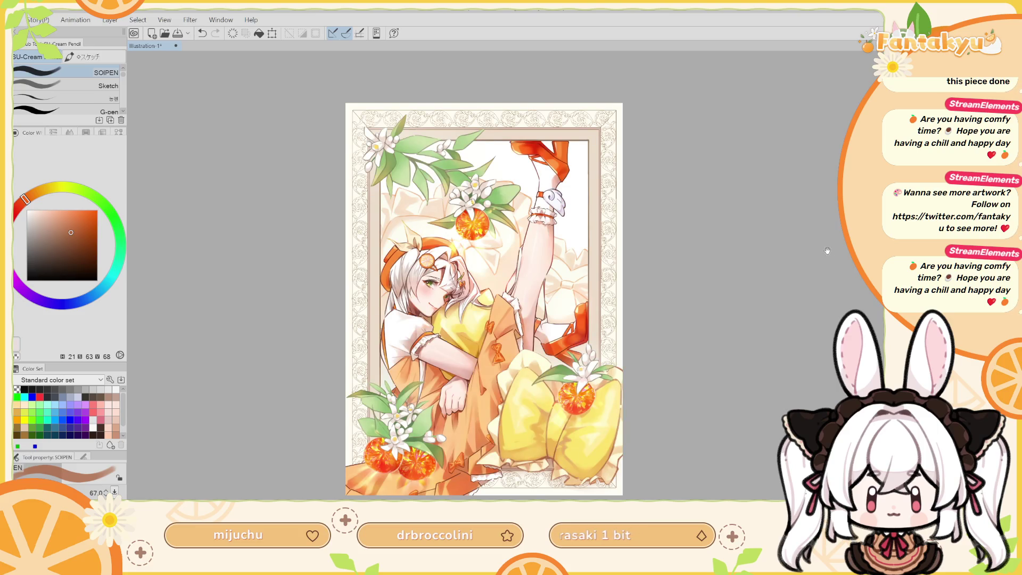
Pan and zoom across the artwork to inspect the top border, gems and flowers.
{"action": "left_click_drag", "start_coordinate": [827, 251], "coordinate": [841, 268]}
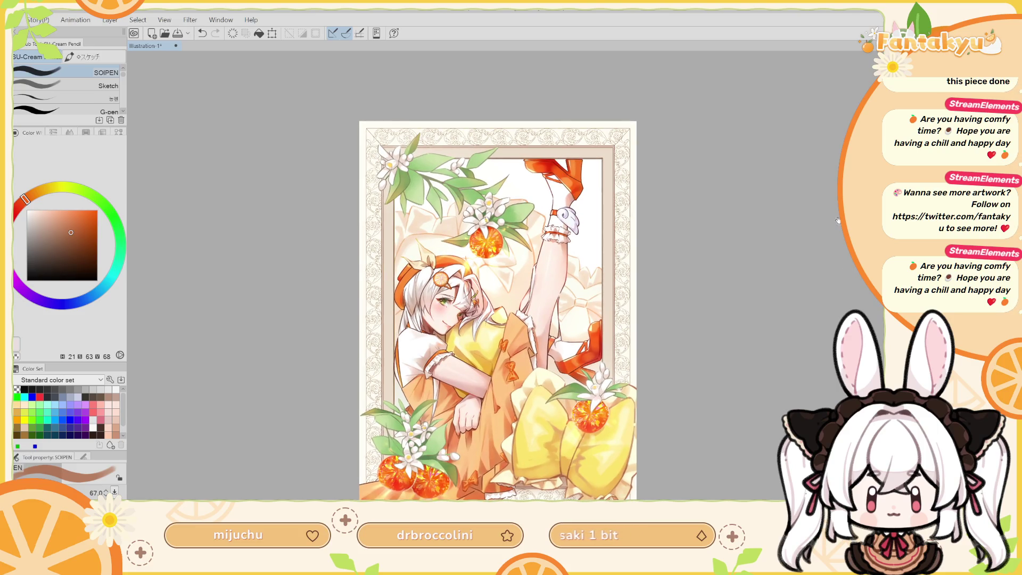
{"action": "left_click_drag", "start_coordinate": [838, 220], "coordinate": [858, 233]}
{"action": "scroll", "coordinate": [513, 351], "scroll_direction": "up", "scroll_amount": 2}
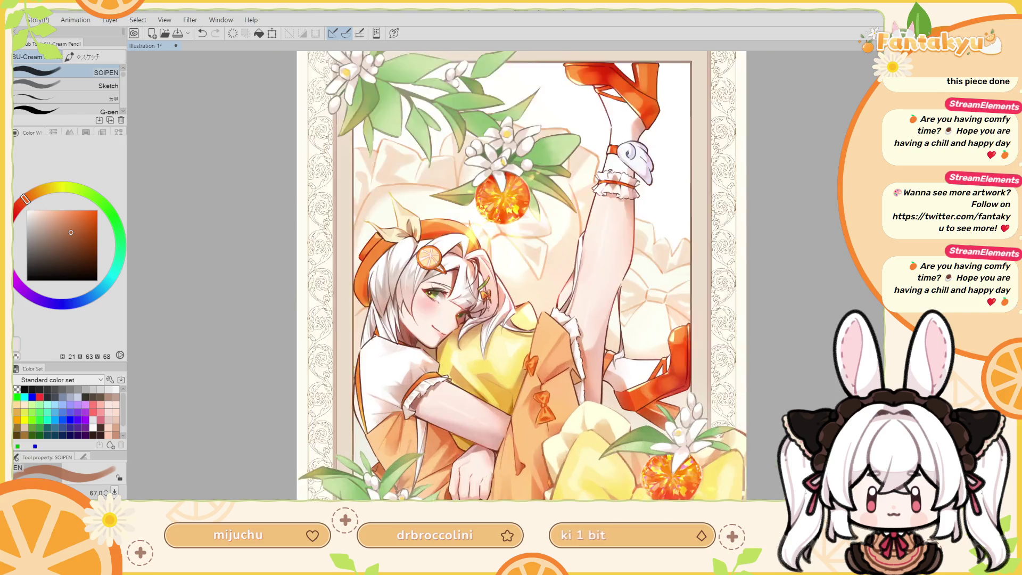
{"action": "scroll", "coordinate": [513, 352], "scroll_direction": "up", "scroll_amount": 2}
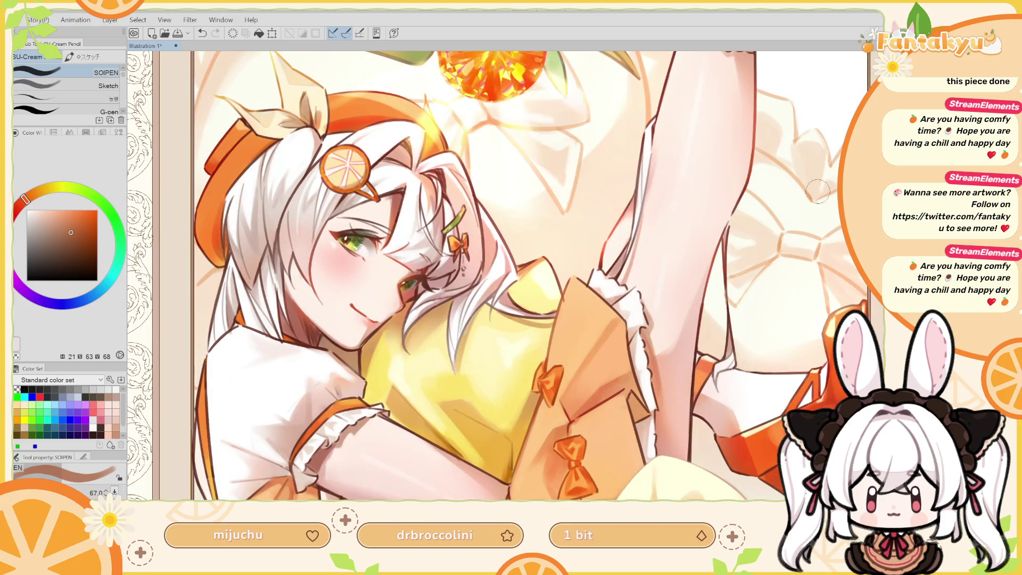
{"action": "scroll", "coordinate": [833, 163], "scroll_direction": "down", "scroll_amount": 1}
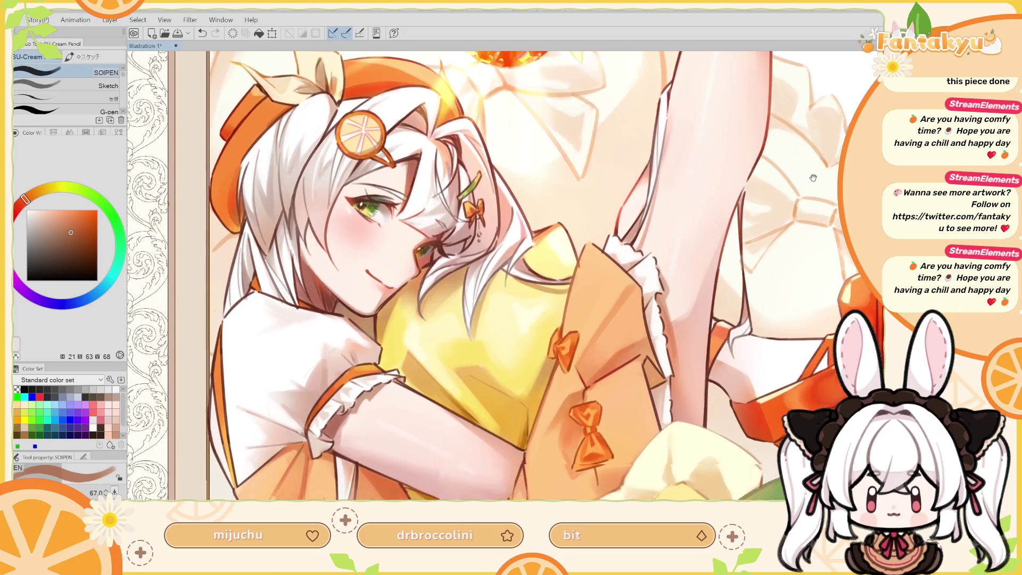
{"action": "scroll", "coordinate": [832, 162], "scroll_direction": "down", "scroll_amount": 1}
{"action": "scroll", "coordinate": [517, 338], "scroll_direction": "down", "scroll_amount": 2}
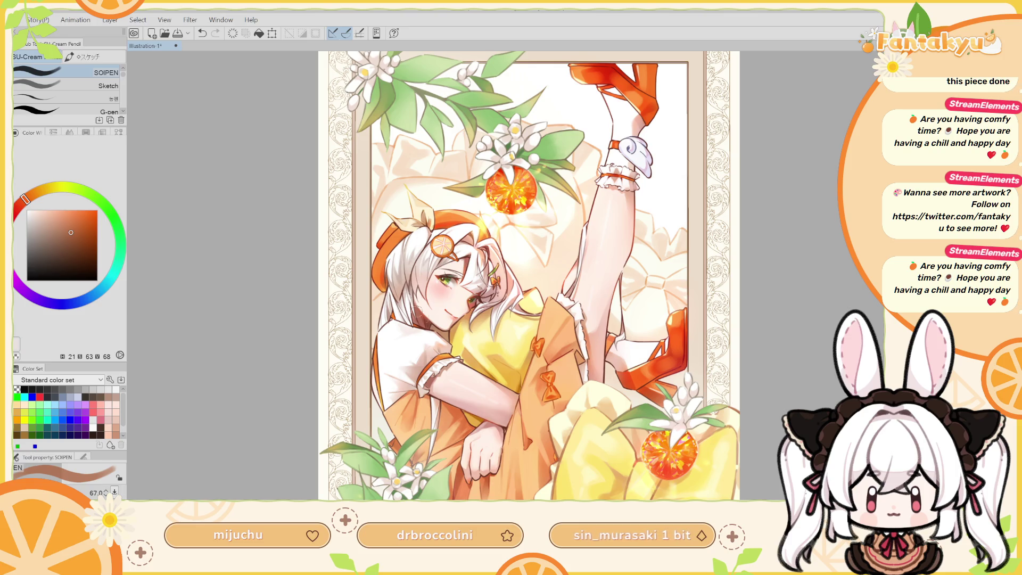
{"action": "left_click_drag", "start_coordinate": [758, 128], "coordinate": [741, 154]}
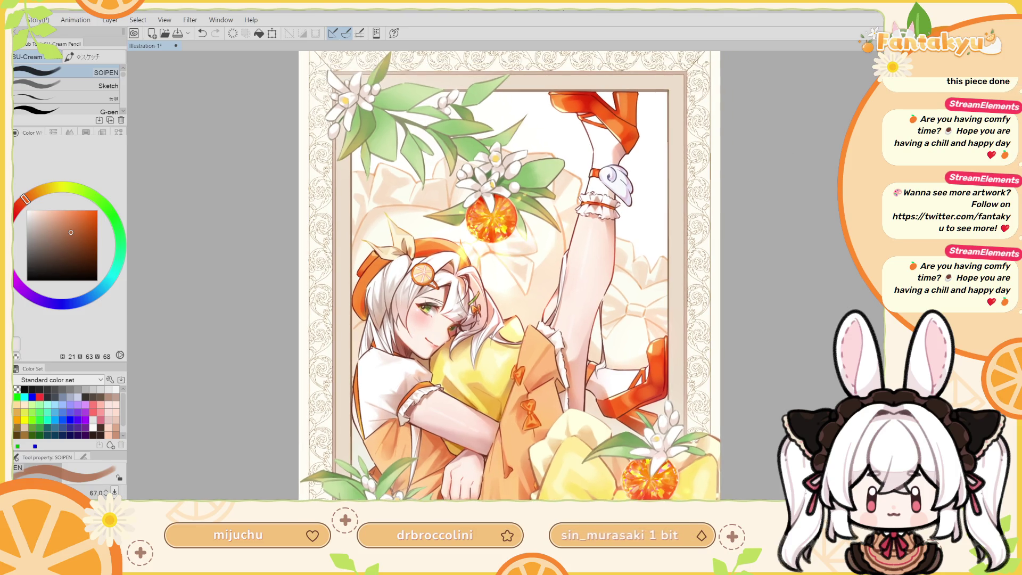
{"action": "key", "text": "ctrl+0"}
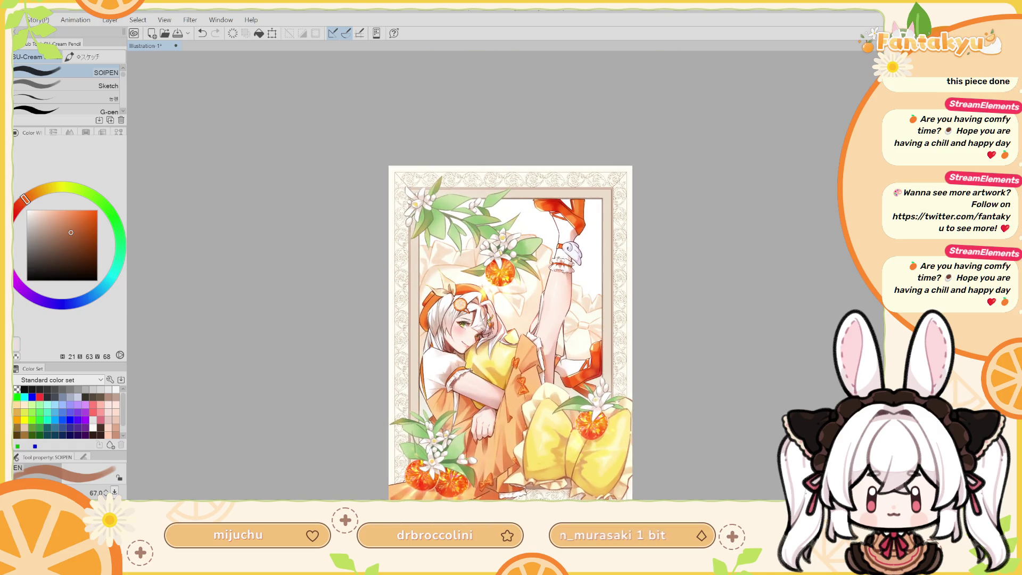
{"action": "key", "text": "ctrl+plus"}
{"action": "key", "text": "ctrl+plus"}
{"action": "key", "text": "ctrl+plus"}
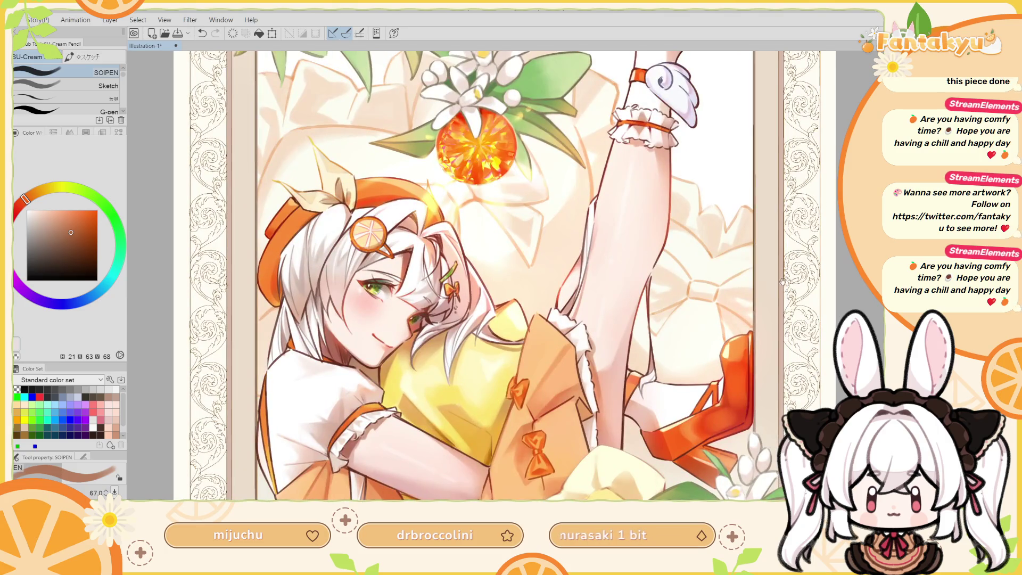
{"action": "left_click_drag", "start_coordinate": [782, 281], "coordinate": [780, 164]}
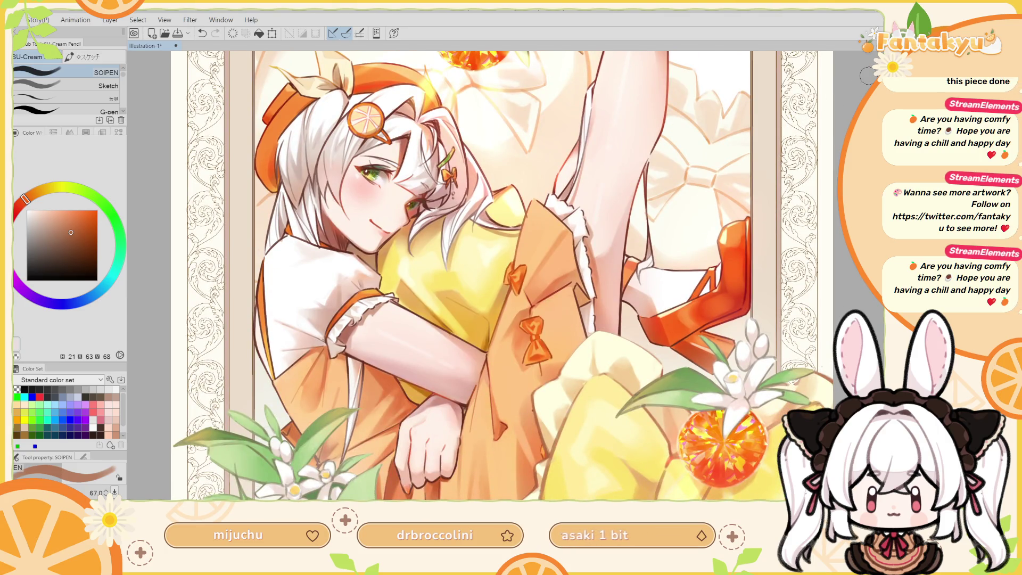
{"action": "left_click_drag", "start_coordinate": [574, 361], "coordinate": [583, 234]}
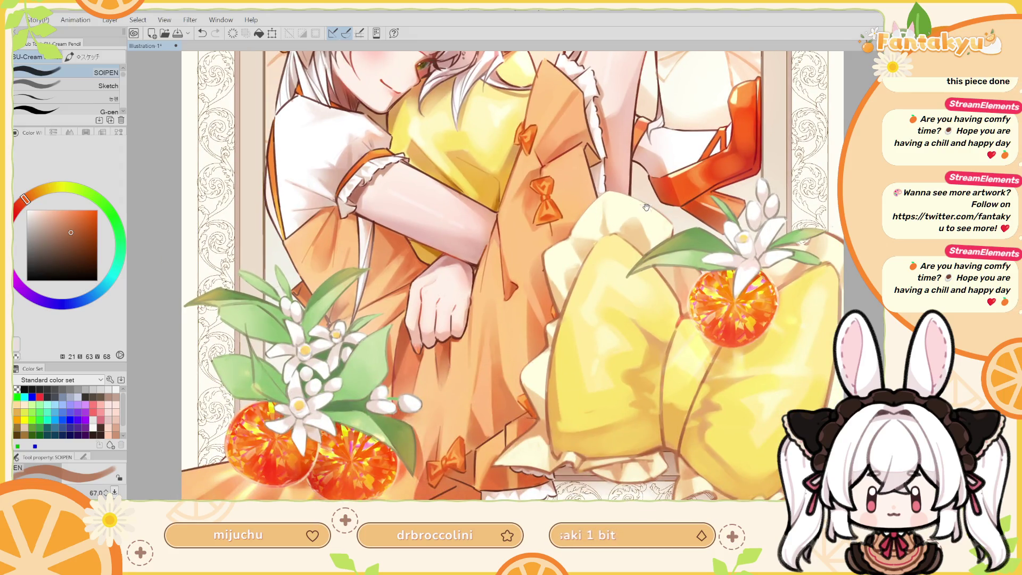
{"action": "scroll", "coordinate": [645, 253], "scroll_direction": "up", "scroll_amount": 1}
{"action": "scroll", "coordinate": [839, 213], "scroll_direction": "down", "scroll_amount": 3}
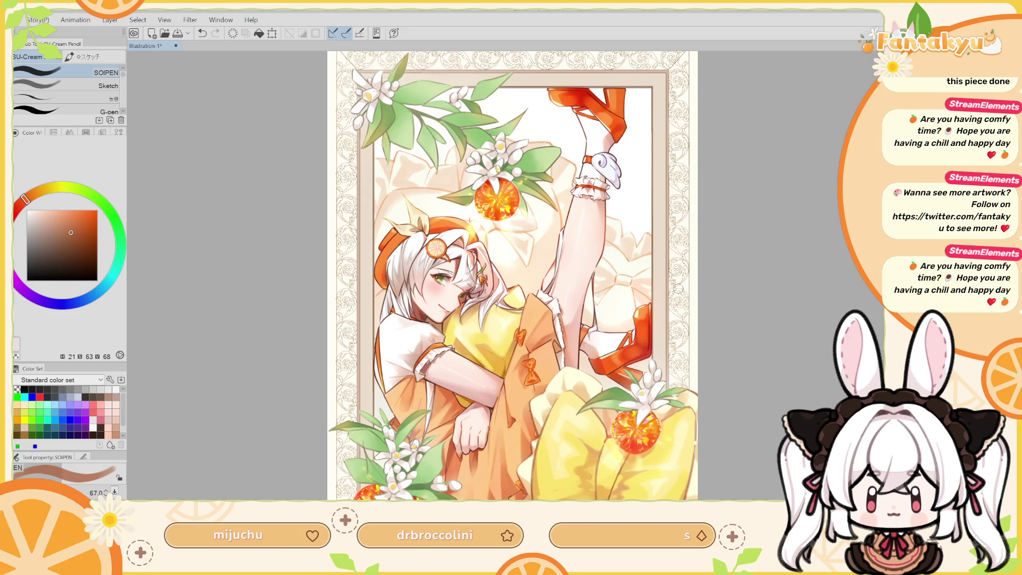
{"action": "scroll", "coordinate": [410, 266], "scroll_direction": "up", "scroll_amount": 5}
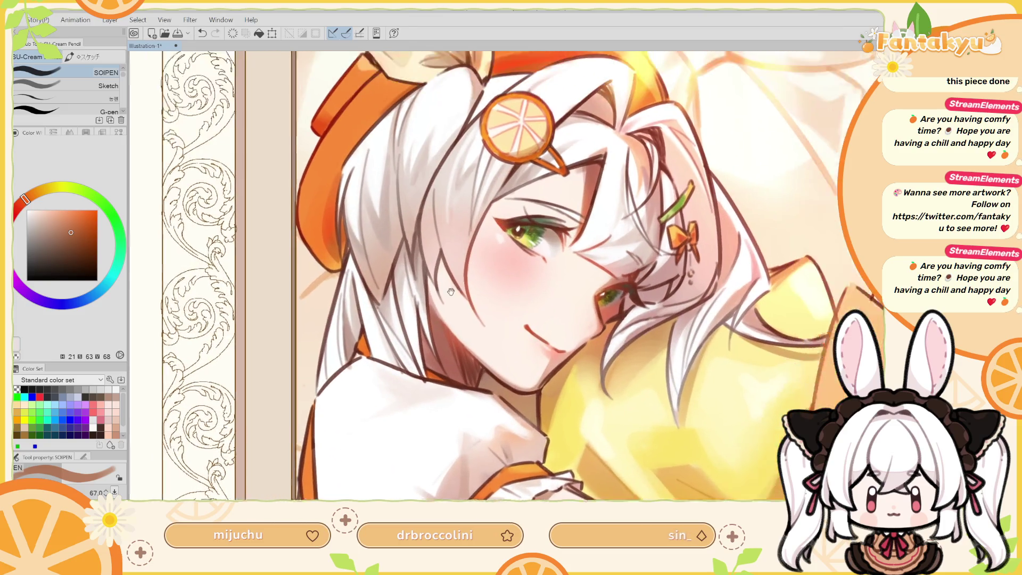
Zoom in on the mirrored face and sample the eyeliner's reddish-brown colour.
{"action": "left_click_drag", "start_coordinate": [410, 265], "coordinate": [527, 293]}
{"action": "key", "text": "h"}
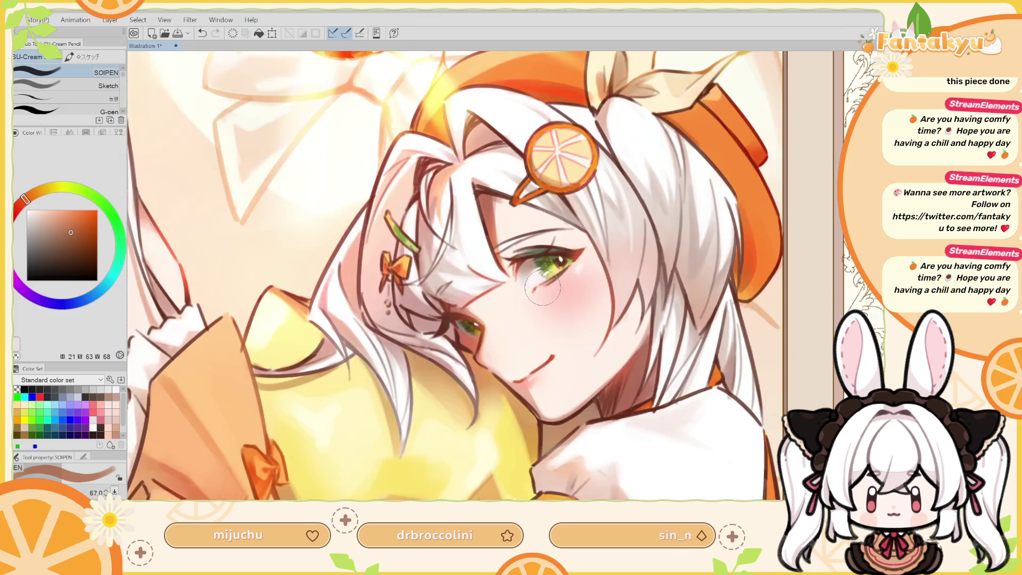
{"action": "scroll", "coordinate": [548, 290], "scroll_direction": "up", "scroll_amount": 2}
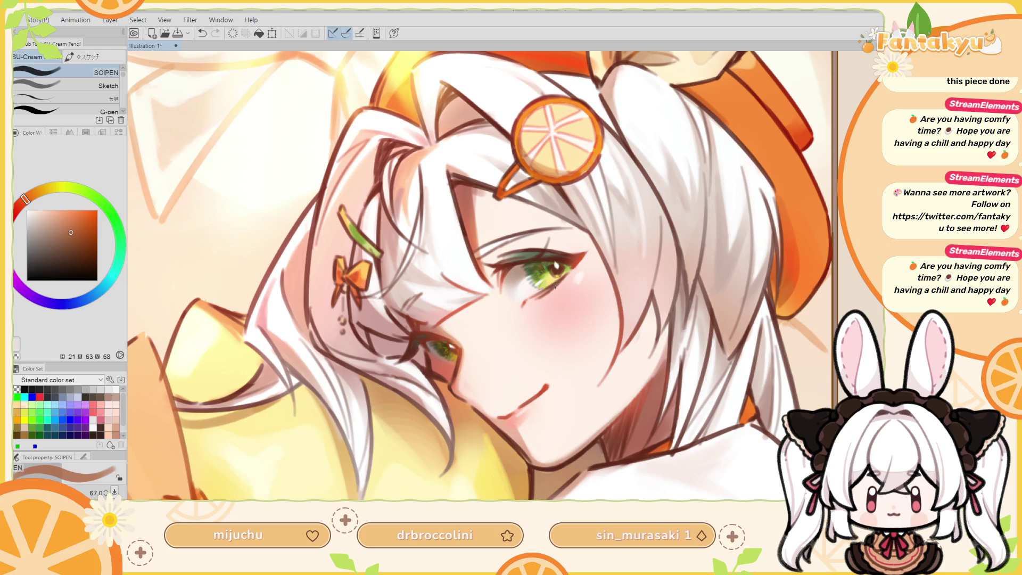
{"action": "left_click", "coordinate": [581, 253], "text": "alt"}
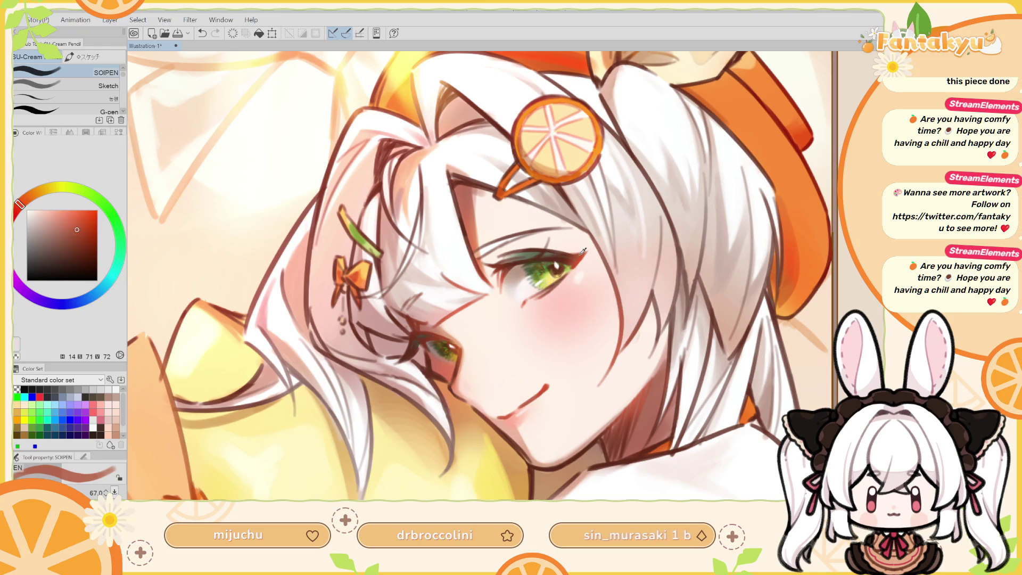
Set a light warm orange and load the Soft airbrush at size 22.3.
{"action": "left_click", "coordinate": [80, 222]}
{"action": "left_click", "coordinate": [70, 219]}
{"action": "left_click", "coordinate": [23, 201]}
{"action": "key", "text": "b"}
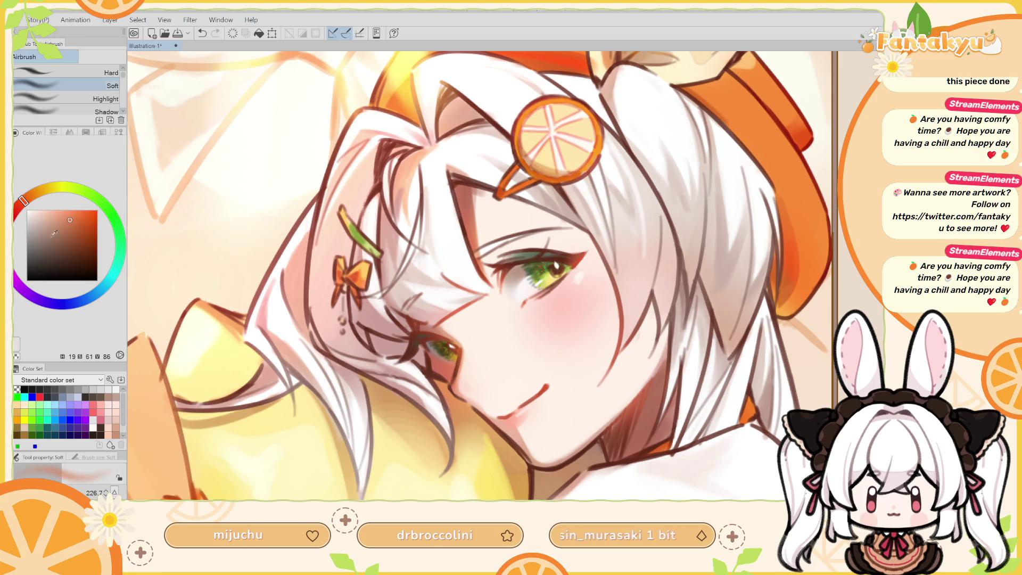
{"action": "mouse_move", "coordinate": [550, 288]}
{"action": "left_mouse_down"}
{"action": "mouse_move", "coordinate": [557, 298]}
{"action": "mouse_move", "coordinate": [543, 299]}
{"action": "left_mouse_up"}
{"action": "left_click_drag", "start_coordinate": [536, 304], "coordinate": [557, 282]}
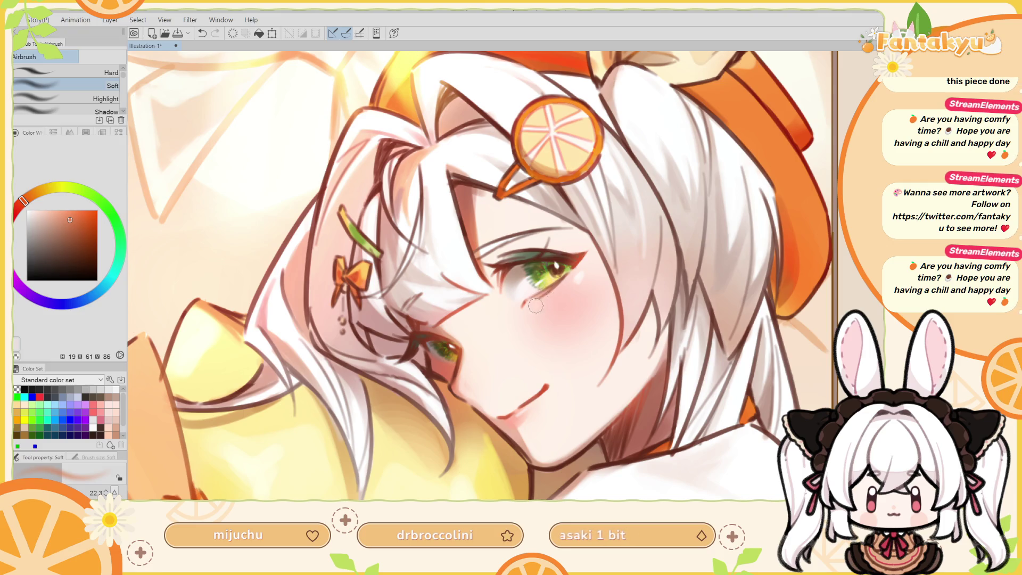
Check the face mirrored and in normal orientation, zooming out slightly.
{"action": "key", "text": "h"}
{"action": "left_click_drag", "start_coordinate": [530, 236], "coordinate": [511, 270]}
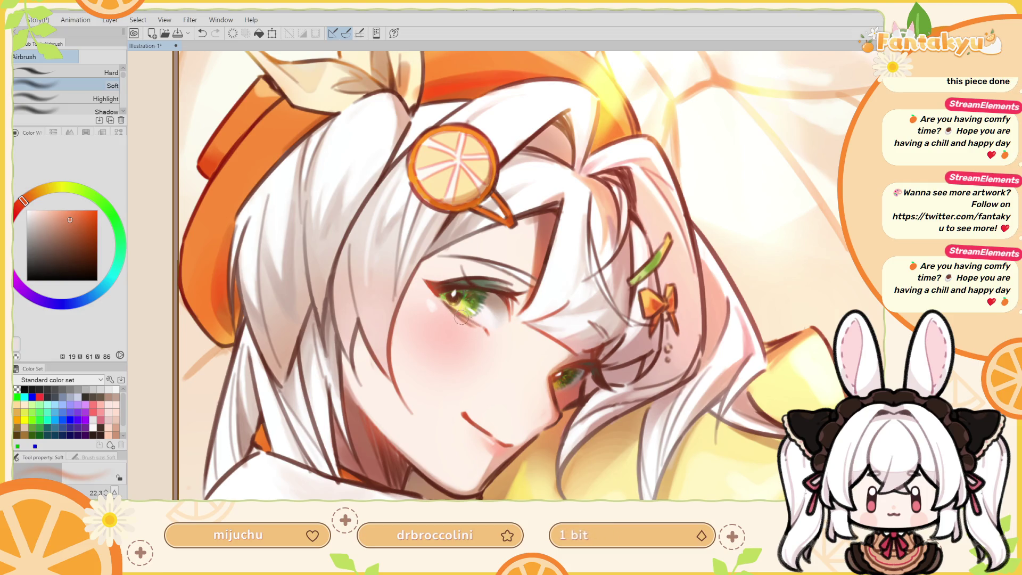
{"action": "key", "text": "h"}
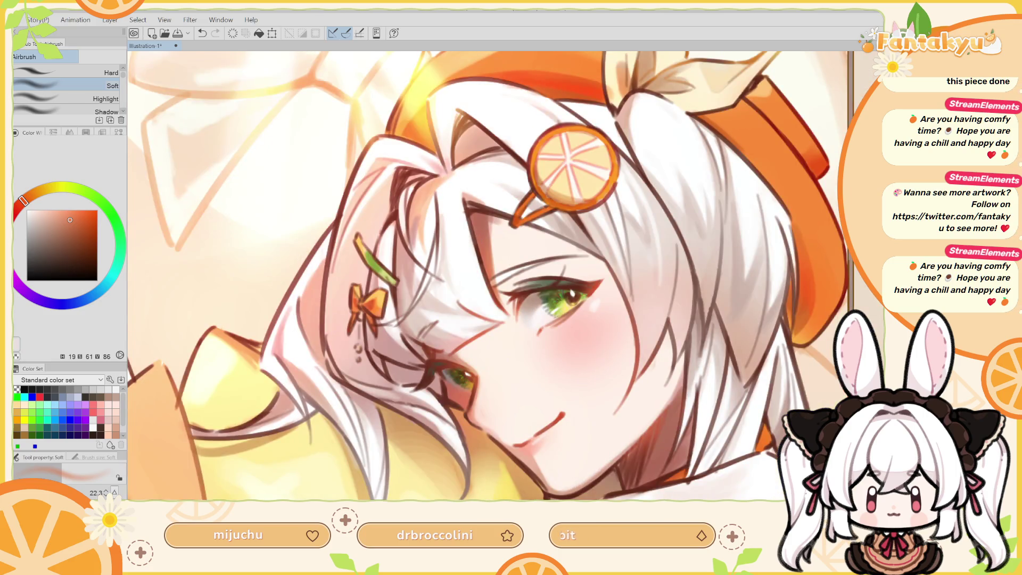
{"action": "key", "text": "ctrl+minus"}
{"action": "key", "text": "ctrl+minus"}
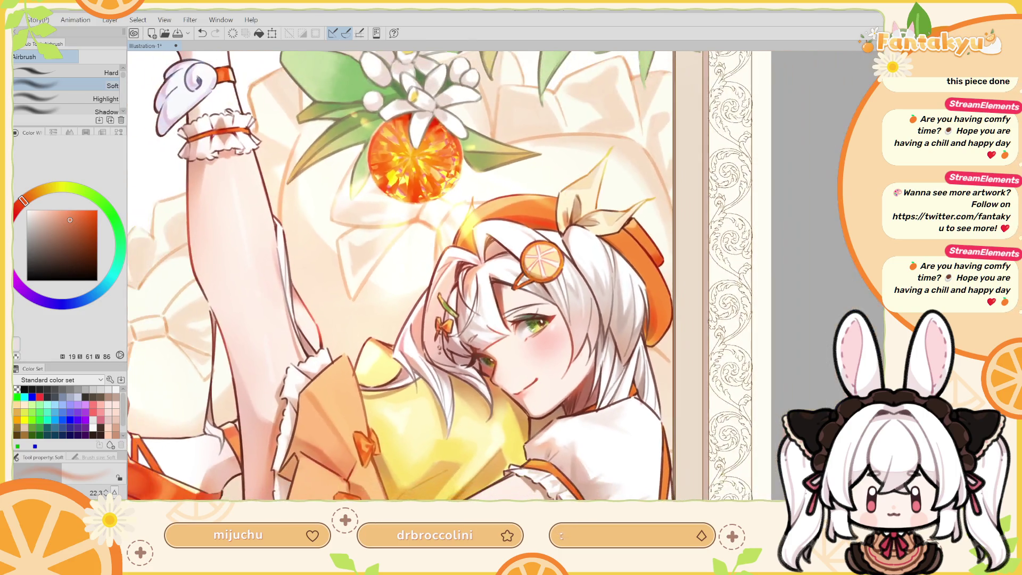
{"action": "key", "text": "h"}
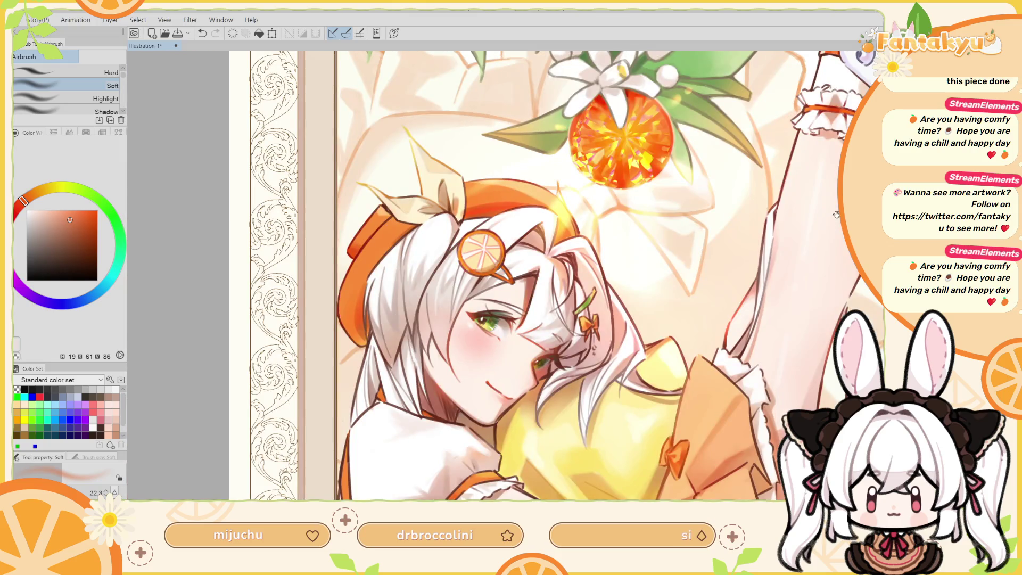
Move down the picture and begin a lasso outline around the girl's lower eye.
{"action": "left_click_drag", "start_coordinate": [798, 269], "coordinate": [787, 149]}
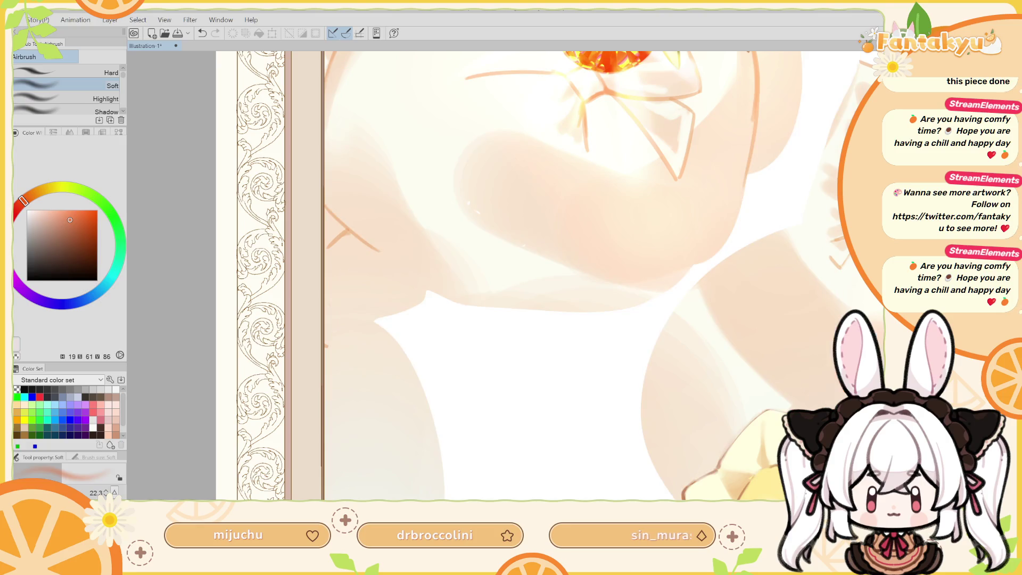
{"action": "scroll", "coordinate": [633, 322], "scroll_direction": "down", "scroll_amount": 2}
{"action": "scroll", "coordinate": [632, 322], "scroll_direction": "down", "scroll_amount": 1}
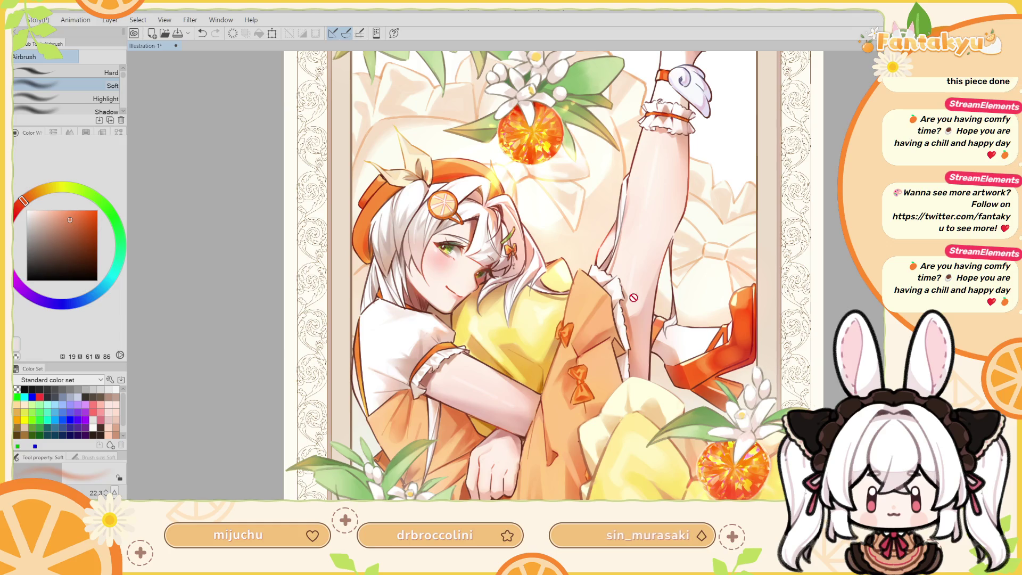
{"action": "scroll", "coordinate": [546, 275], "scroll_direction": "up", "scroll_amount": 1}
{"action": "scroll", "coordinate": [546, 275], "scroll_direction": "up", "scroll_amount": 1}
{"action": "scroll", "coordinate": [497, 319], "scroll_direction": "up", "scroll_amount": 1}
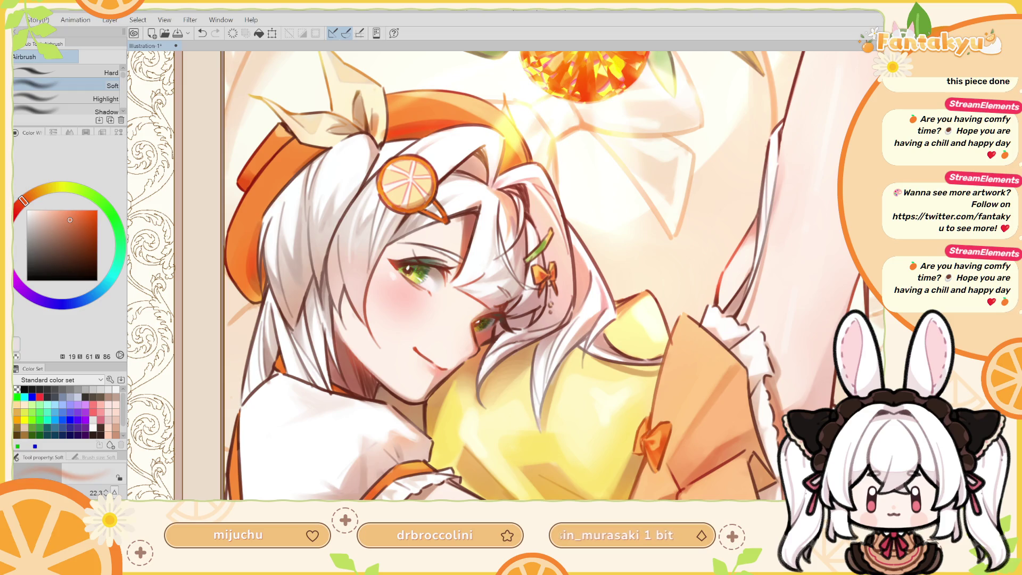
{"action": "scroll", "coordinate": [580, 261], "scroll_direction": "up", "scroll_amount": 1}
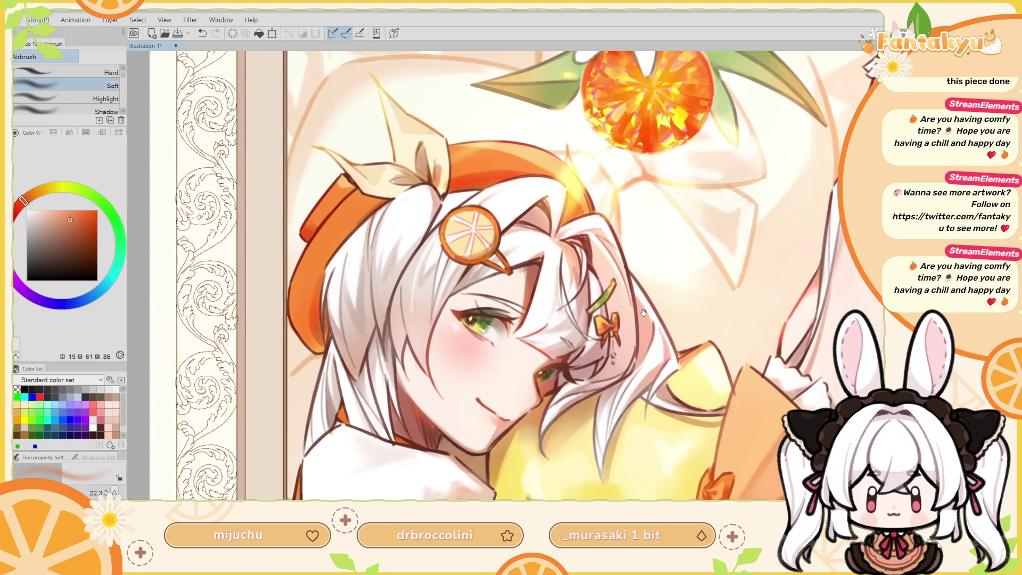
{"action": "scroll", "coordinate": [628, 318], "scroll_direction": "up", "scroll_amount": 1}
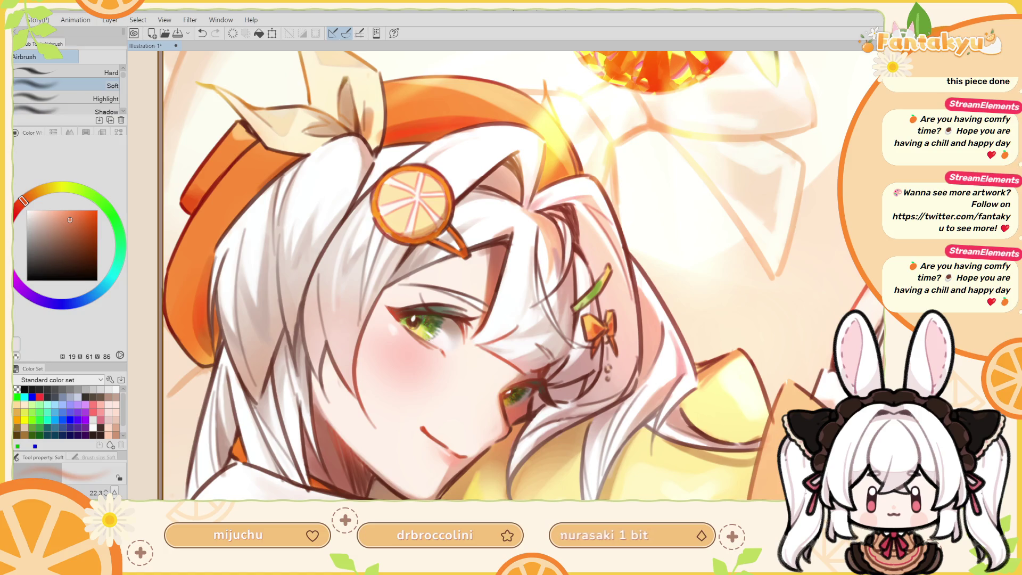
{"action": "key", "text": "m"}
{"action": "left_click_drag", "start_coordinate": [525, 372], "coordinate": [532, 409]}
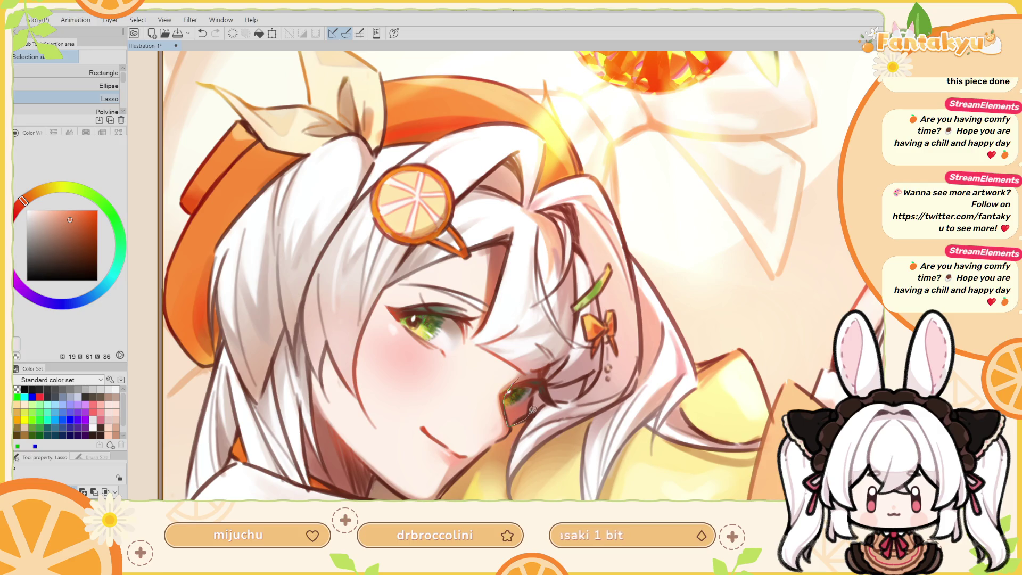
Close the lasso selection around the lower eye and pick a deep red-brown colour.
{"action": "left_click_drag", "start_coordinate": [532, 409], "coordinate": [531, 367]}
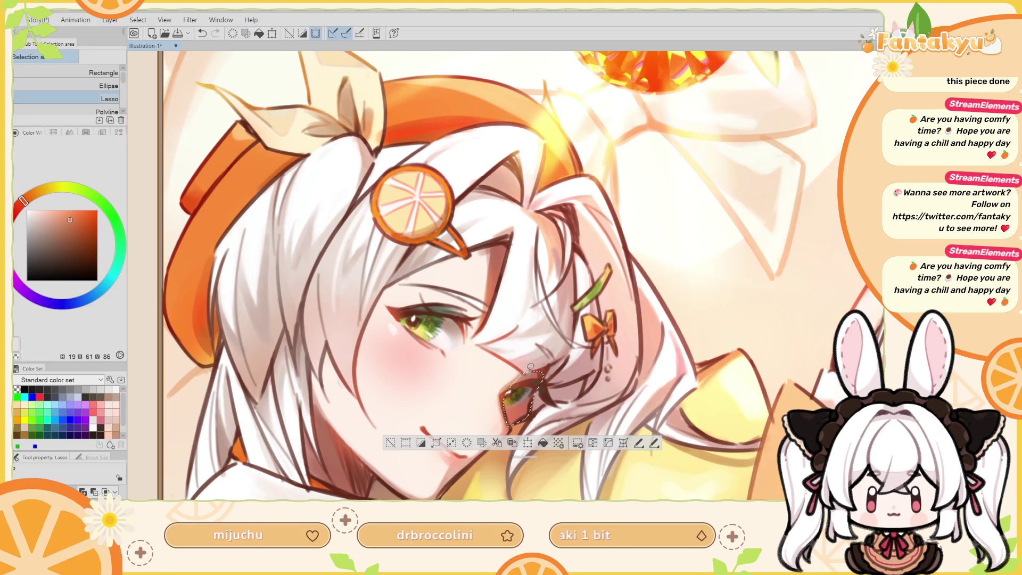
{"action": "key", "text": "h"}
{"action": "left_click", "coordinate": [506, 404], "text": "alt"}
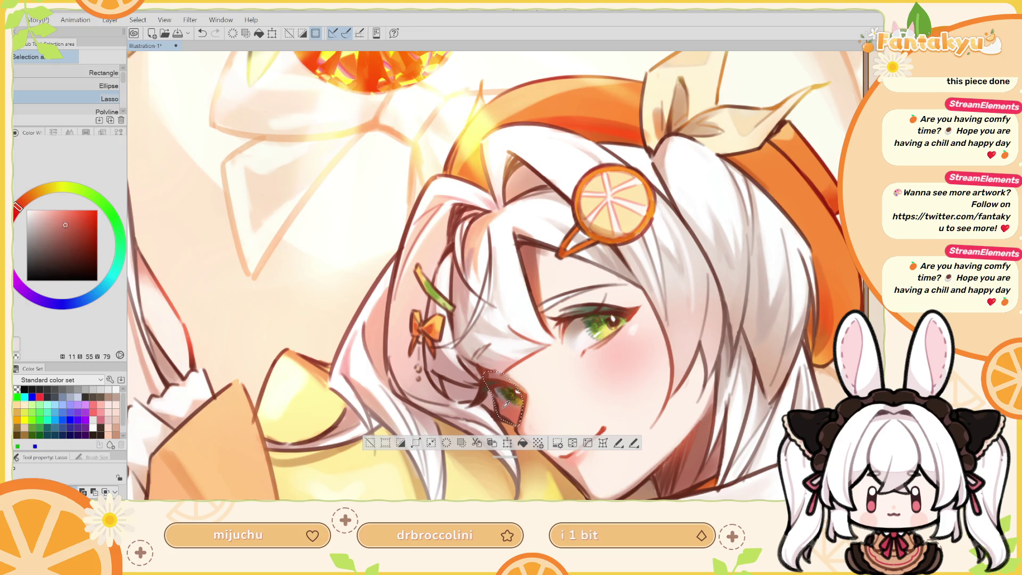
{"action": "left_click", "coordinate": [506, 405], "text": "alt"}
{"action": "left_click_drag", "start_coordinate": [57, 233], "coordinate": [64, 241]}
{"action": "left_click_drag", "start_coordinate": [29, 197], "coordinate": [18, 207]}
{"action": "left_click_drag", "start_coordinate": [65, 242], "coordinate": [65, 247]}
Switch to the soft airbrush at size 48, deselect, and zoom out to the whole illustration.
{"action": "key", "text": "b"}
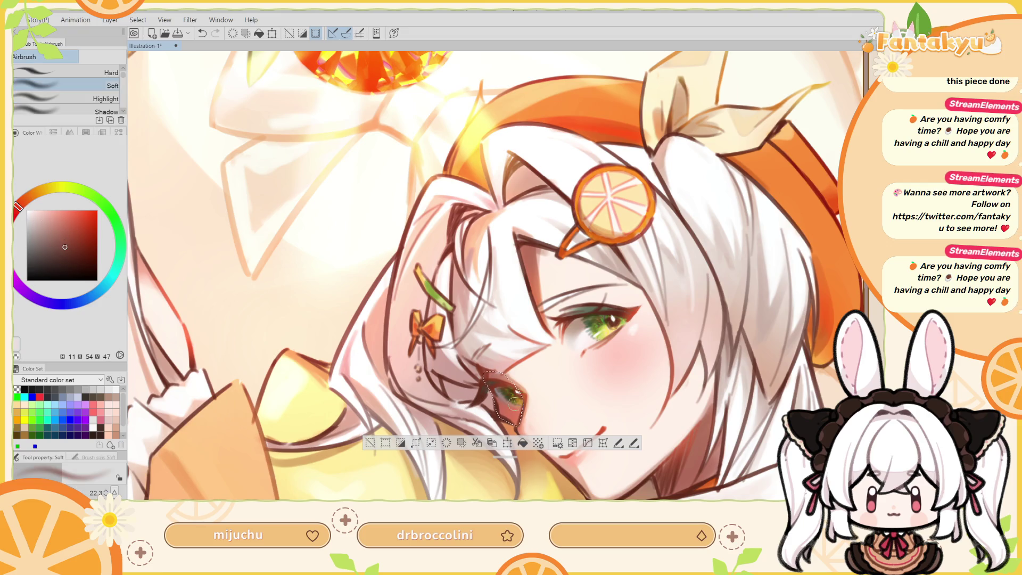
{"action": "key", "text": "bracketright"}
{"action": "key", "text": "bracketright"}
{"action": "key", "text": "bracketright"}
{"action": "key", "text": "h"}
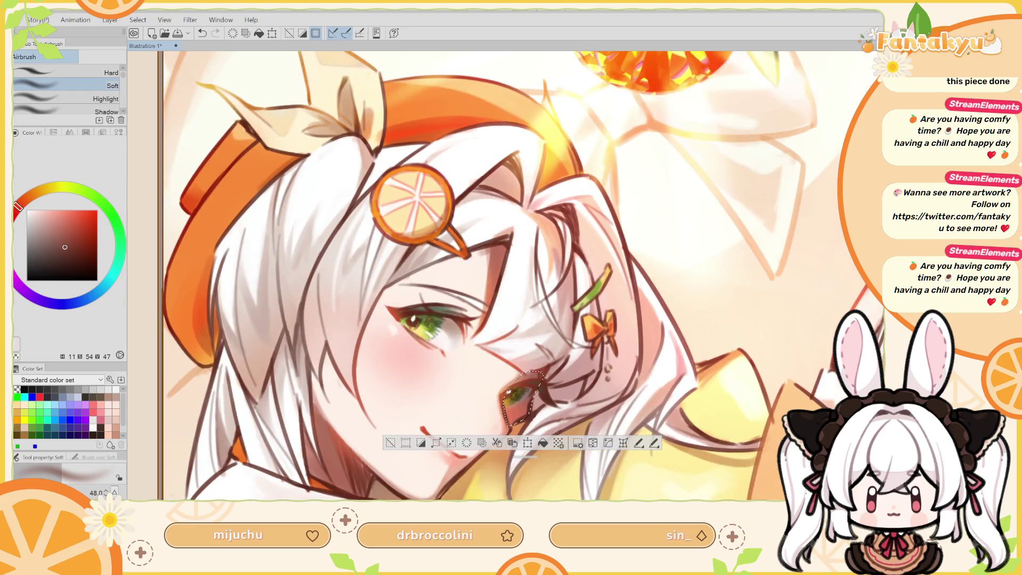
{"action": "key", "text": "ctrl+alt+0"}
{"action": "key", "text": "ctrl+d"}
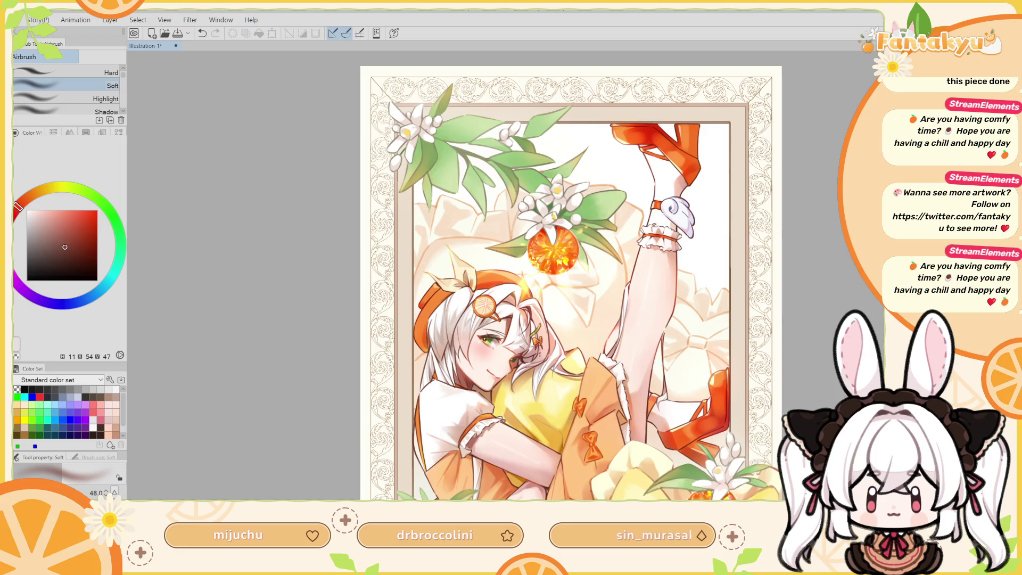
{"action": "key", "text": "ctrl+z"}
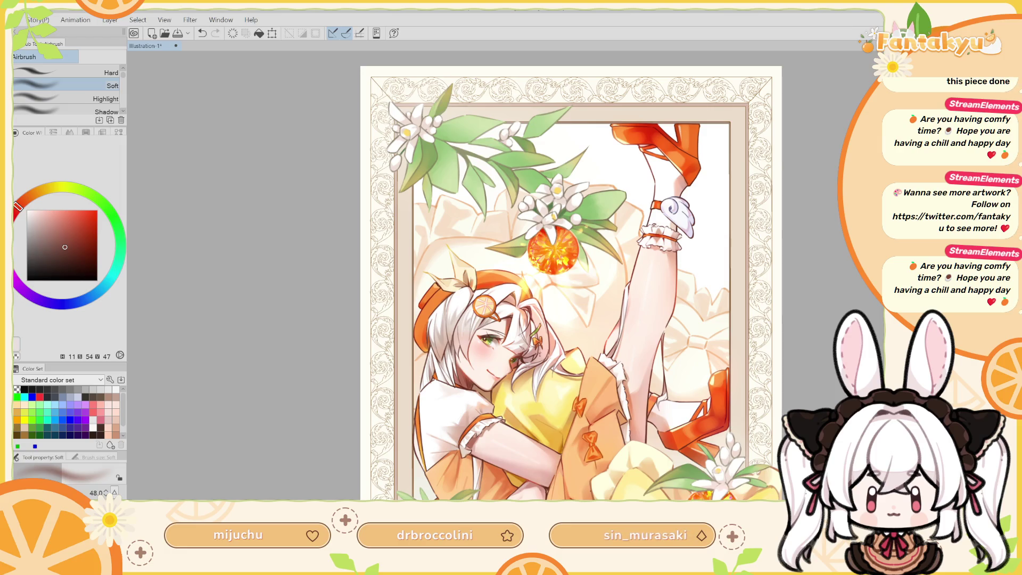
{"action": "key", "text": "h"}
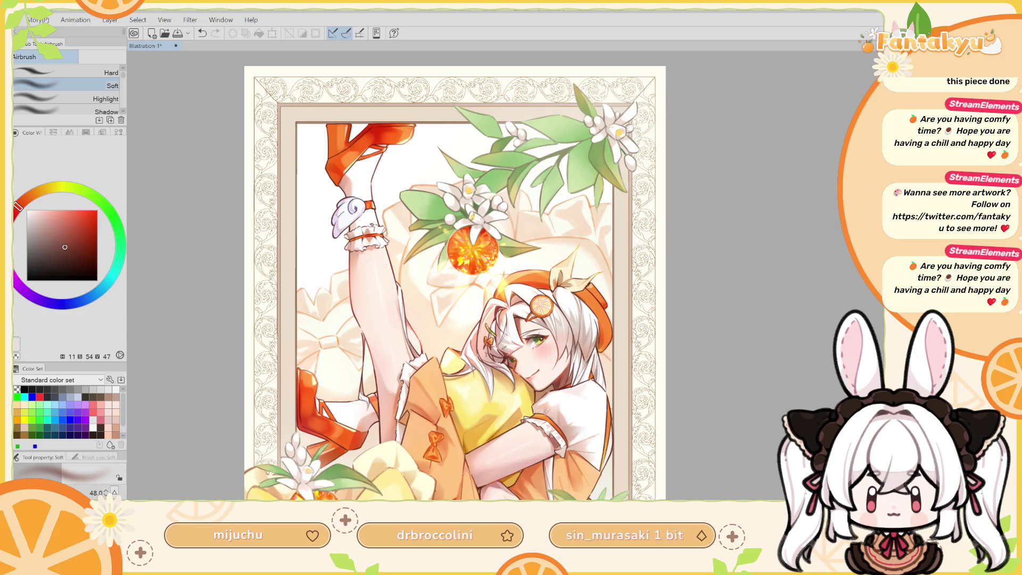
{"action": "key", "text": "h"}
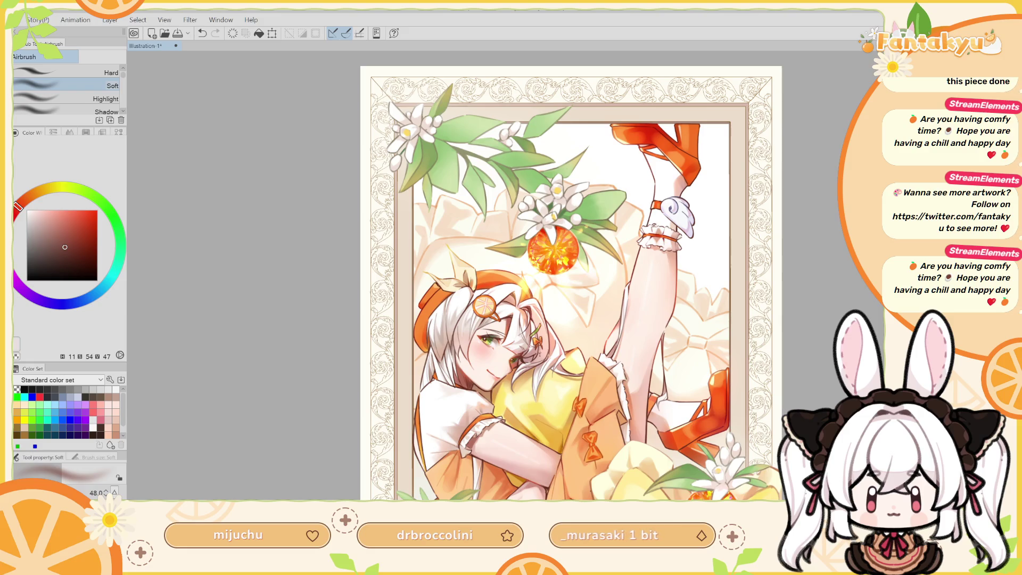
{"action": "key", "text": "g"}
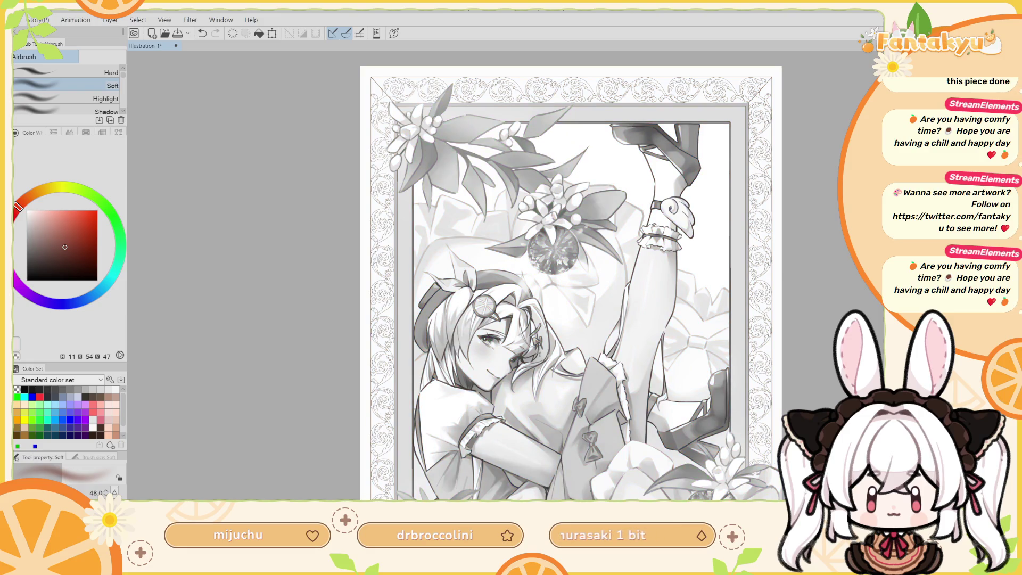
{"action": "key", "text": "g"}
{"action": "scroll", "coordinate": [570, 275], "scroll_direction": "down", "scroll_amount": 2}
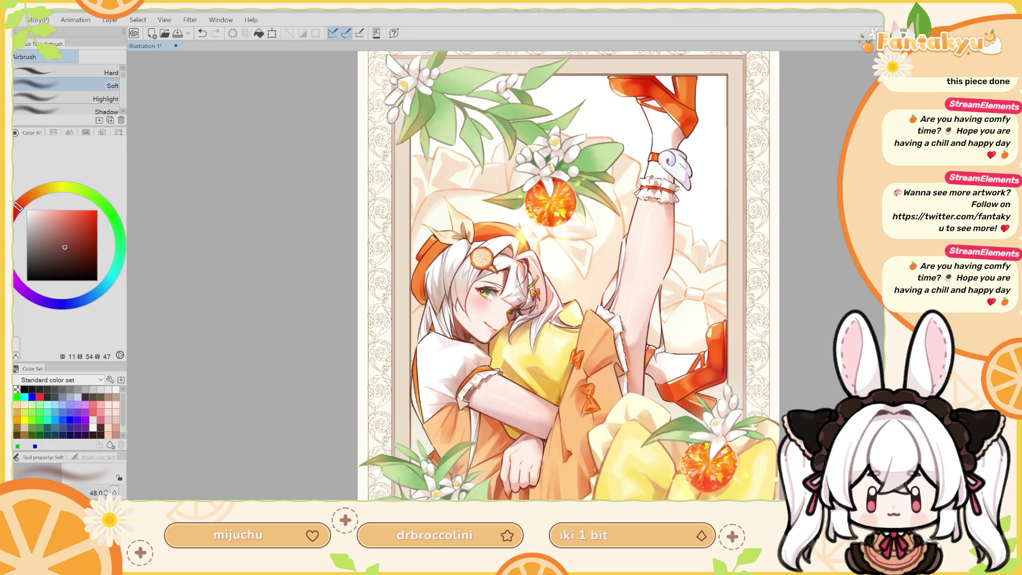
{"action": "scroll", "coordinate": [516, 349], "scroll_direction": "up", "scroll_amount": 5}
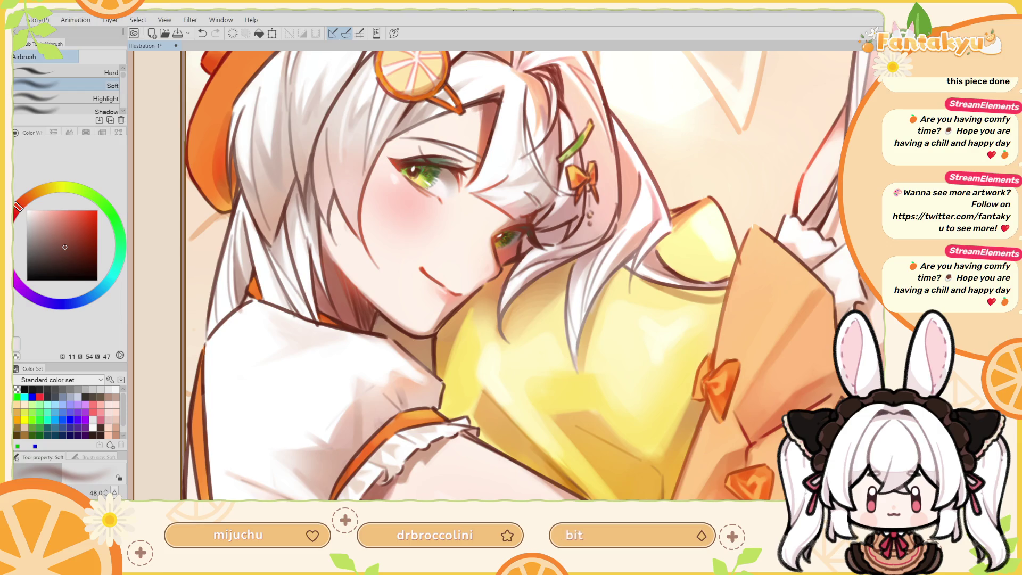
{"action": "scroll", "coordinate": [506, 275], "scroll_direction": "down", "scroll_amount": 2}
{"action": "scroll", "coordinate": [506, 275], "scroll_direction": "down", "scroll_amount": 2}
{"action": "scroll", "coordinate": [505, 275], "scroll_direction": "down", "scroll_amount": 1}
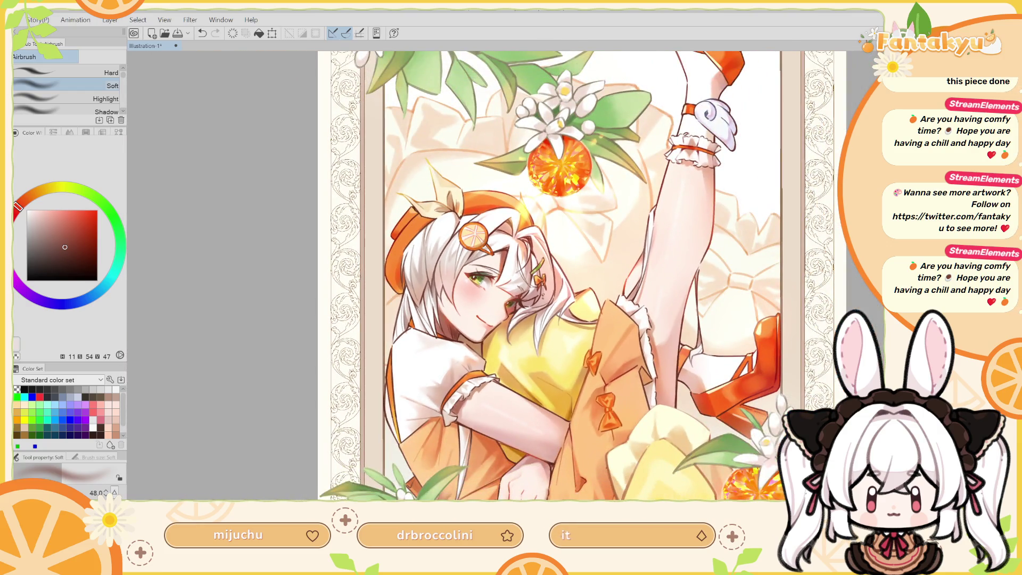
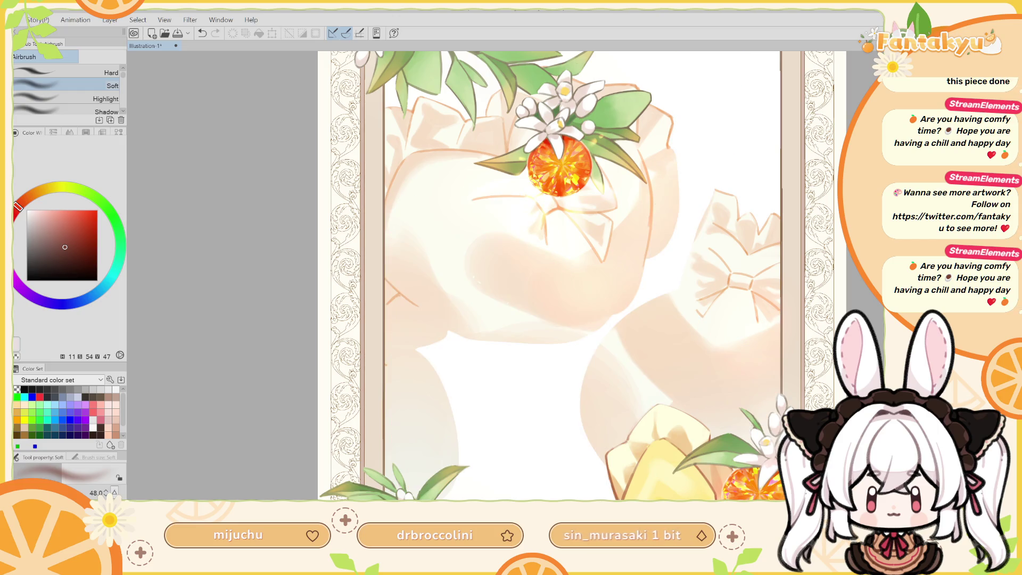
Pick a light orange from the artwork and switch to a slightly smaller SOIPEN pencil.
{"action": "scroll", "coordinate": [743, 302], "scroll_direction": "up", "scroll_amount": 3}
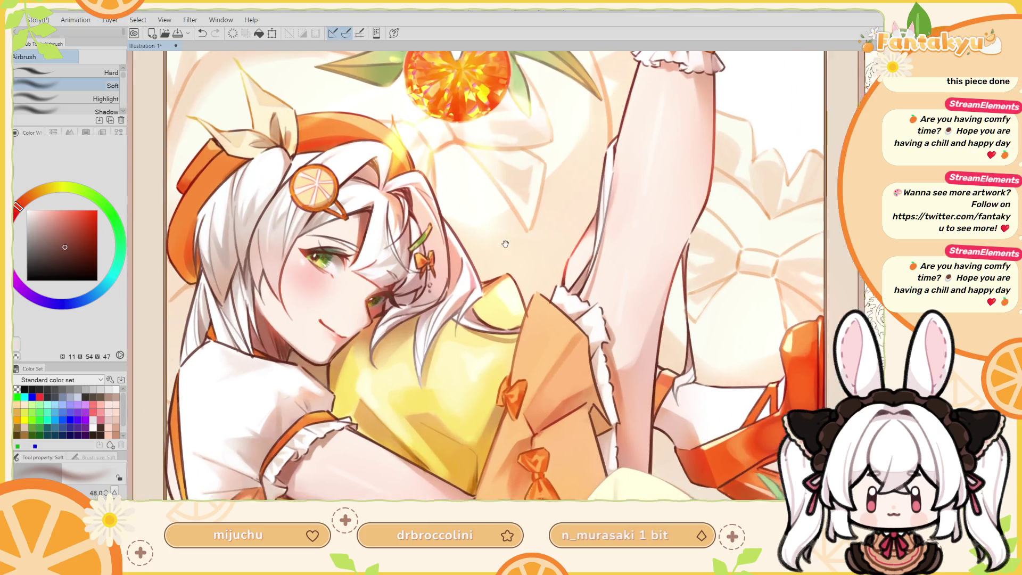
{"action": "left_click_drag", "start_coordinate": [743, 302], "coordinate": [865, 286]}
{"action": "left_click", "coordinate": [503, 173], "text": "alt"}
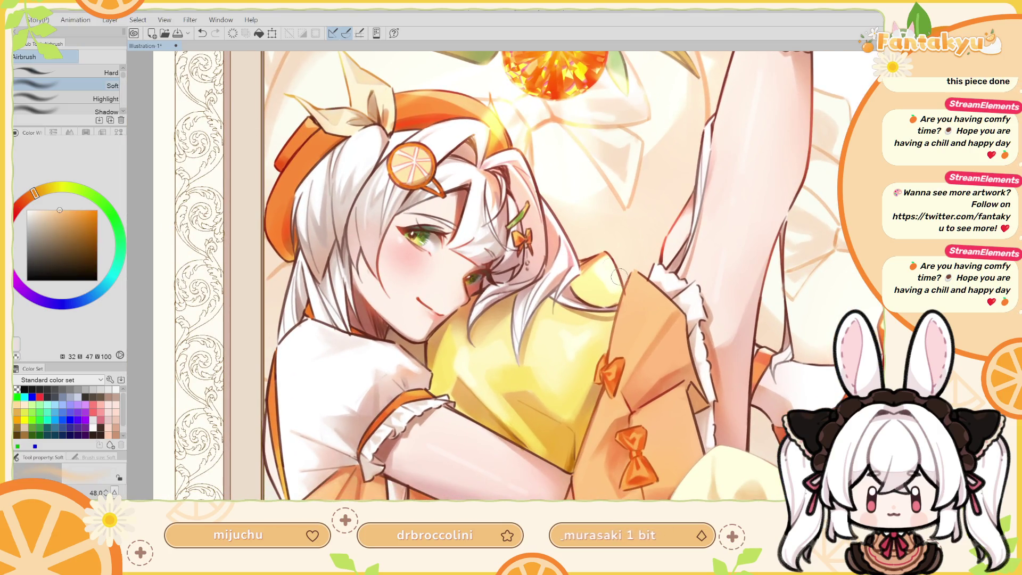
{"action": "key", "text": "p"}
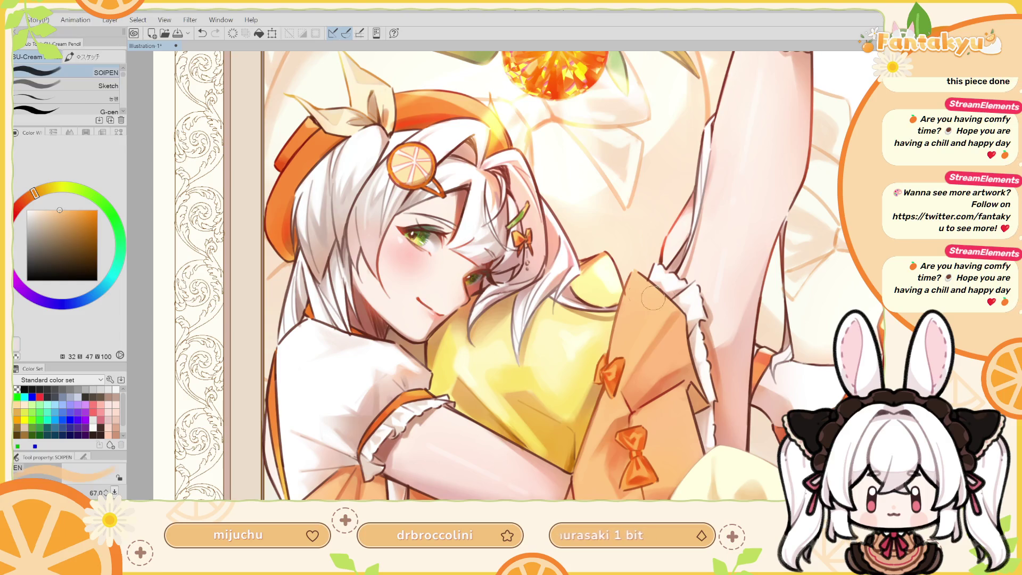
{"action": "key", "text": "bracketleft"}
Flip the canvas and sample pale yellow, then pinkish skin from the face, shrinking the brush further.
{"action": "scroll", "coordinate": [627, 317], "scroll_direction": "up", "scroll_amount": 1}
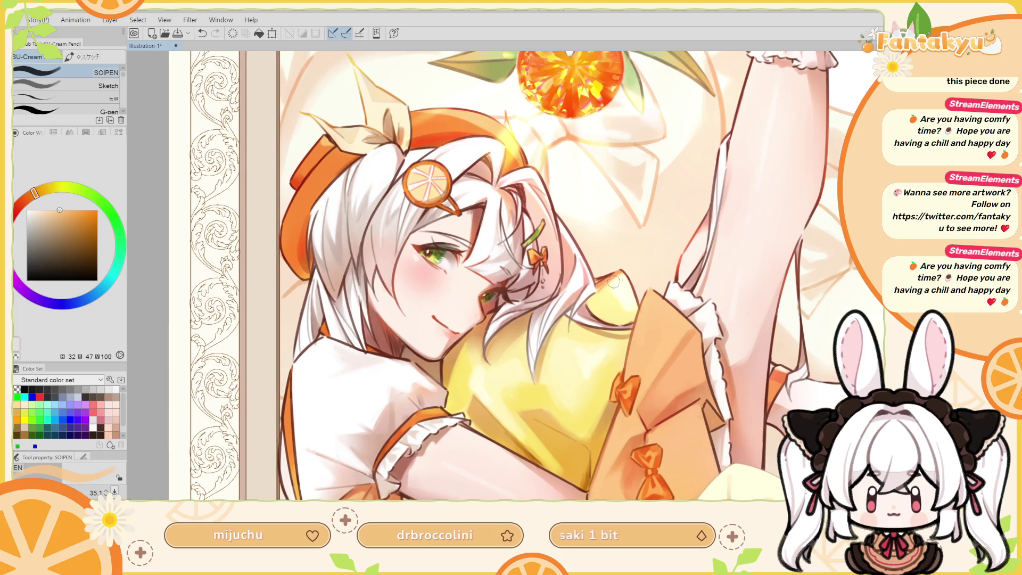
{"action": "scroll", "coordinate": [618, 295], "scroll_direction": "up", "scroll_amount": 1}
{"action": "left_click", "coordinate": [624, 313], "text": "alt"}
{"action": "key", "text": "bracketleft"}
{"action": "key", "text": "bracketleft"}
{"action": "key", "text": "bracketleft"}
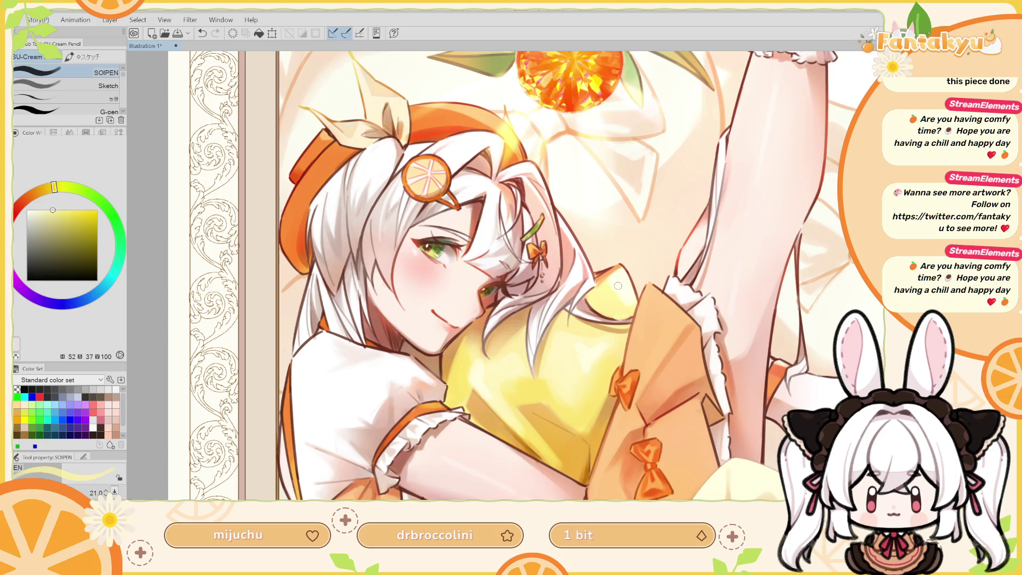
{"action": "key", "text": "h"}
{"action": "left_click", "coordinate": [536, 305], "text": "alt"}
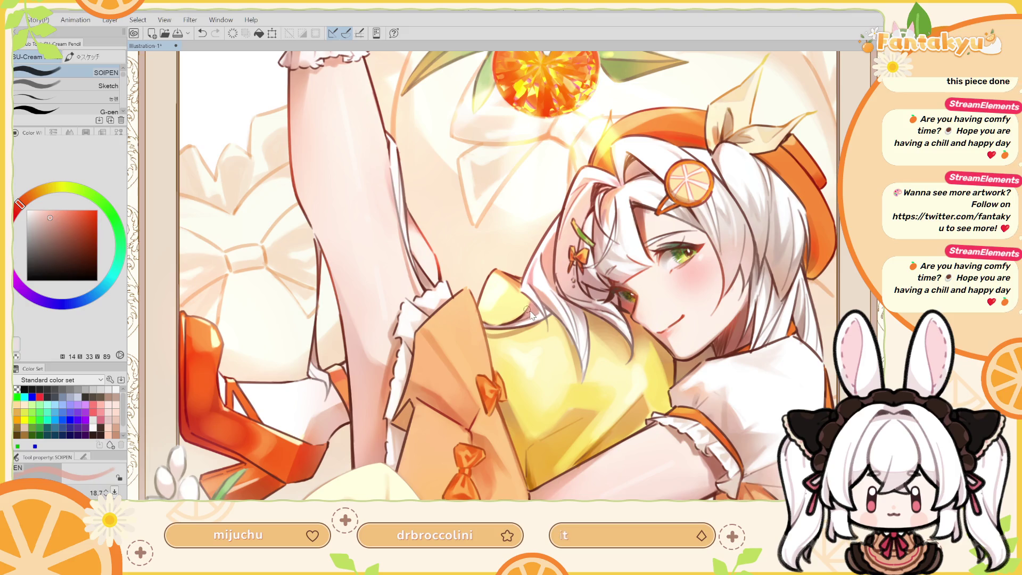
{"action": "key", "text": "bracketleft"}
Sample white and a skin tone near the face and arm, then mirror the canvas.
{"action": "key", "text": "ctrl+z"}
{"action": "key", "text": "ctrl+y"}
{"action": "left_click_drag", "start_coordinate": [541, 298], "coordinate": [530, 335]}
{"action": "left_click", "coordinate": [516, 319], "text": "alt"}
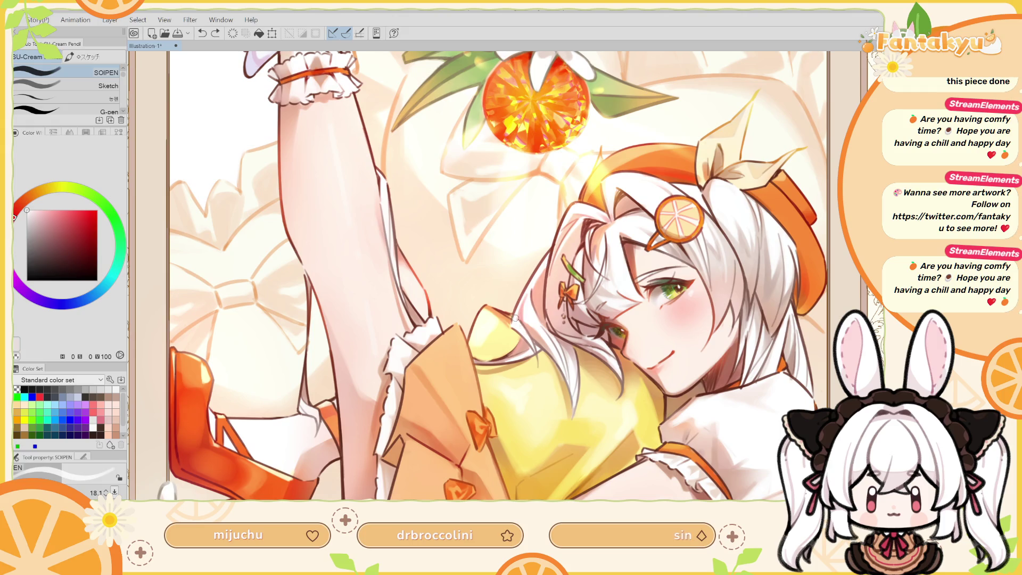
{"action": "left_click", "coordinate": [543, 331], "text": "alt"}
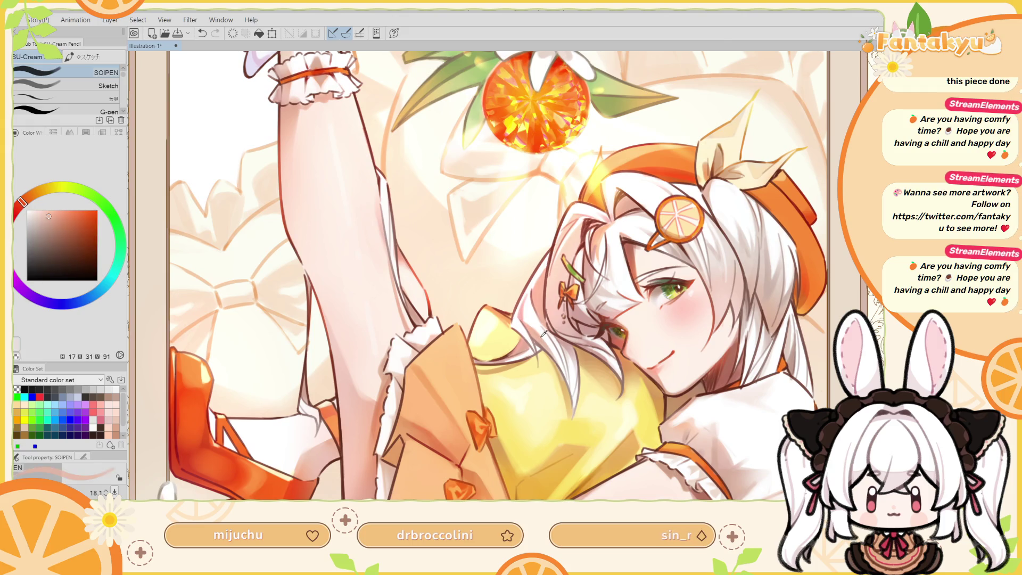
{"action": "key", "text": "h"}
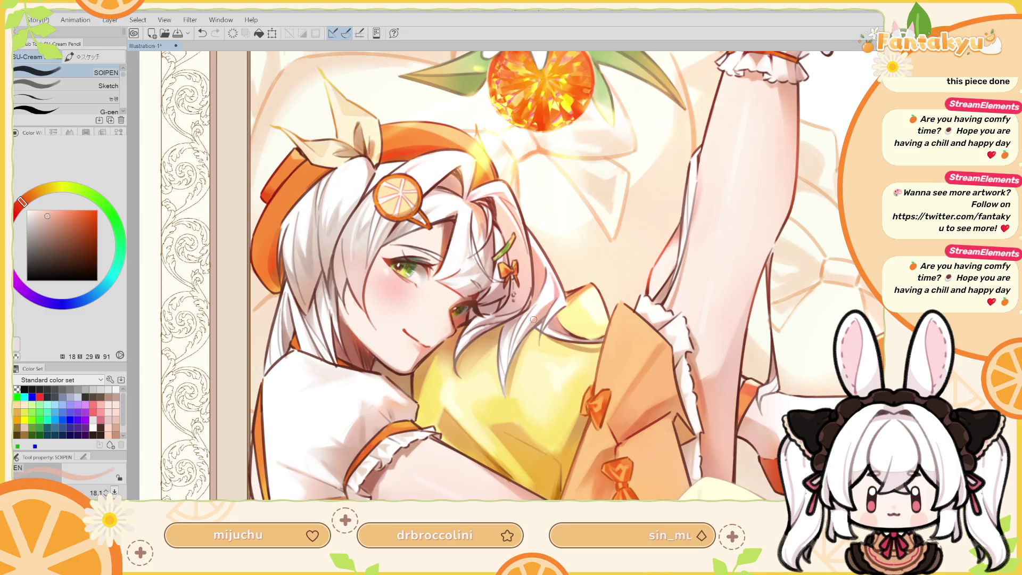
Sample white from the hair and pale orange-yellow from the shirt, flip back, and hide the gem.
{"action": "left_click", "coordinate": [537, 322], "text": "alt"}
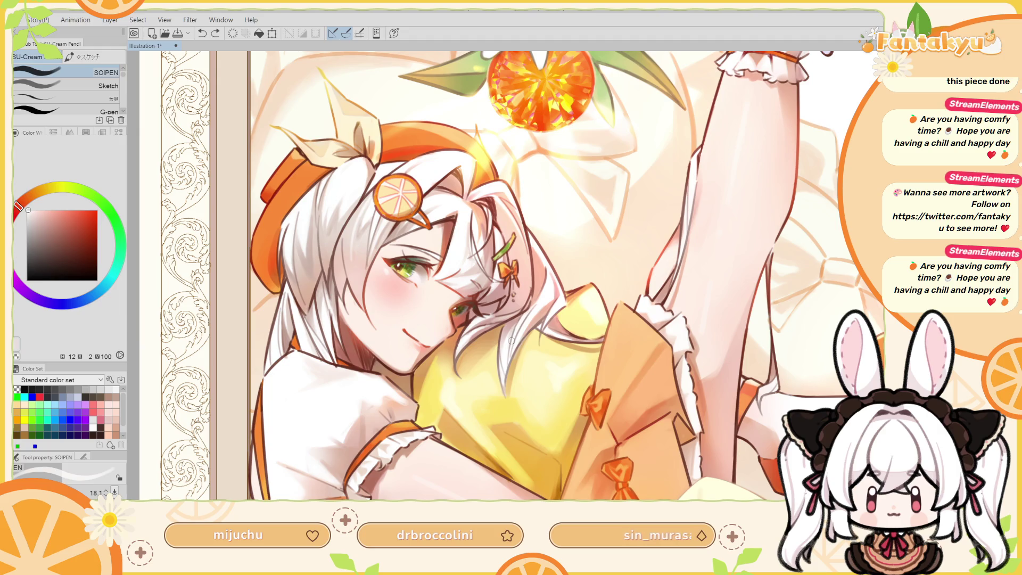
{"action": "left_click", "coordinate": [508, 347], "text": "alt"}
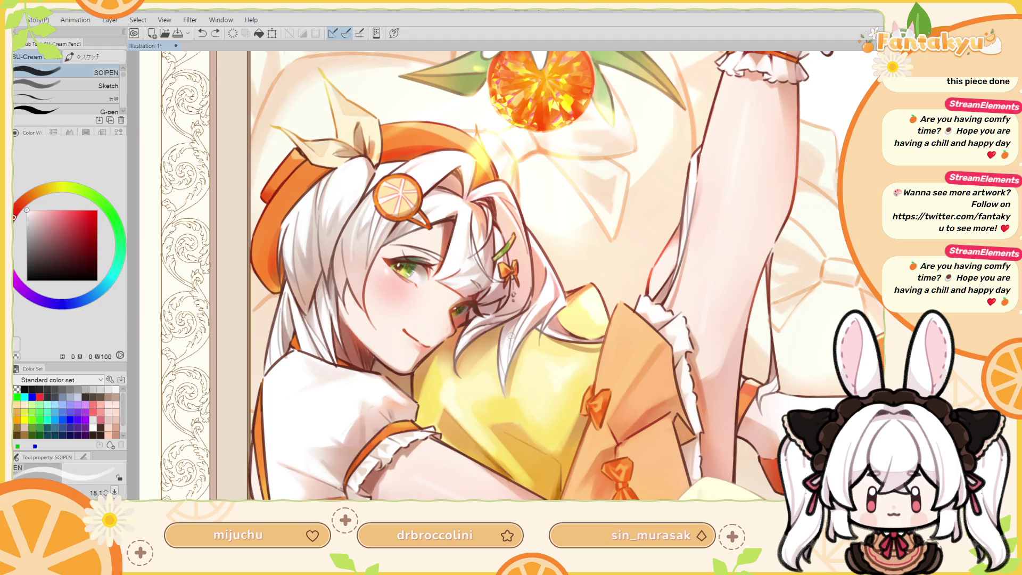
{"action": "left_click", "coordinate": [517, 368], "text": "alt"}
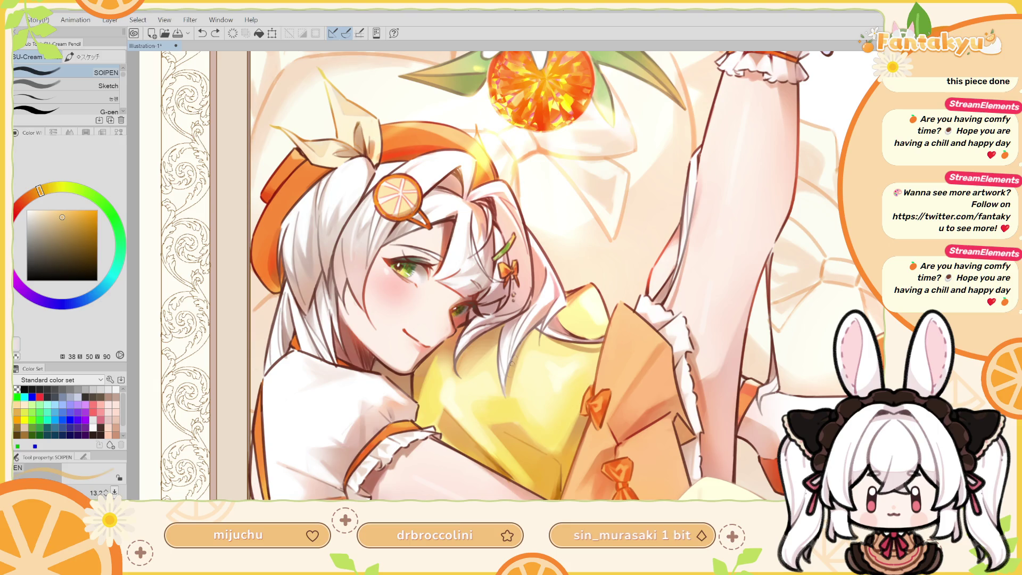
{"action": "key", "text": "h"}
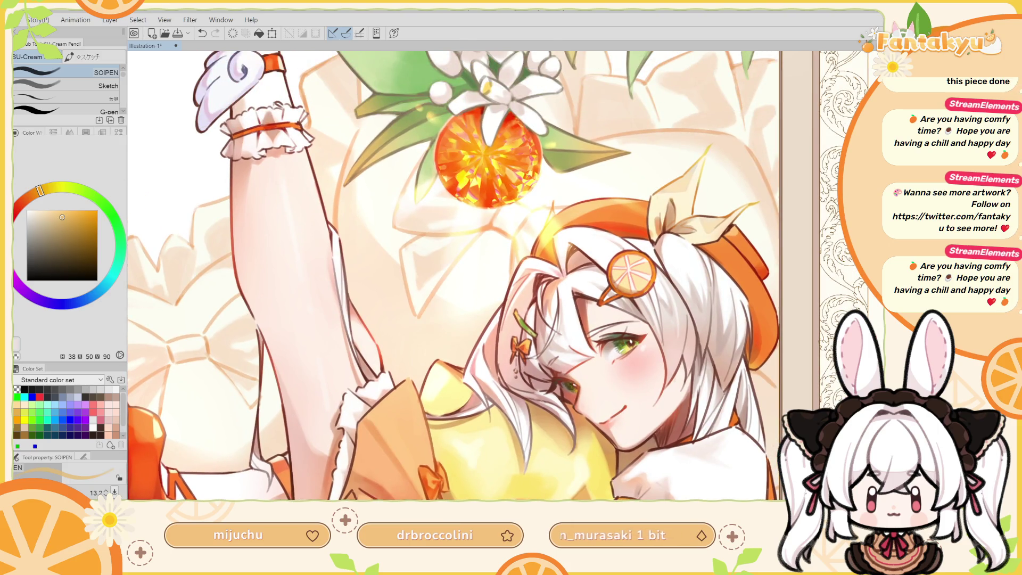
{"action": "key", "text": "ctrl+z"}
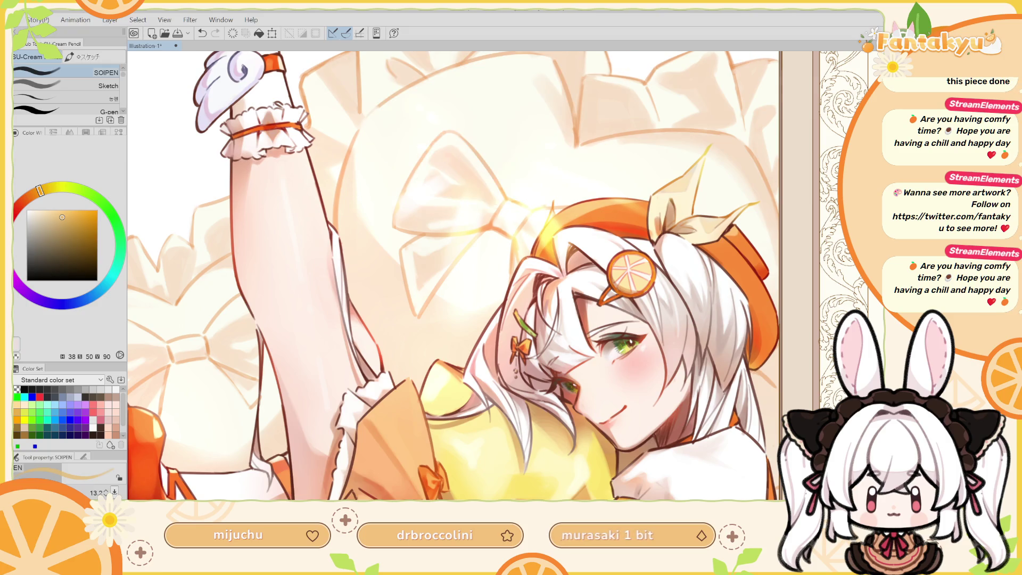
Hide the yellow glow strokes around the beret and bow knot.
{"action": "key", "text": "ctrl+z"}
{"action": "key", "text": "ctrl+y"}
{"action": "key", "text": "ctrl+z"}
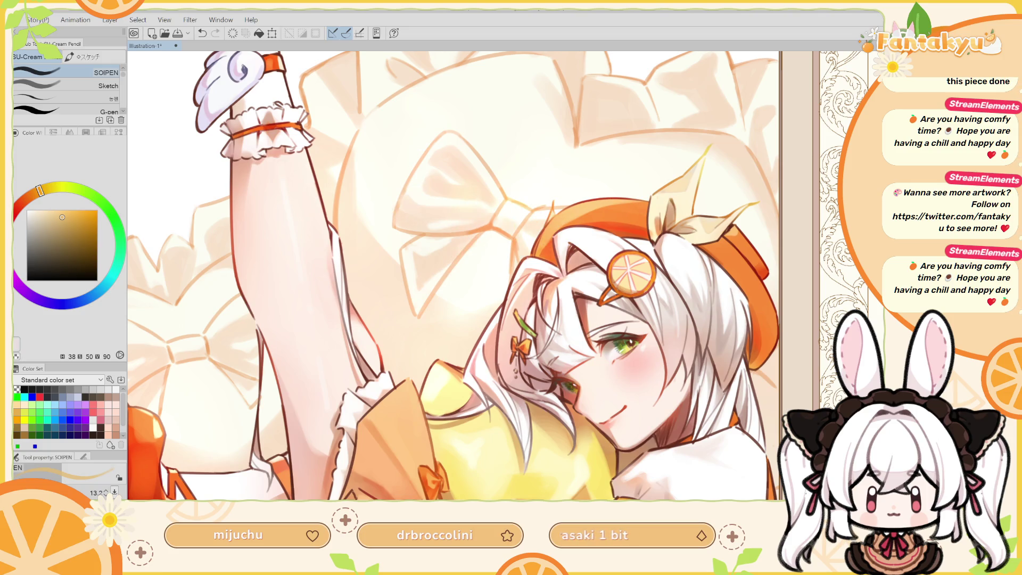
Paint a white touch-up stroke on the hair, comparing it before keeping it.
{"action": "left_click", "coordinate": [513, 263], "text": "alt"}
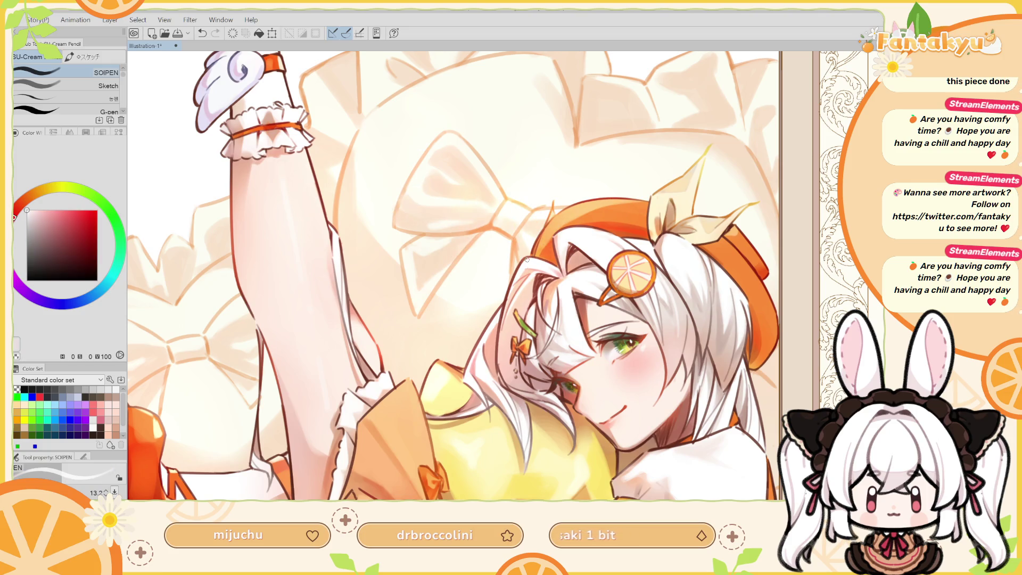
{"action": "left_click_drag", "start_coordinate": [514, 270], "coordinate": [524, 267]}
{"action": "key", "text": "ctrl+z"}
{"action": "key", "text": "ctrl+y"}
{"action": "key", "text": "ctrl+z"}
{"action": "key", "text": "ctrl+y"}
Sample light and darker peach tones, resize the brush, and remove the stray mark on the beret edge.
{"action": "left_click", "coordinate": [583, 263], "text": "alt"}
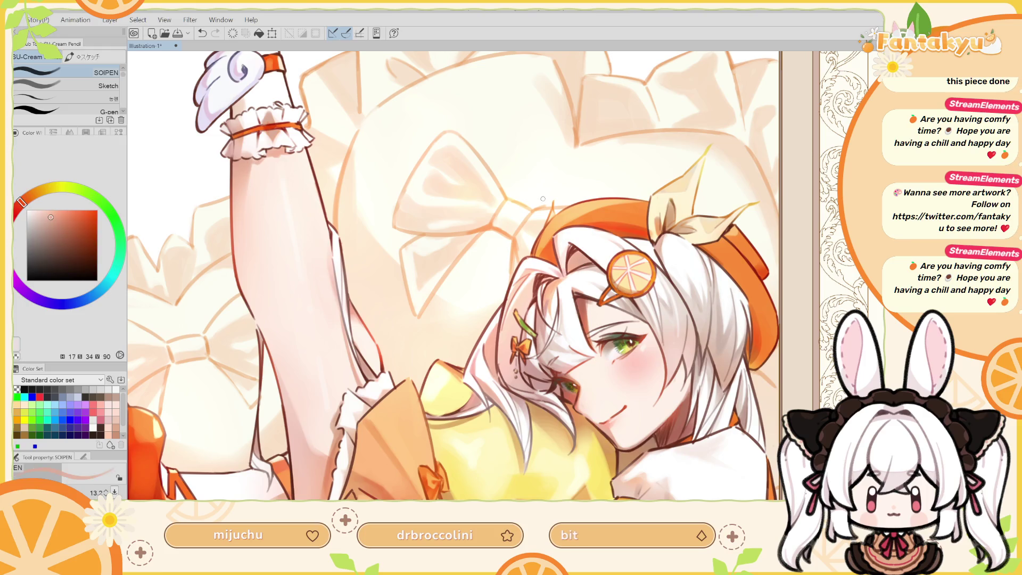
{"action": "key", "text": "h"}
{"action": "left_click", "coordinate": [427, 462], "text": "alt"}
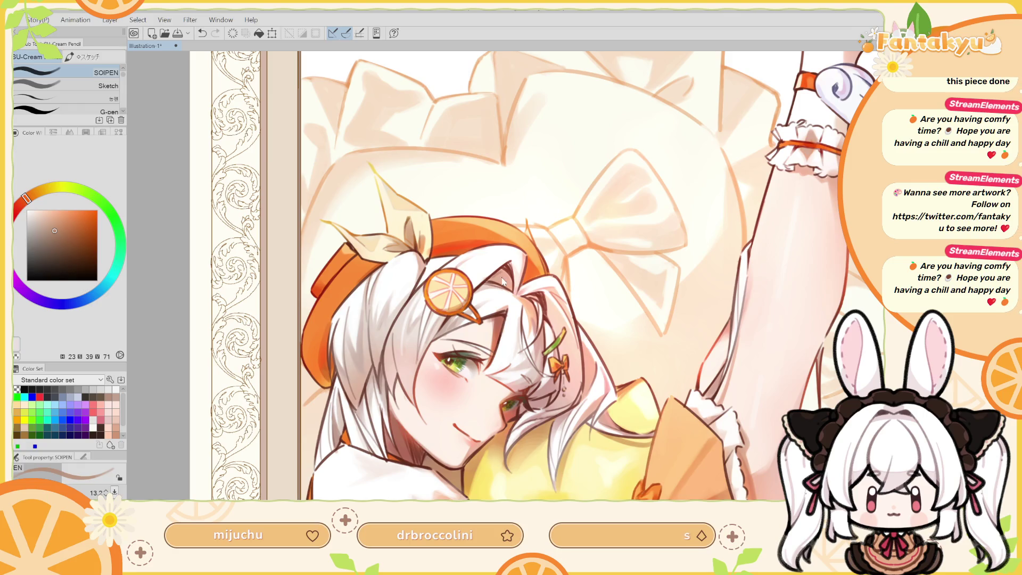
{"action": "key", "text": "bracketright"}
{"action": "key", "text": "bracketright"}
{"action": "key", "text": "bracketright"}
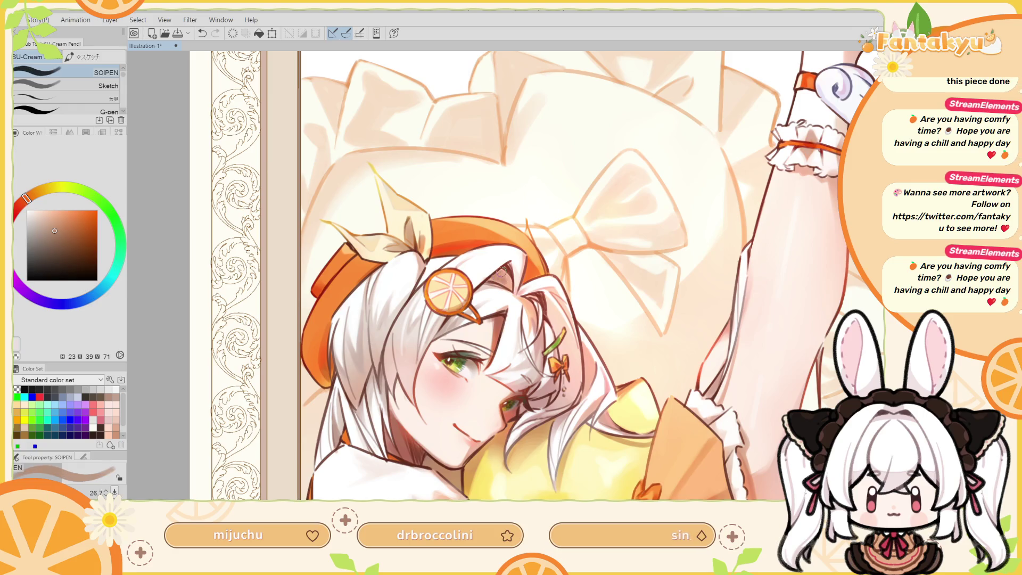
{"action": "key", "text": "h"}
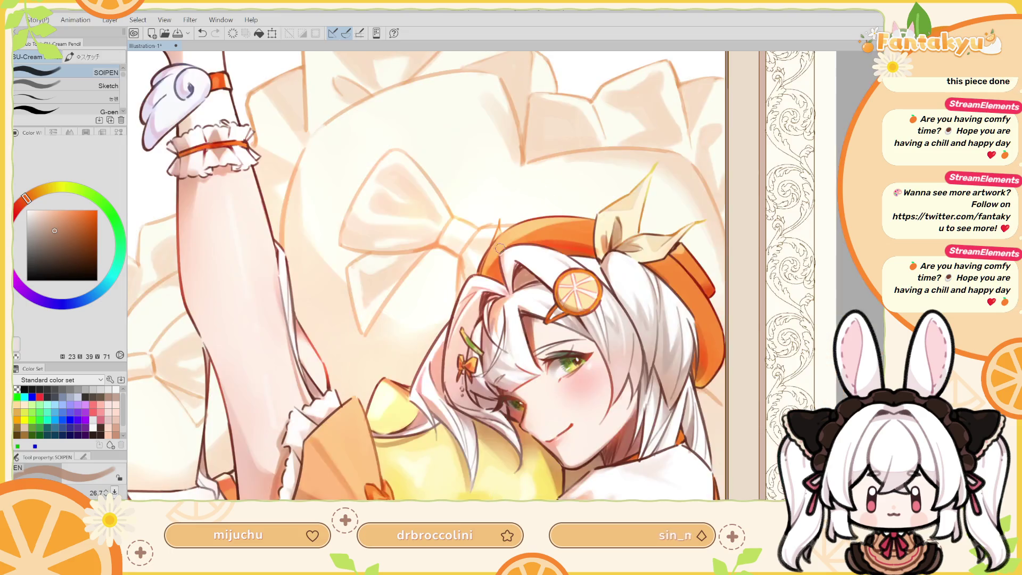
{"action": "key", "text": "ctrl+z"}
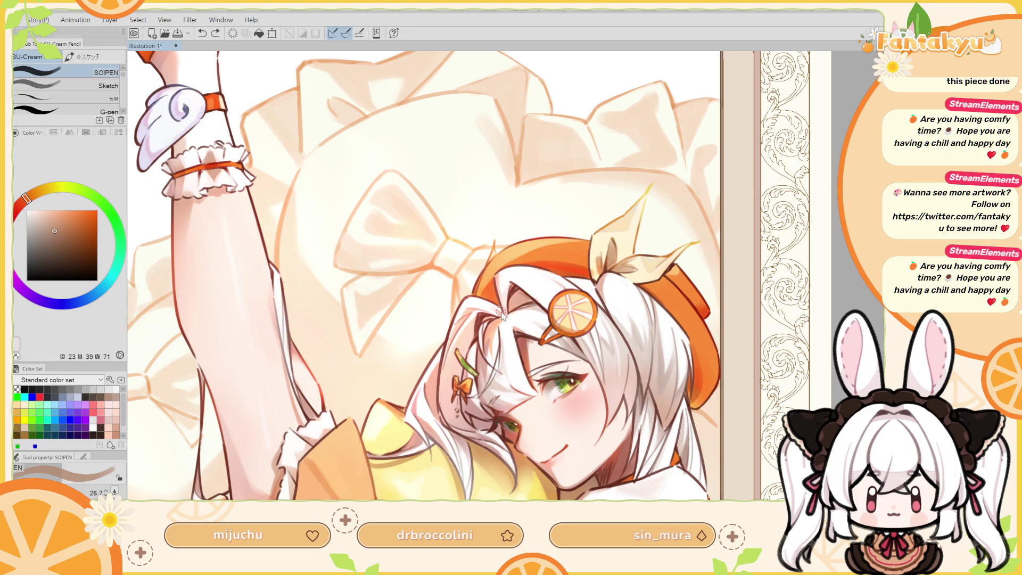
{"action": "key", "text": "bracketleft"}
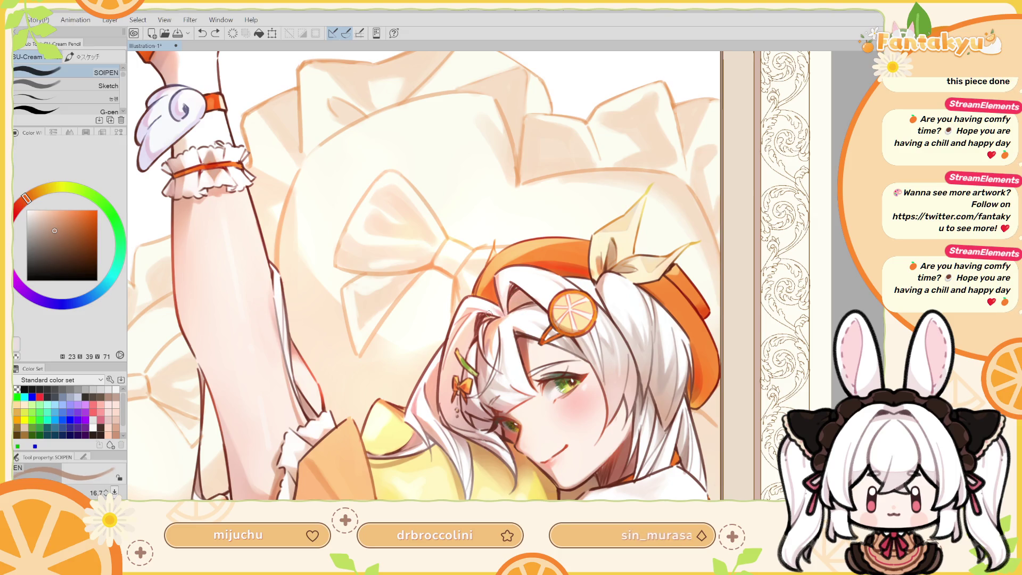
{"action": "key", "text": "bracketleft"}
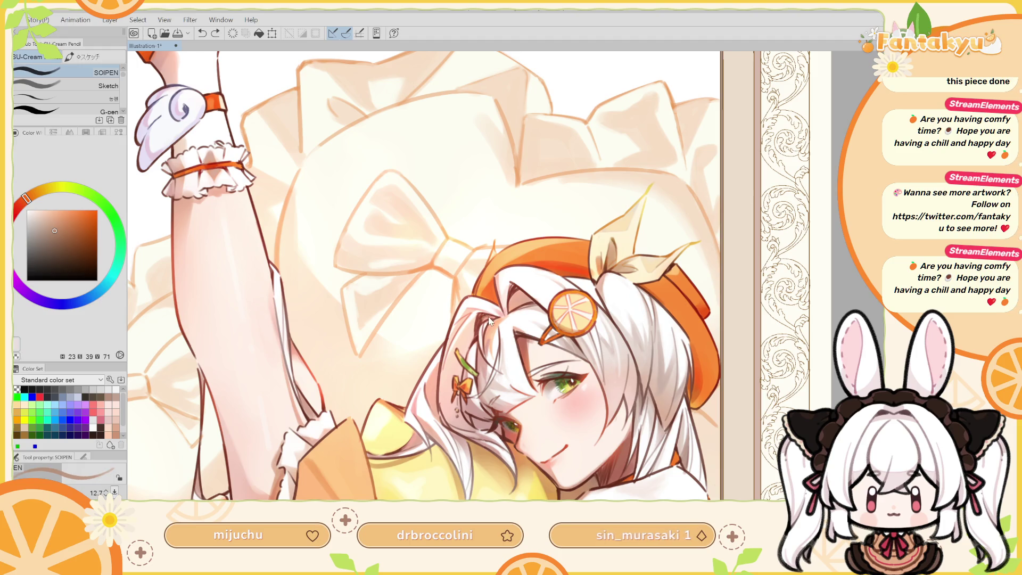
{"action": "key", "text": "ctrl+z"}
Add dark red-brown shading strokes into the girl's bangs.
{"action": "scroll", "coordinate": [508, 242], "scroll_direction": "up", "scroll_amount": 5}
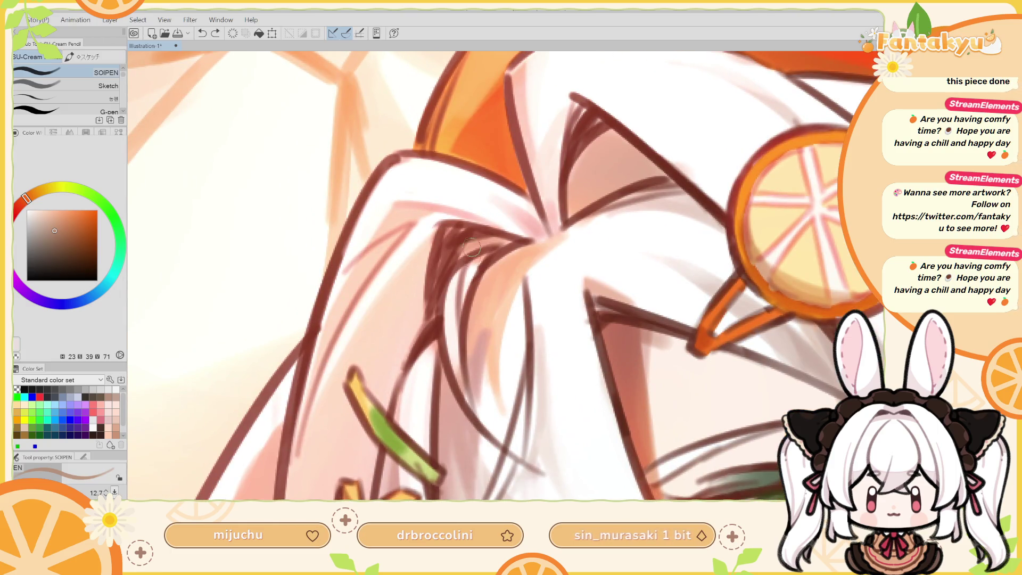
{"action": "left_click_drag", "start_coordinate": [471, 250], "coordinate": [509, 241]}
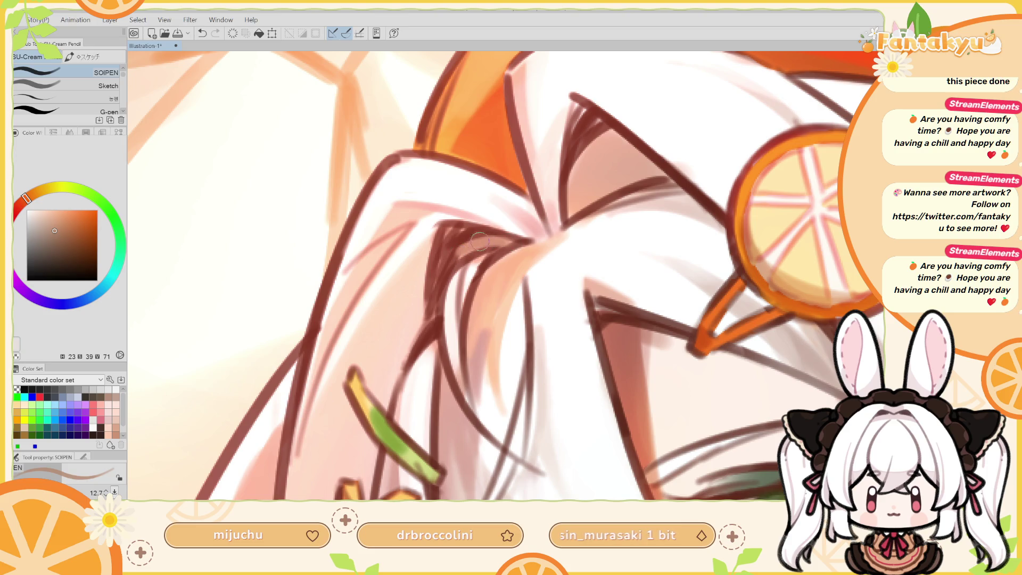
{"action": "left_click", "coordinate": [453, 246], "text": "alt"}
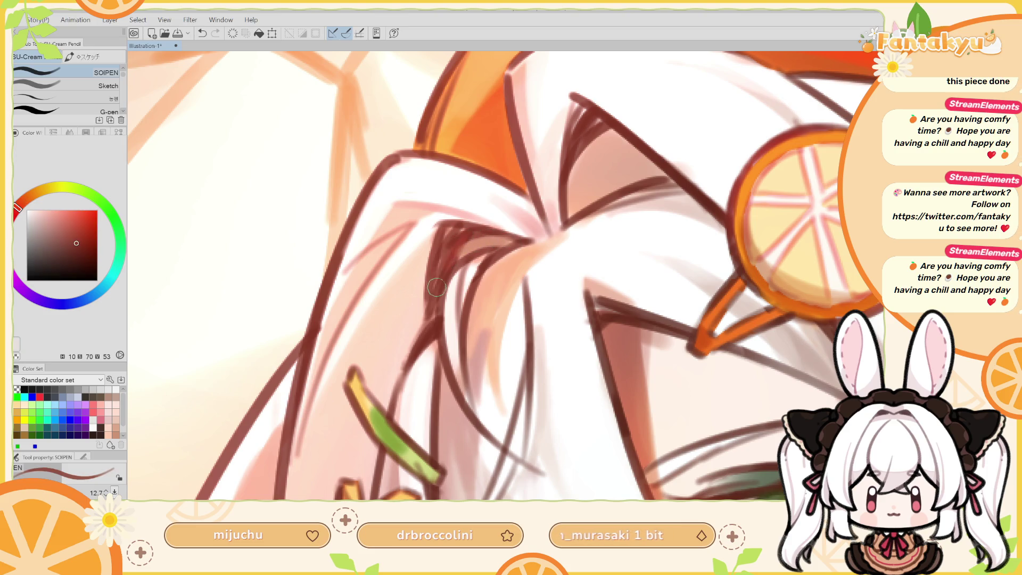
{"action": "scroll", "coordinate": [506, 277], "scroll_direction": "down", "scroll_amount": 2}
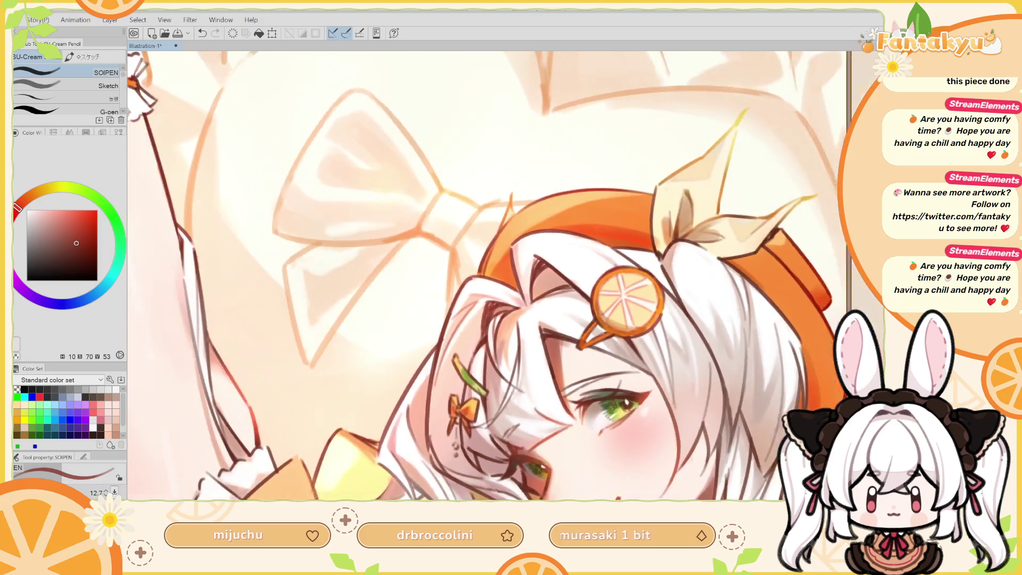
{"action": "scroll", "coordinate": [506, 276], "scroll_direction": "down", "scroll_amount": 2}
{"action": "scroll", "coordinate": [505, 277], "scroll_direction": "down", "scroll_amount": 2}
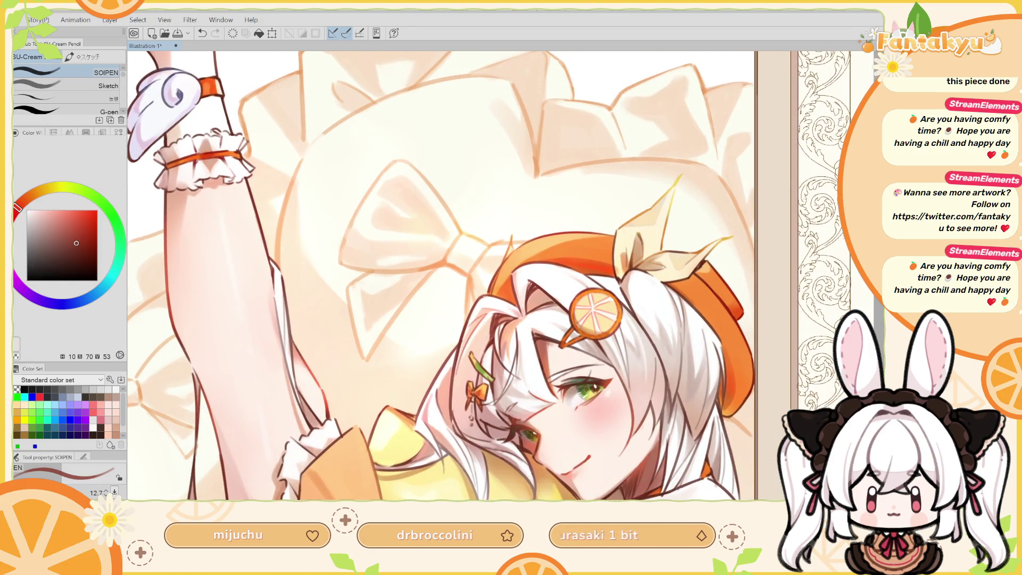
{"action": "scroll", "coordinate": [521, 345], "scroll_direction": "up", "scroll_amount": 3}
{"action": "mouse_move", "coordinate": [479, 287]}
{"action": "left_mouse_down"}
{"action": "mouse_move", "coordinate": [492, 269]}
{"action": "mouse_move", "coordinate": [468, 295]}
{"action": "left_mouse_up"}
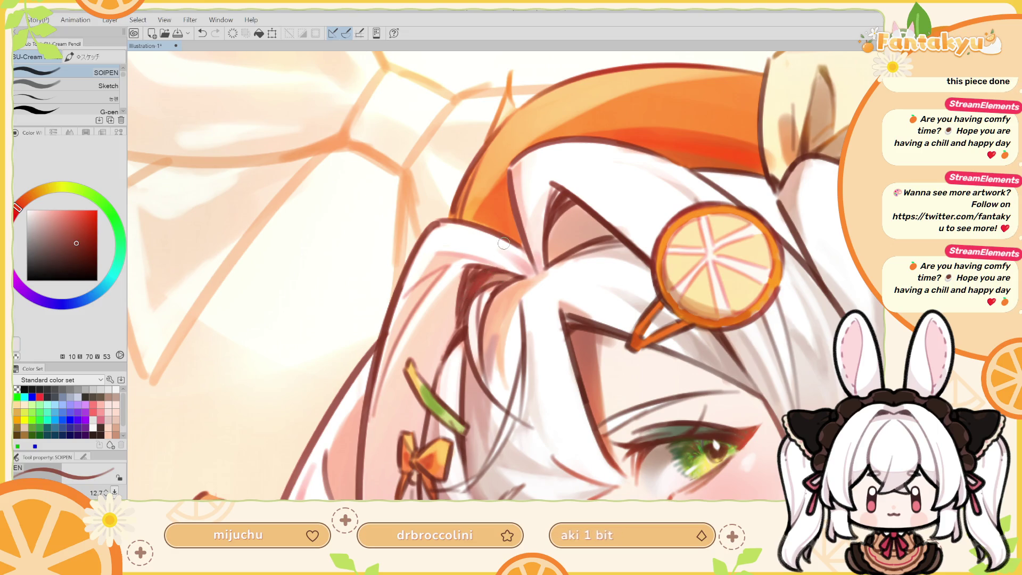
Check the mirrored canvas, then sample white, a pale hair tone and the beret's saturated orange.
{"action": "key", "text": "h"}
{"action": "left_click", "coordinate": [549, 166], "text": "alt"}
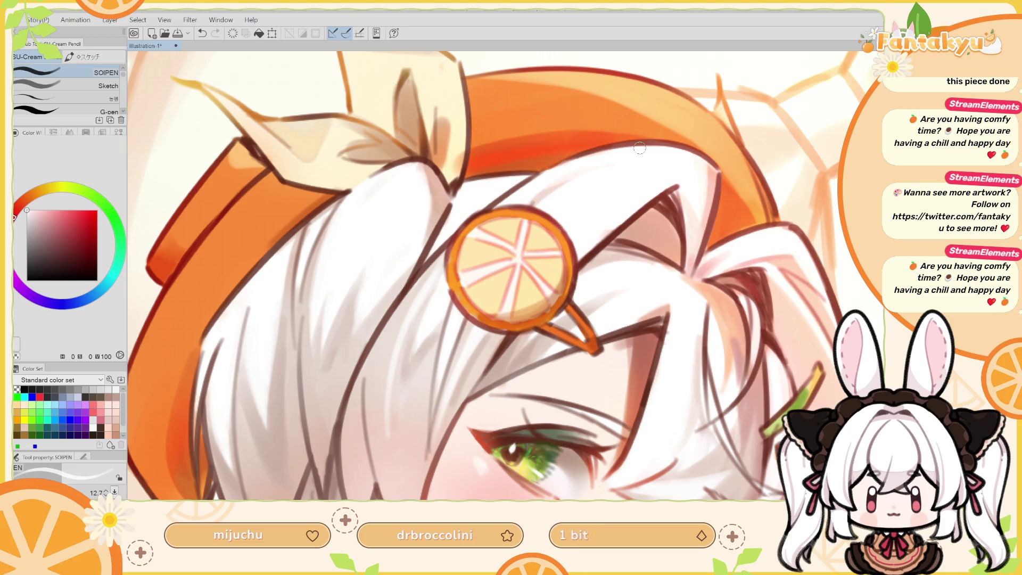
{"action": "mouse_move", "coordinate": [475, 200]}
{"action": "left_mouse_down"}
{"action": "mouse_move", "coordinate": [535, 158]}
{"action": "mouse_move", "coordinate": [561, 152]}
{"action": "mouse_move", "coordinate": [524, 195]}
{"action": "mouse_move", "coordinate": [561, 166]}
{"action": "mouse_move", "coordinate": [574, 165]}
{"action": "mouse_move", "coordinate": [532, 182]}
{"action": "mouse_move", "coordinate": [596, 163]}
{"action": "mouse_move", "coordinate": [557, 177]}
{"action": "left_mouse_up"}
{"action": "left_click", "coordinate": [550, 152], "text": "alt"}
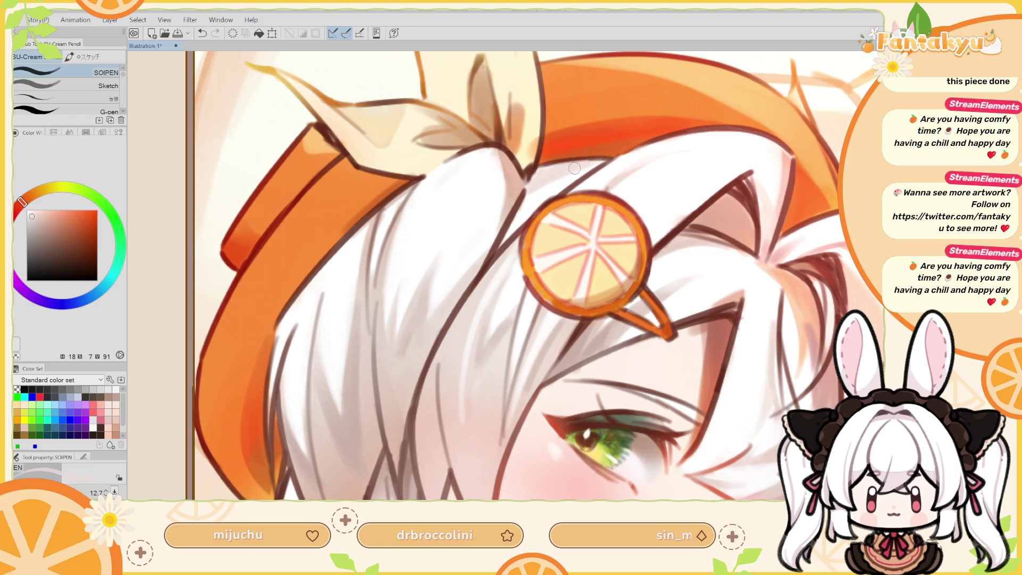
{"action": "key", "text": "h"}
{"action": "left_click", "coordinate": [566, 193], "text": "alt"}
{"action": "left_click", "coordinate": [566, 191], "text": "alt"}
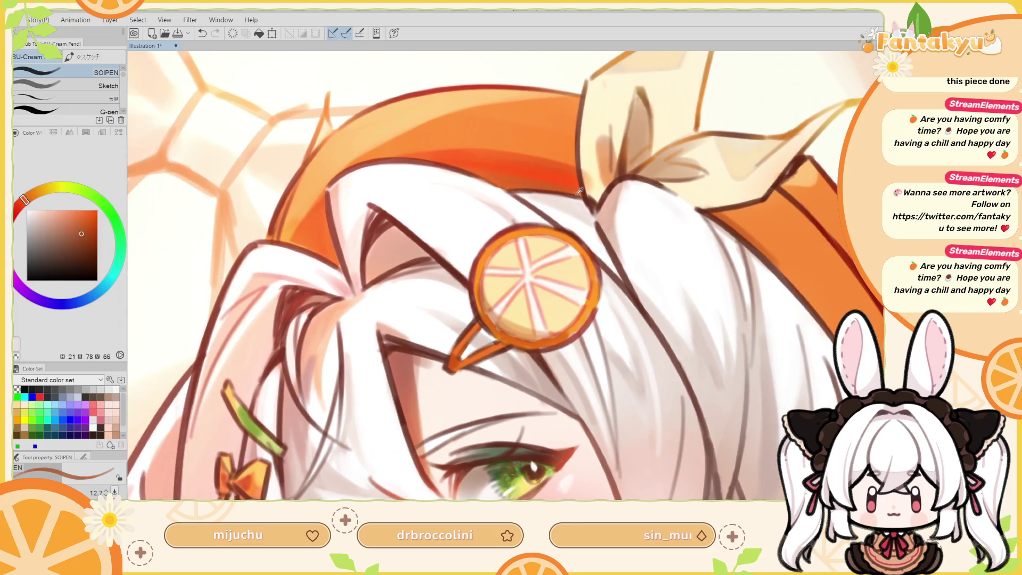
{"action": "key", "text": "h"}
With a smaller brush, paint orange along the beret brim edge and redraw its dark line.
{"action": "key", "text": "bracketleft"}
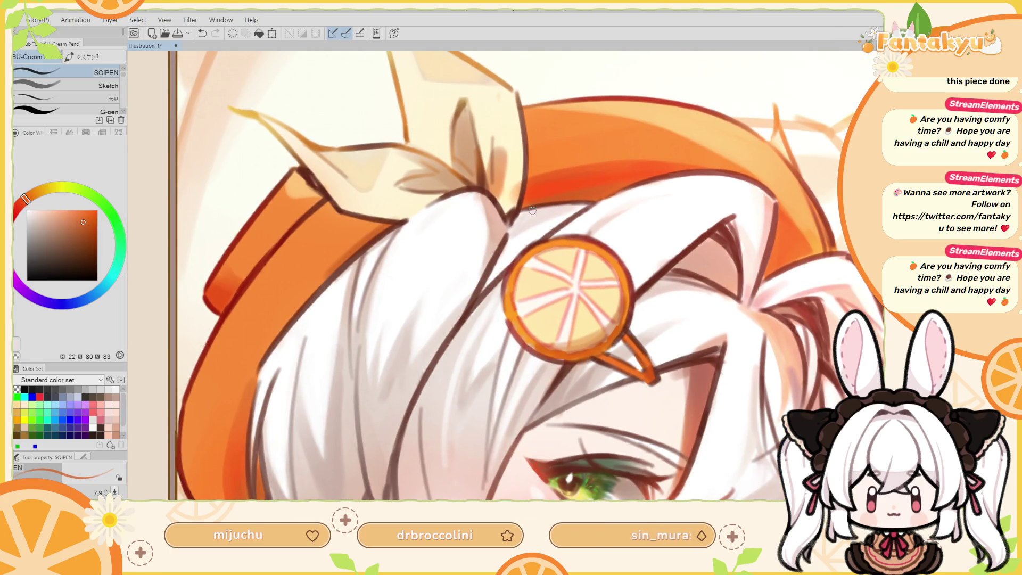
{"action": "left_click_drag", "start_coordinate": [532, 209], "coordinate": [558, 206]}
{"action": "left_click", "coordinate": [408, 218], "text": "alt"}
{"action": "mouse_move", "coordinate": [522, 210]}
{"action": "left_mouse_down"}
{"action": "mouse_move", "coordinate": [579, 198]}
{"action": "mouse_move", "coordinate": [571, 156]}
{"action": "left_mouse_up"}
{"action": "key", "text": "ctrl+z"}
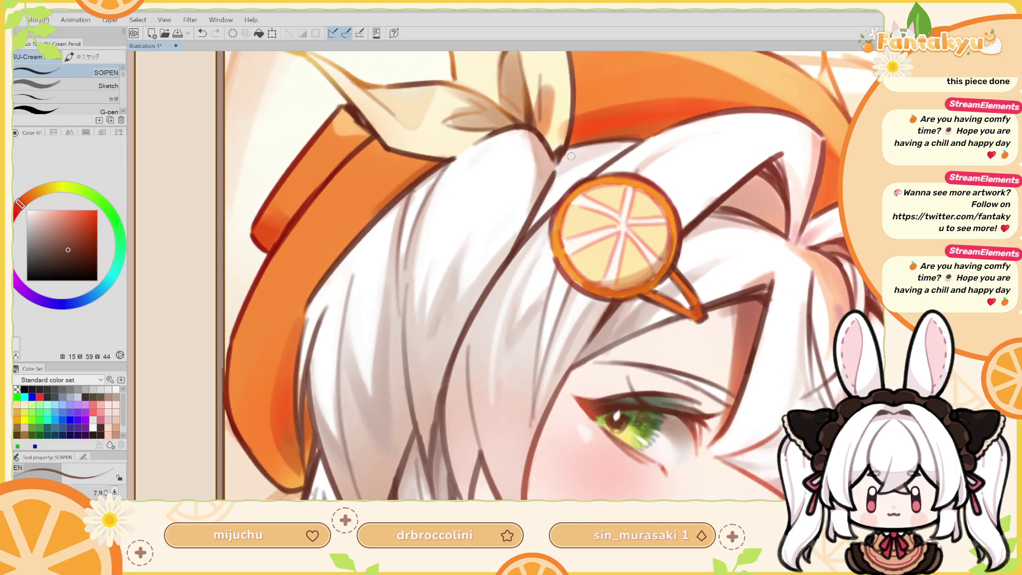
{"action": "key", "text": "ctrl+minus"}
{"action": "key", "text": "ctrl+minus"}
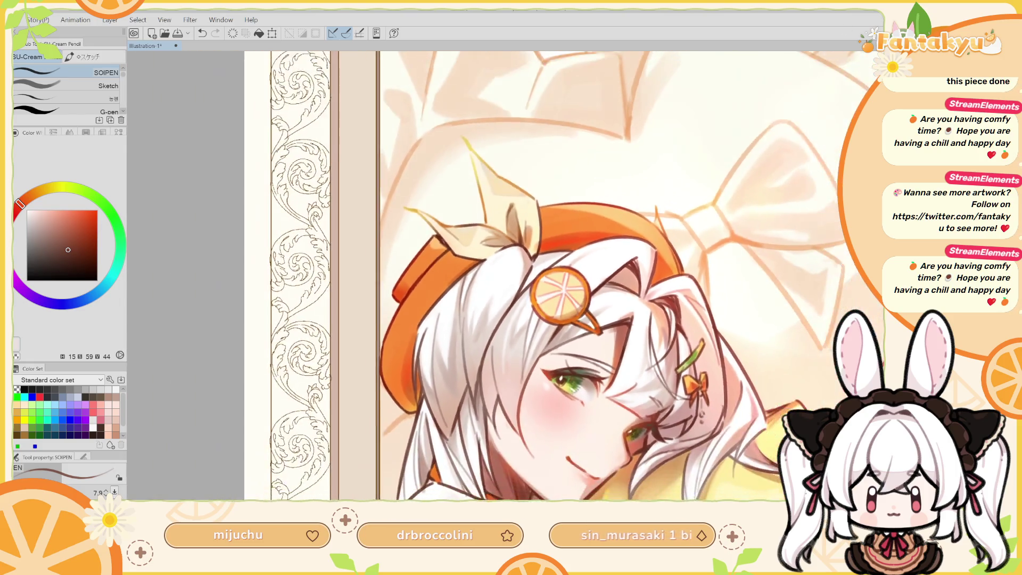
Undo two strokes and repaint a short white stroke into the hair.
{"action": "key", "text": "ctrl+plus"}
{"action": "left_click", "coordinate": [452, 250], "text": "alt"}
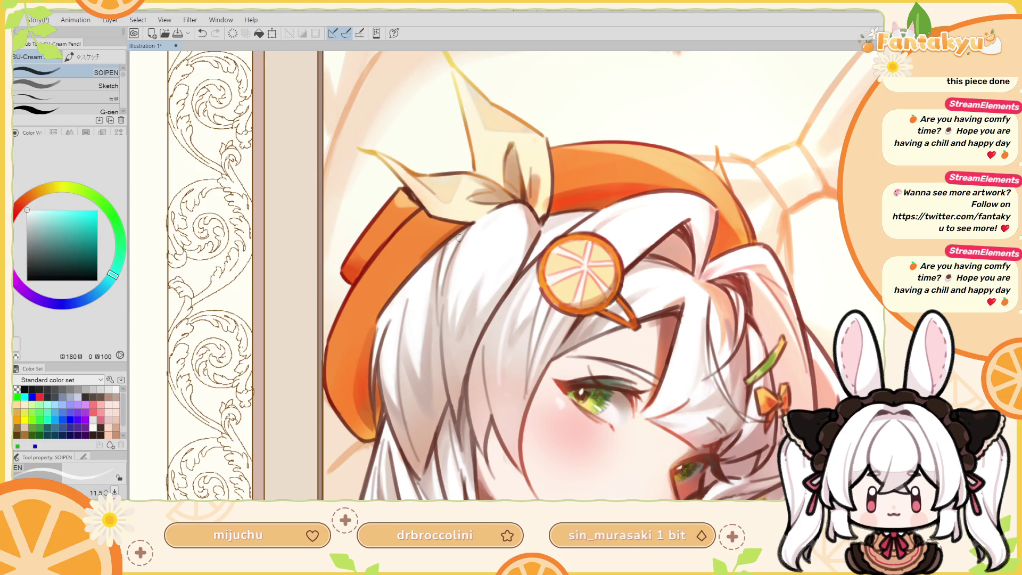
{"action": "key", "text": "ctrl+z"}
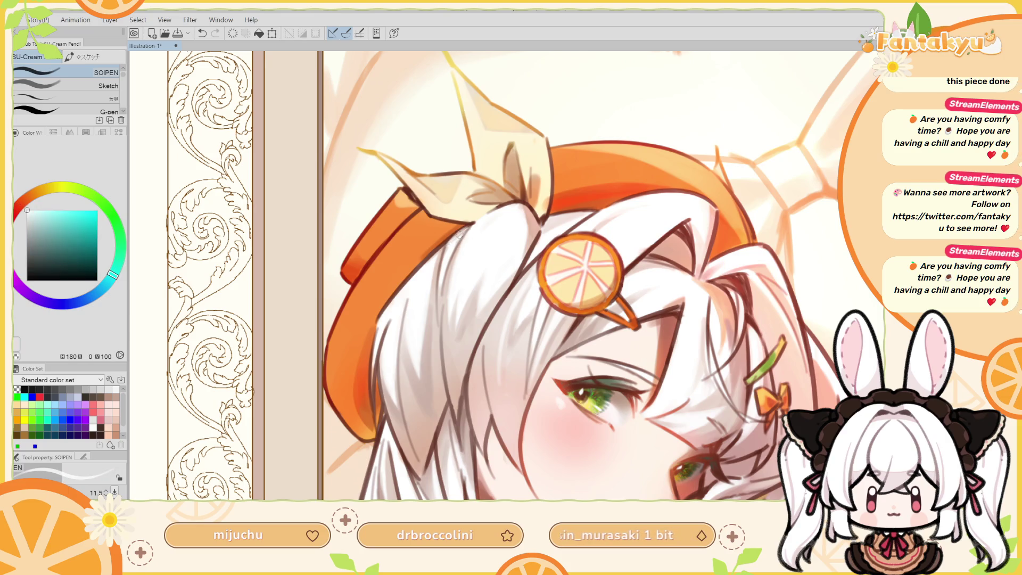
{"action": "key", "text": "ctrl+z"}
{"action": "left_click_drag", "start_coordinate": [453, 237], "coordinate": [453, 237]}
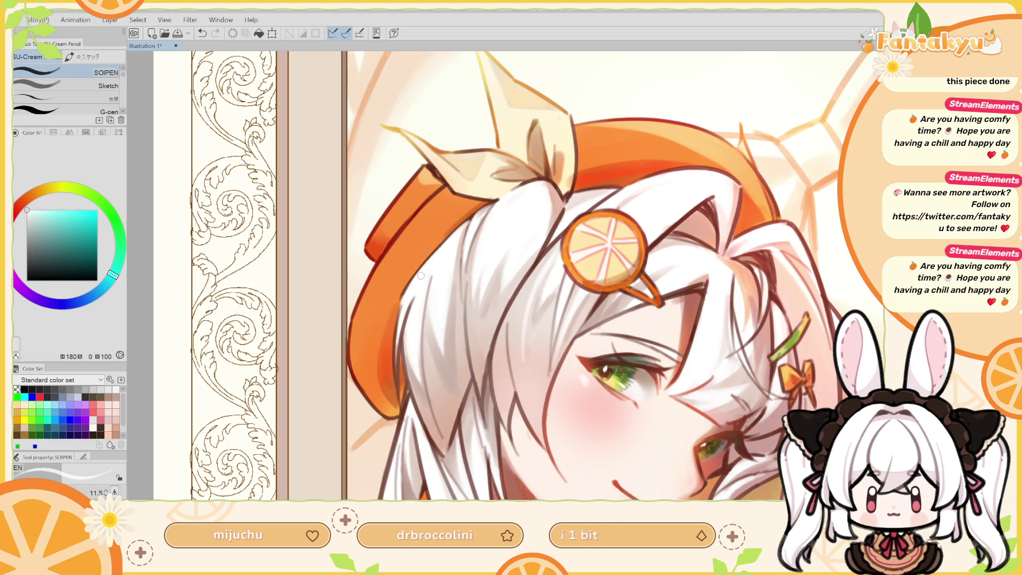
Sample pale pink, white and cheek skin tones around the head, checking with a mirrored view.
{"action": "left_click", "coordinate": [483, 210], "text": "alt"}
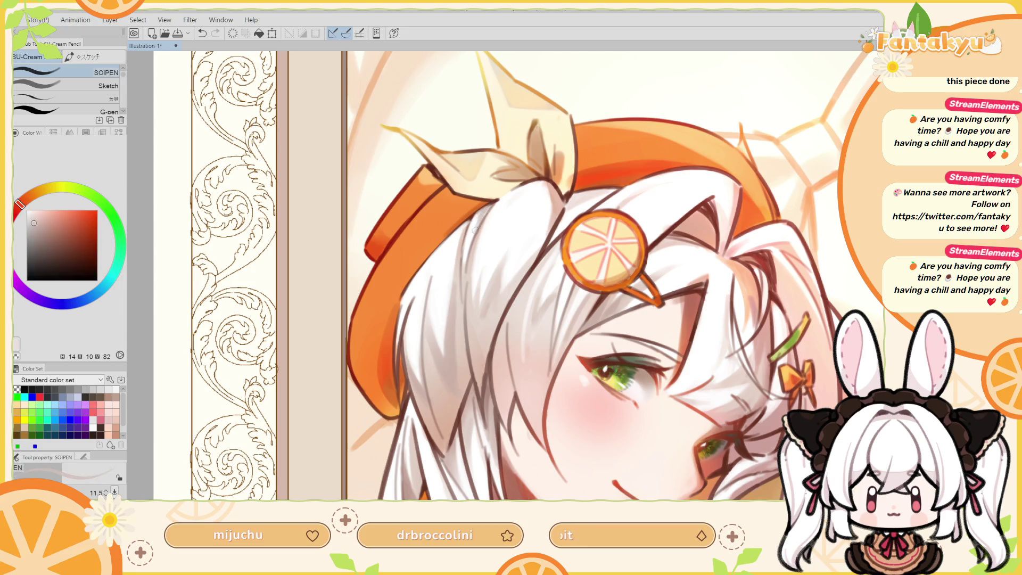
{"action": "left_click", "coordinate": [472, 224], "text": "alt"}
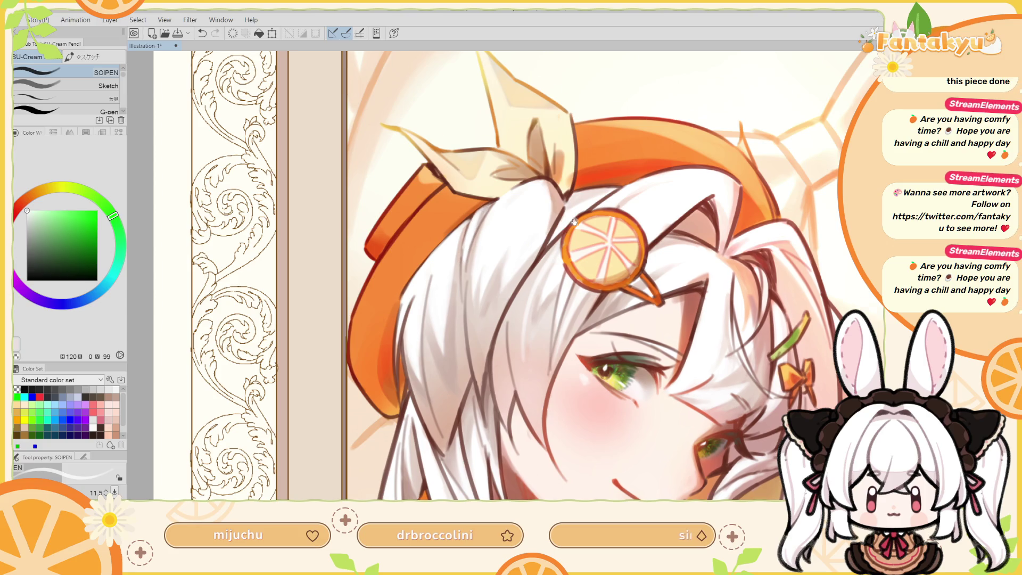
{"action": "left_click_drag", "start_coordinate": [466, 260], "coordinate": [499, 181]}
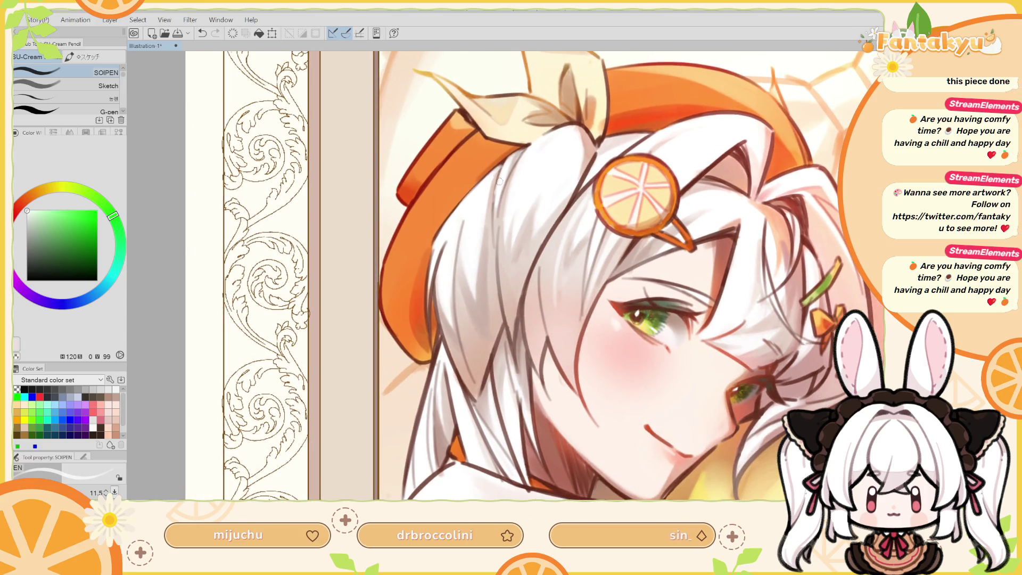
{"action": "left_click", "coordinate": [498, 182], "text": "alt"}
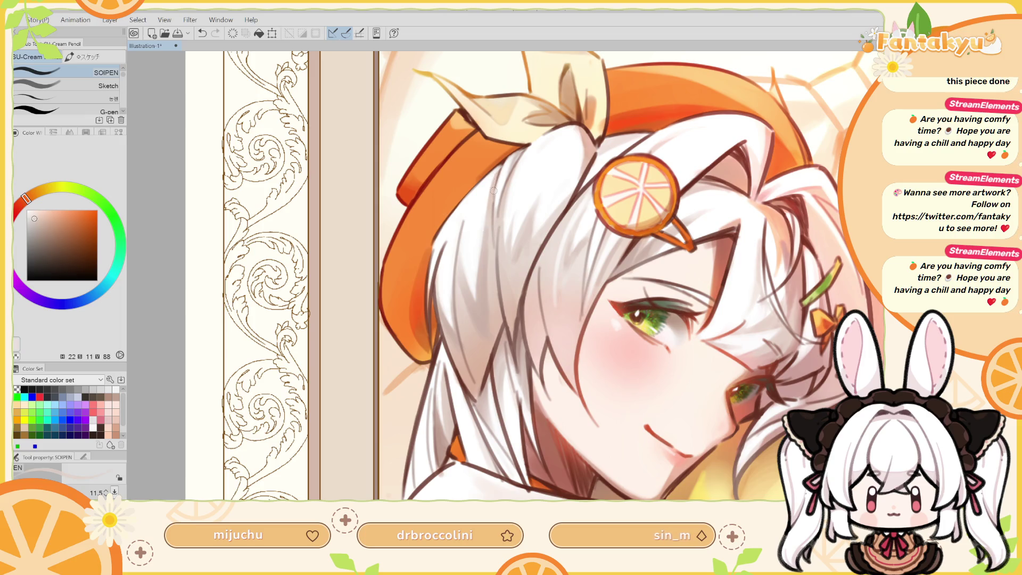
{"action": "left_click_drag", "start_coordinate": [493, 190], "coordinate": [463, 155]}
{"action": "key", "text": "h"}
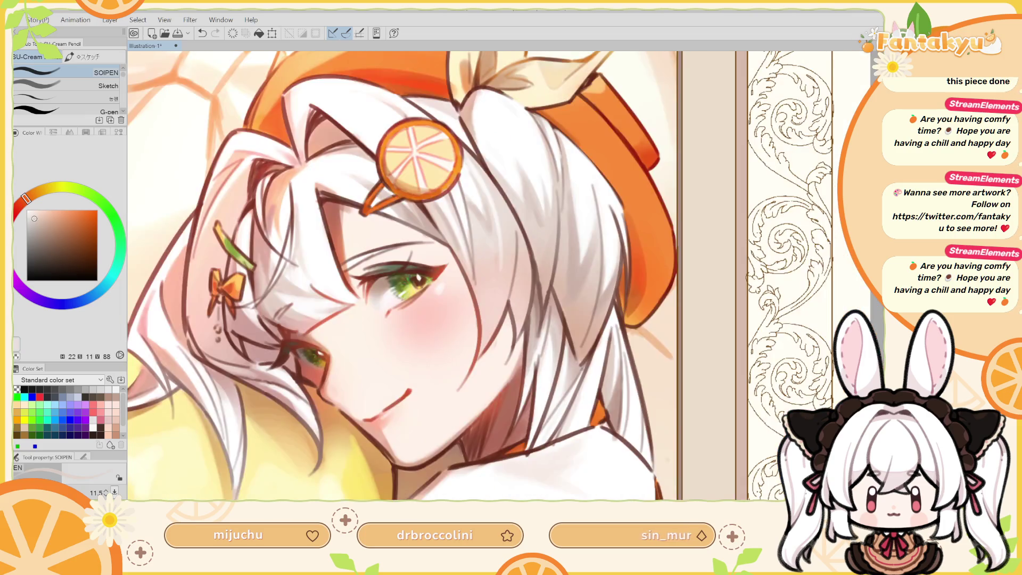
{"action": "left_click", "coordinate": [618, 204], "text": "alt"}
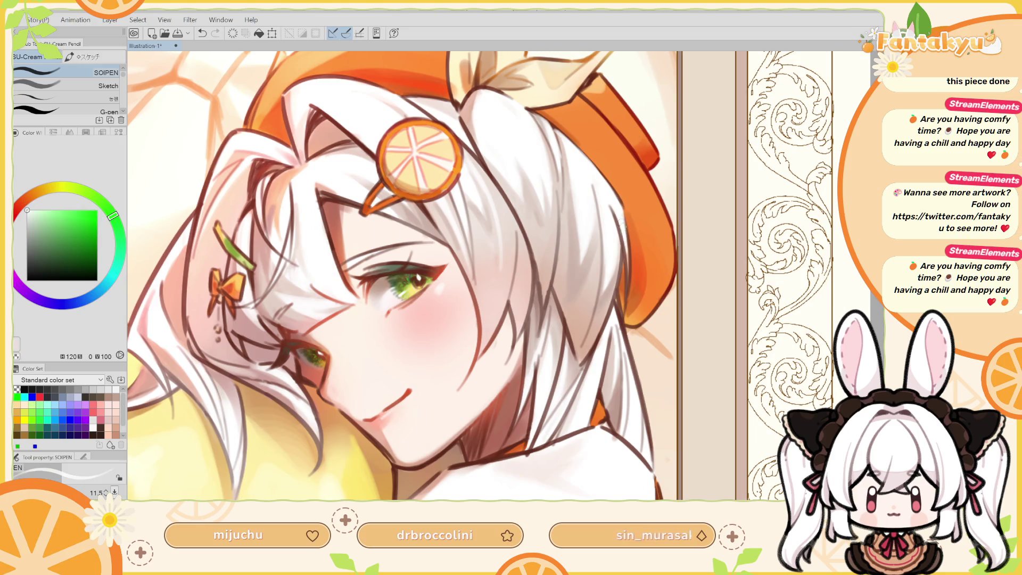
{"action": "key", "text": "h"}
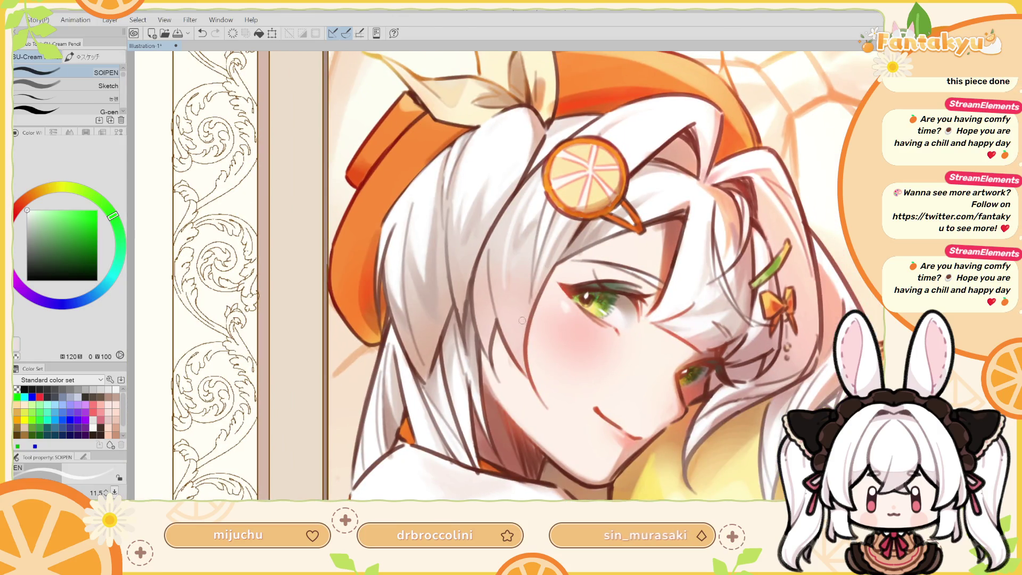
{"action": "left_click", "coordinate": [532, 301], "text": "alt"}
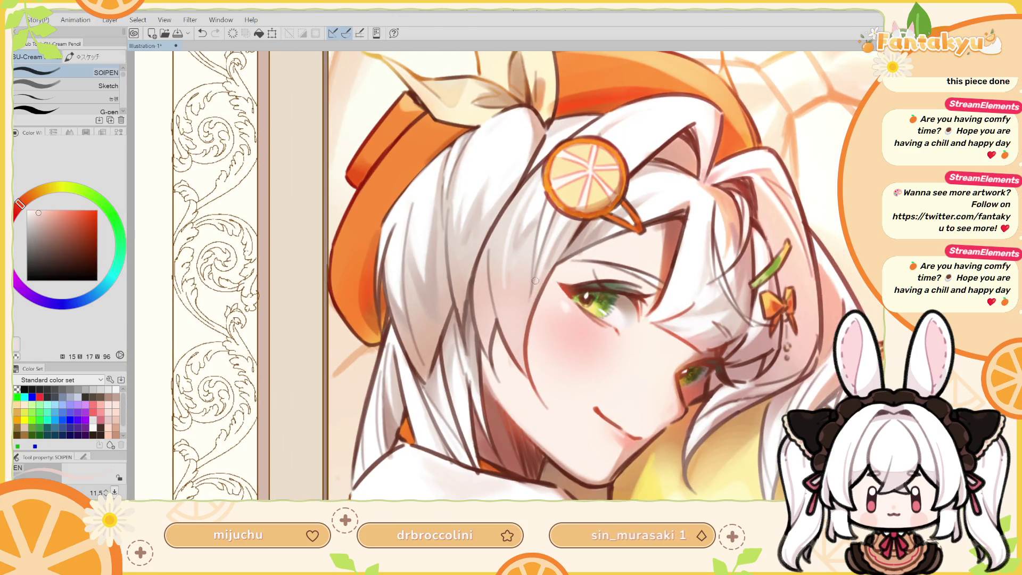
{"action": "scroll", "coordinate": [529, 294], "scroll_direction": "up", "scroll_amount": 1}
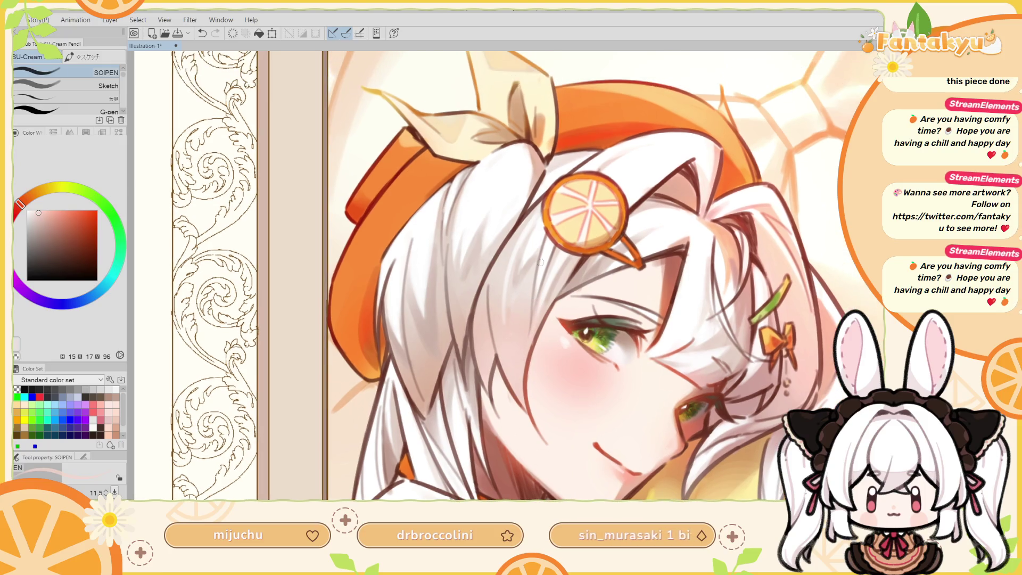
{"action": "left_click", "coordinate": [552, 240], "text": "alt"}
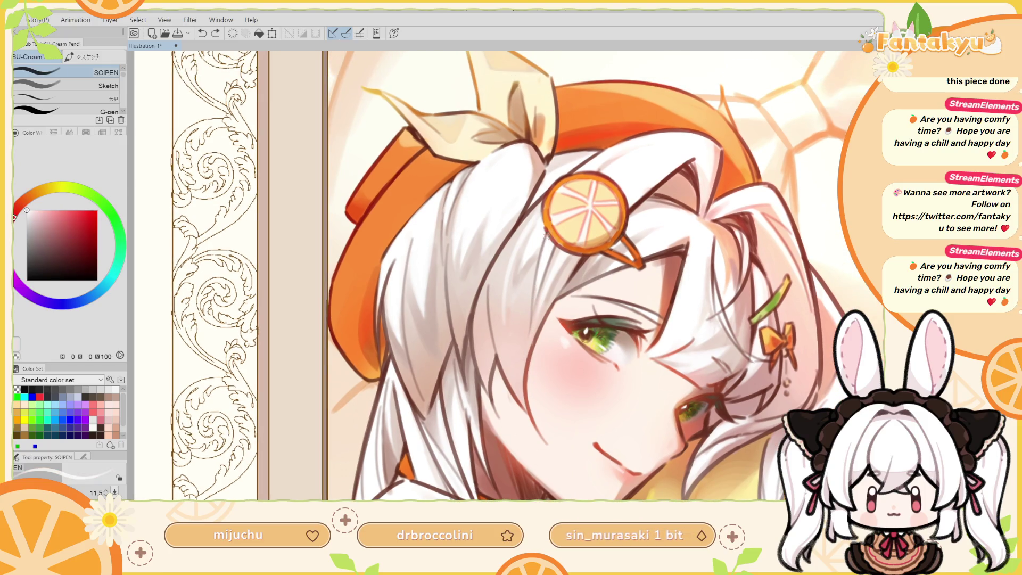
Tilt the canvas toward the hairclip and return to the pencil with pale orange from the slice.
{"action": "left_click_drag", "start_coordinate": [542, 274], "coordinate": [476, 318]}
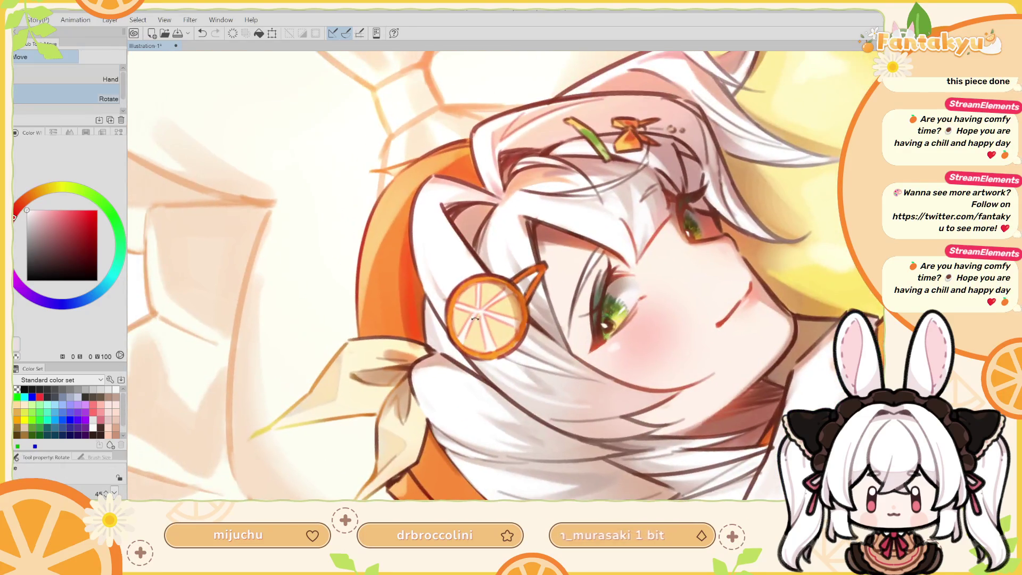
{"action": "left_click", "coordinate": [410, 212], "text": "alt"}
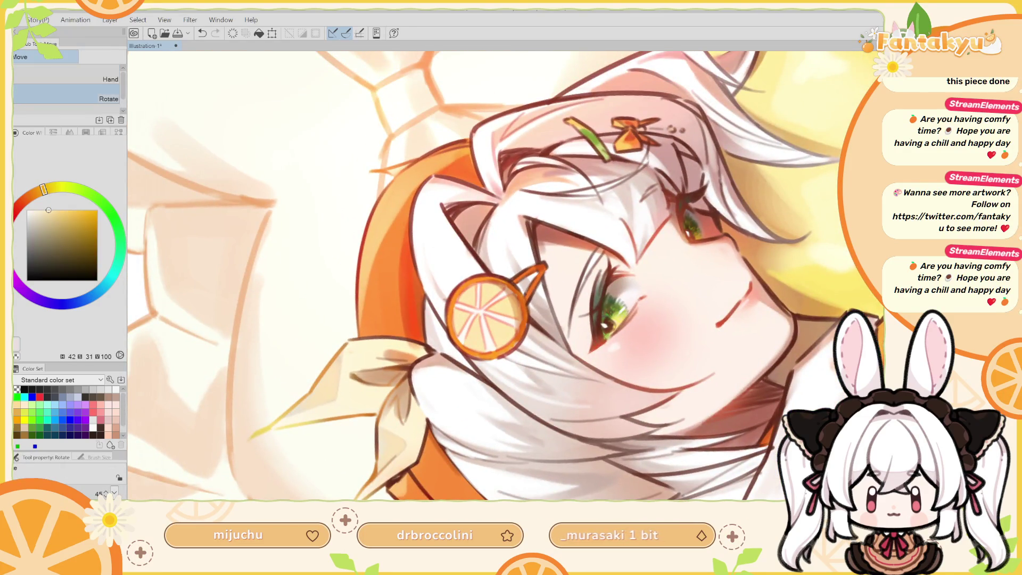
{"action": "key", "text": "p"}
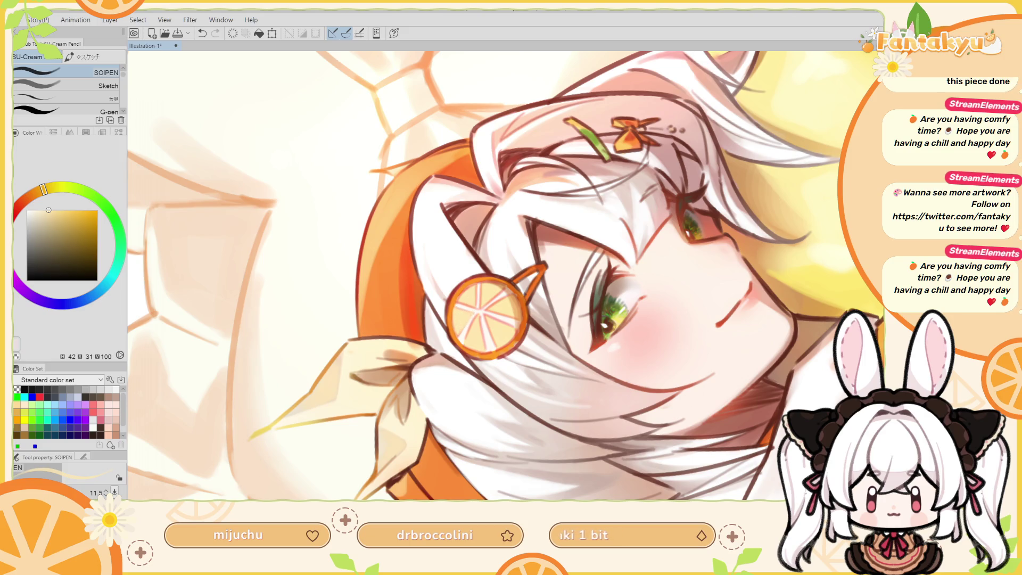
{"action": "scroll", "coordinate": [513, 341], "scroll_direction": "up", "scroll_amount": 3}
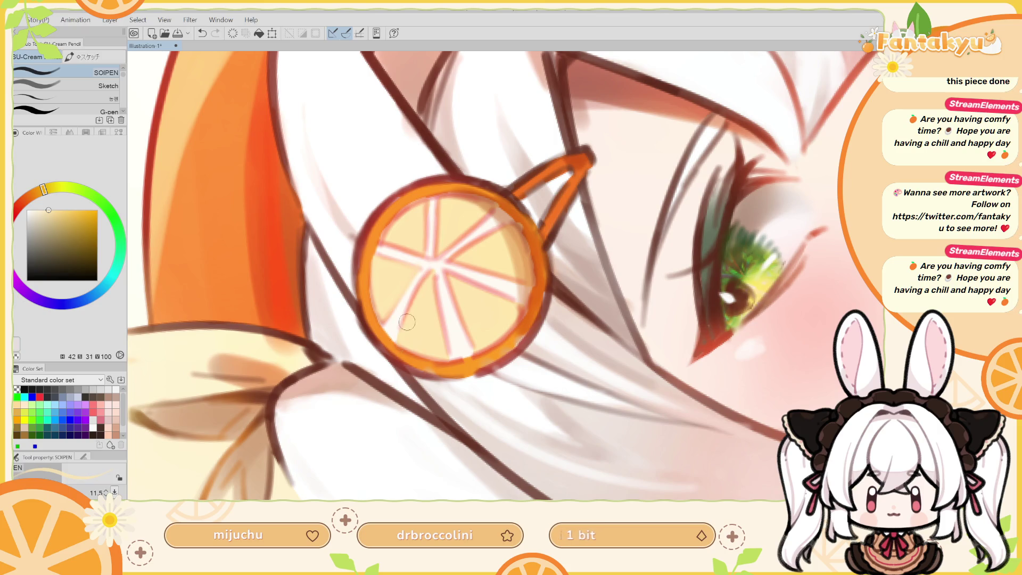
Sample the orange slice's pale, yellow and near-white tones while resizing the brush.
{"action": "left_click", "coordinate": [436, 282], "text": "alt"}
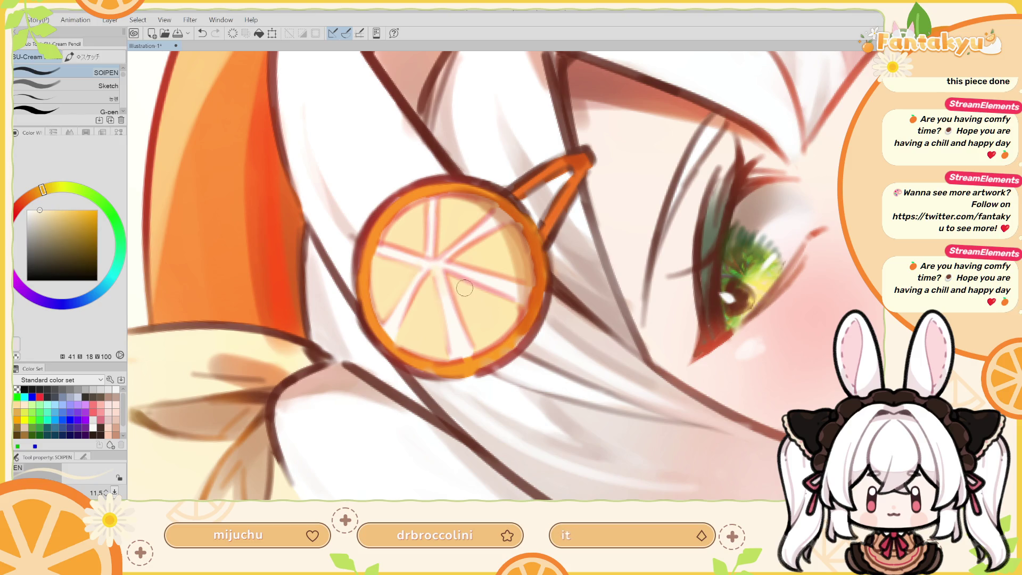
{"action": "left_click", "coordinate": [456, 317], "text": "alt"}
{"action": "left_click", "coordinate": [455, 289], "text": "alt"}
{"action": "left_click", "coordinate": [497, 234], "text": "alt"}
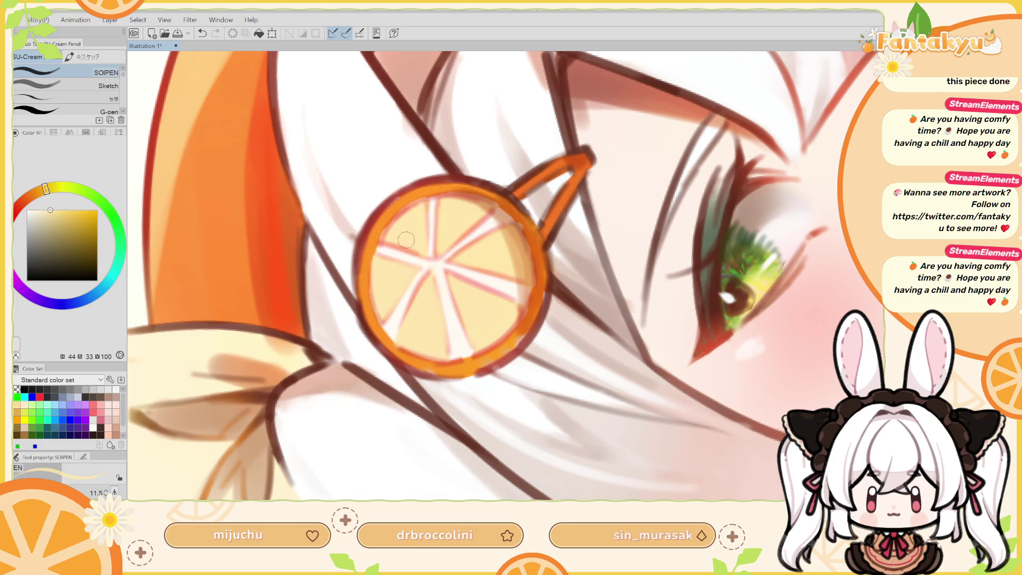
{"action": "left_click", "coordinate": [435, 270], "text": "alt"}
{"action": "left_click_drag", "start_coordinate": [433, 265], "coordinate": [420, 265]}
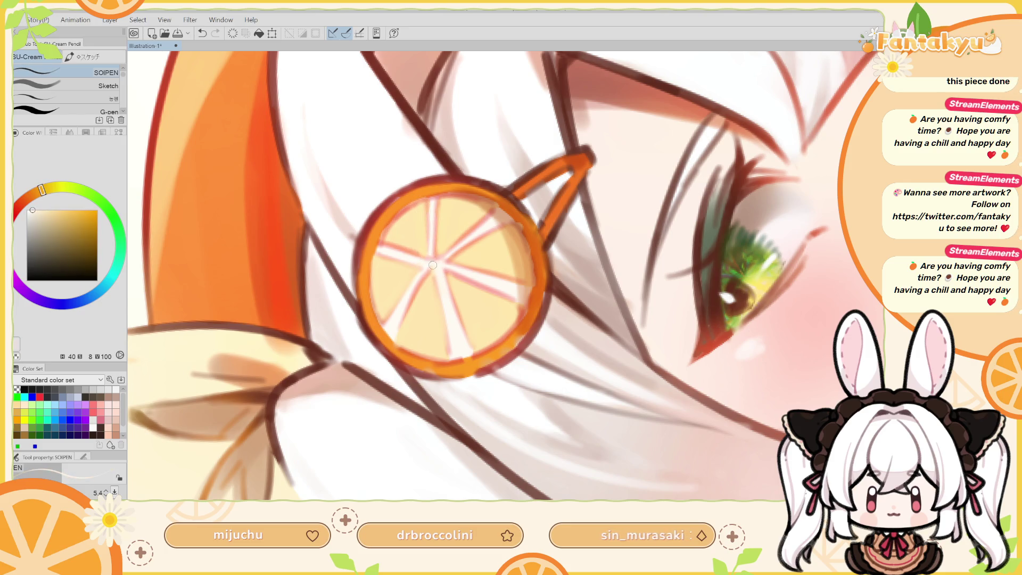
{"action": "left_click", "coordinate": [425, 298], "text": "alt"}
{"action": "left_click_drag", "start_coordinate": [391, 336], "coordinate": [404, 336]}
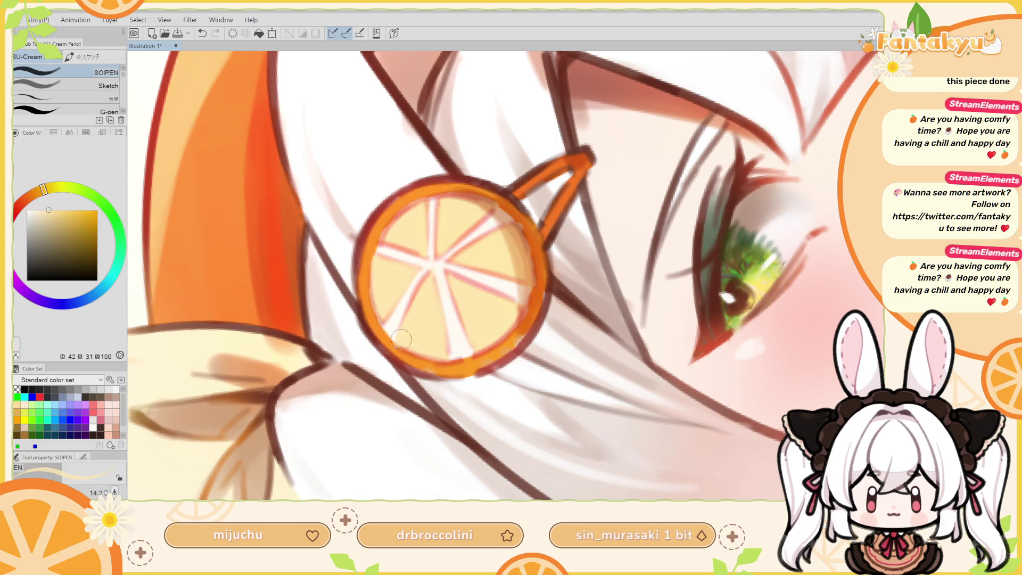
Pick the rim's saturated orange and thicken the slice's lower-left rim.
{"action": "left_click", "coordinate": [379, 324], "text": "alt"}
{"action": "left_click_drag", "start_coordinate": [374, 265], "coordinate": [365, 268]}
{"action": "left_click_drag", "start_coordinate": [391, 341], "coordinate": [413, 354]}
{"action": "key", "text": "h"}
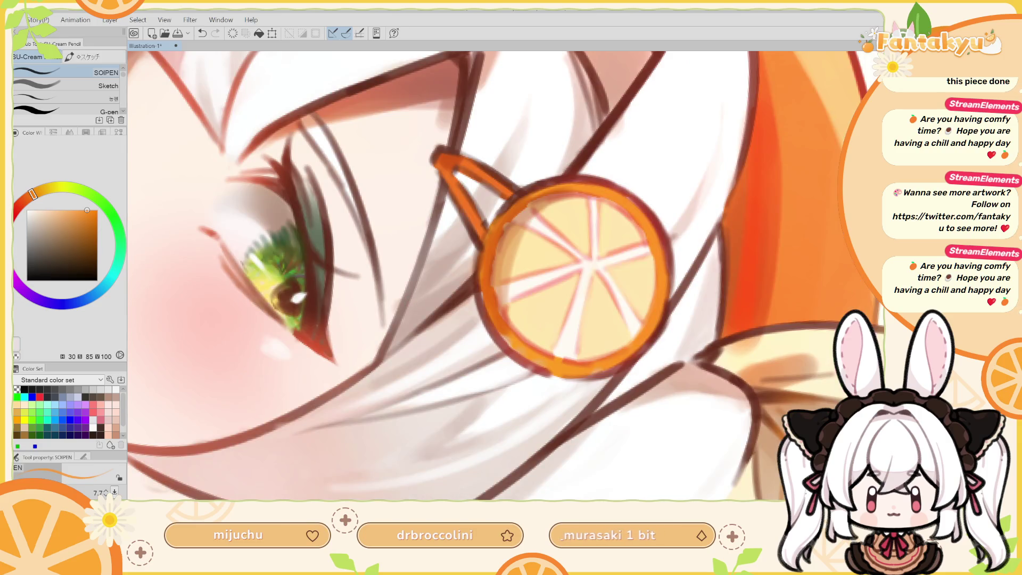
{"action": "key", "text": "h"}
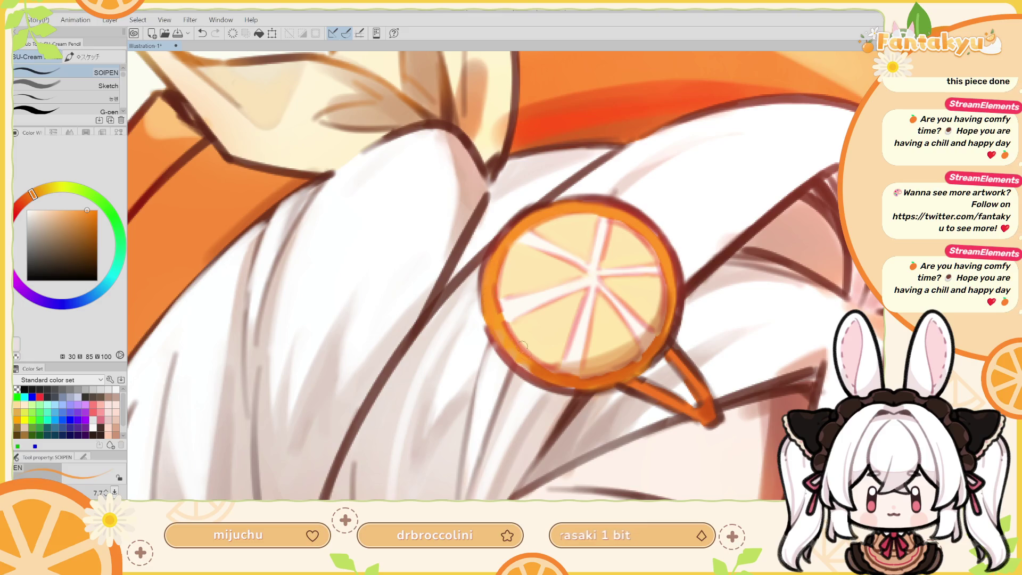
{"action": "key", "text": "h"}
{"action": "left_click_drag", "start_coordinate": [524, 226], "coordinate": [554, 226]}
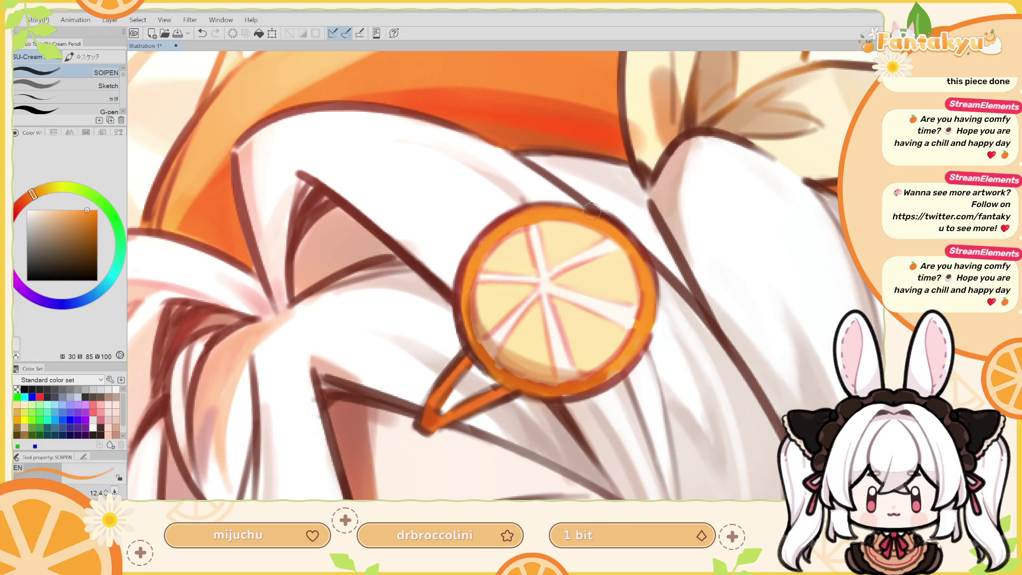
Sample deeper and paler rim oranges, fine-tune the pale orange, and reduce the brush size.
{"action": "left_click", "coordinate": [553, 388], "text": "alt"}
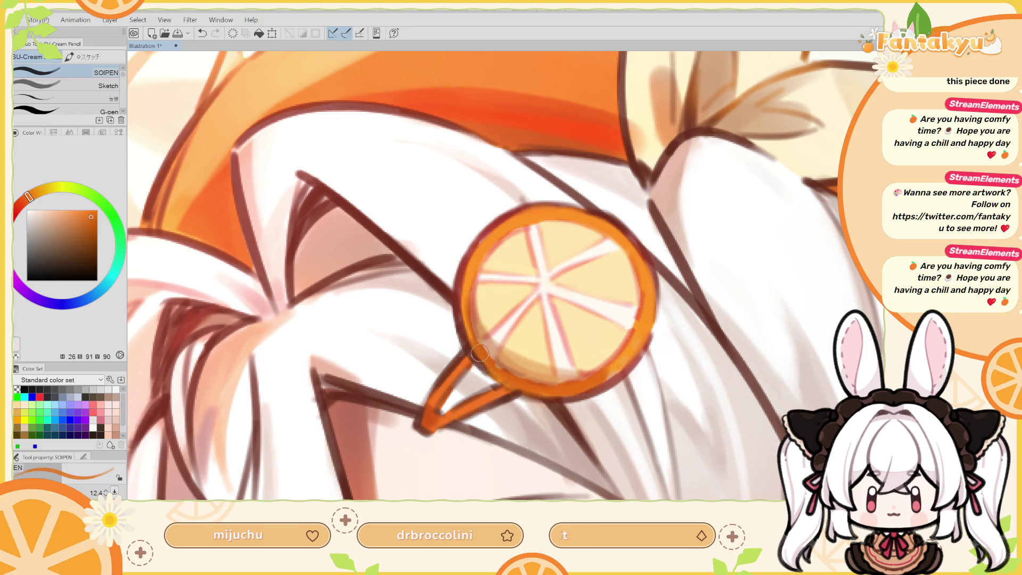
{"action": "key", "text": "ctrl+z"}
{"action": "left_click", "coordinate": [518, 380], "text": "alt"}
{"action": "left_click", "coordinate": [506, 350], "text": "alt"}
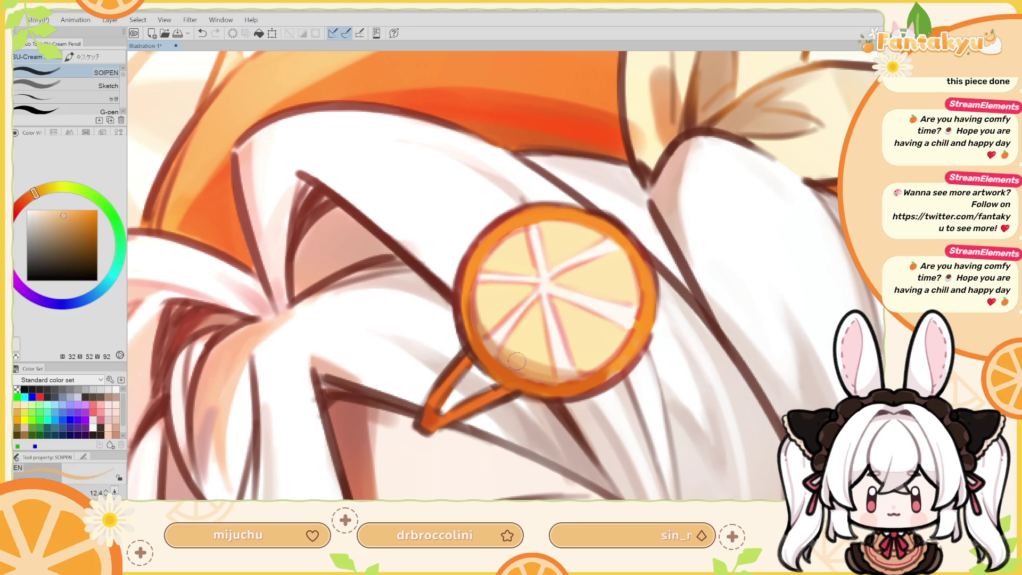
{"action": "key", "text": "h"}
{"action": "left_click", "coordinate": [71, 211]}
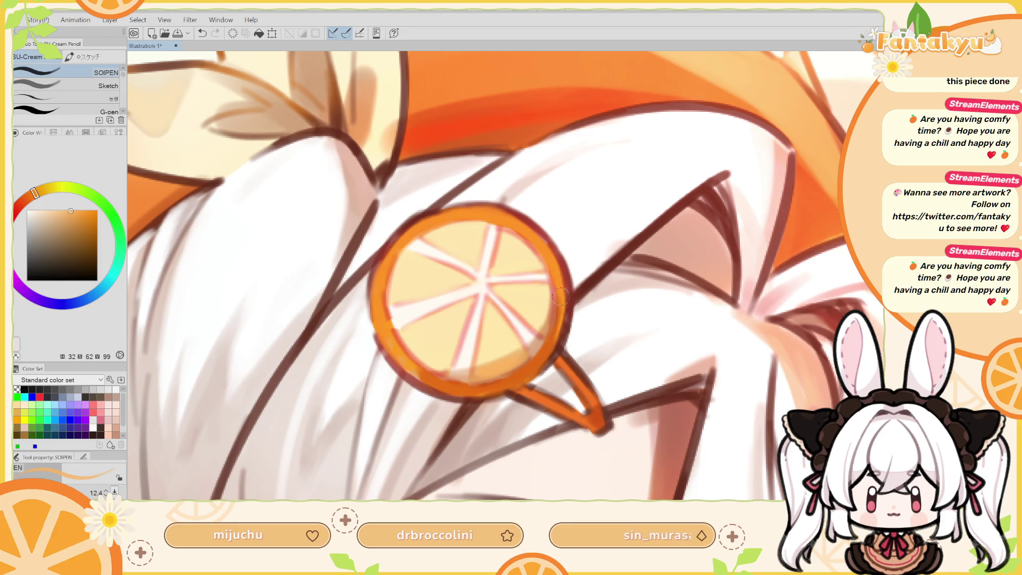
{"action": "key", "text": "h"}
{"action": "key", "text": "bracketleft"}
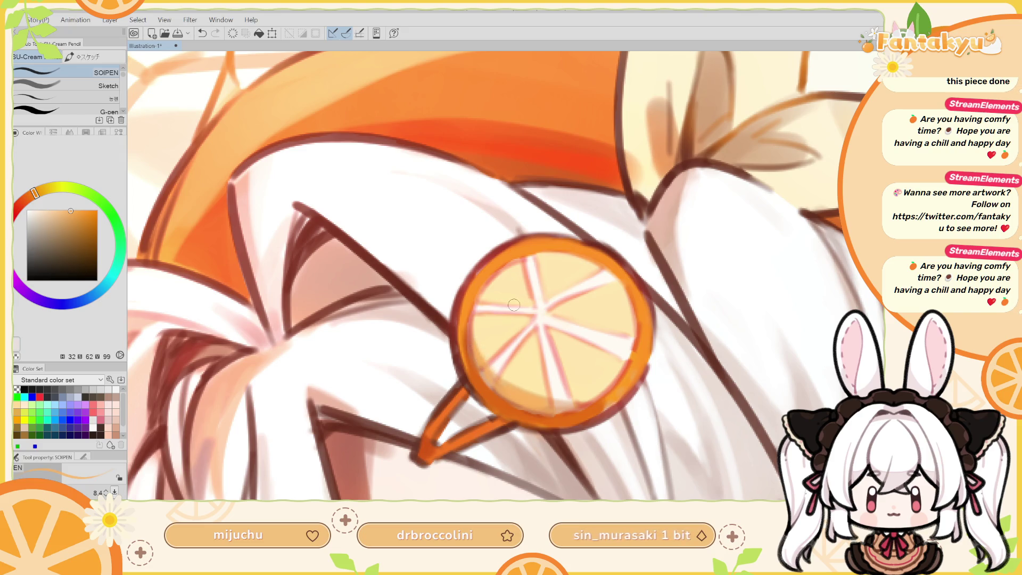
{"action": "key", "text": "h"}
{"action": "left_click", "coordinate": [491, 387], "text": "alt"}
{"action": "key", "text": "h"}
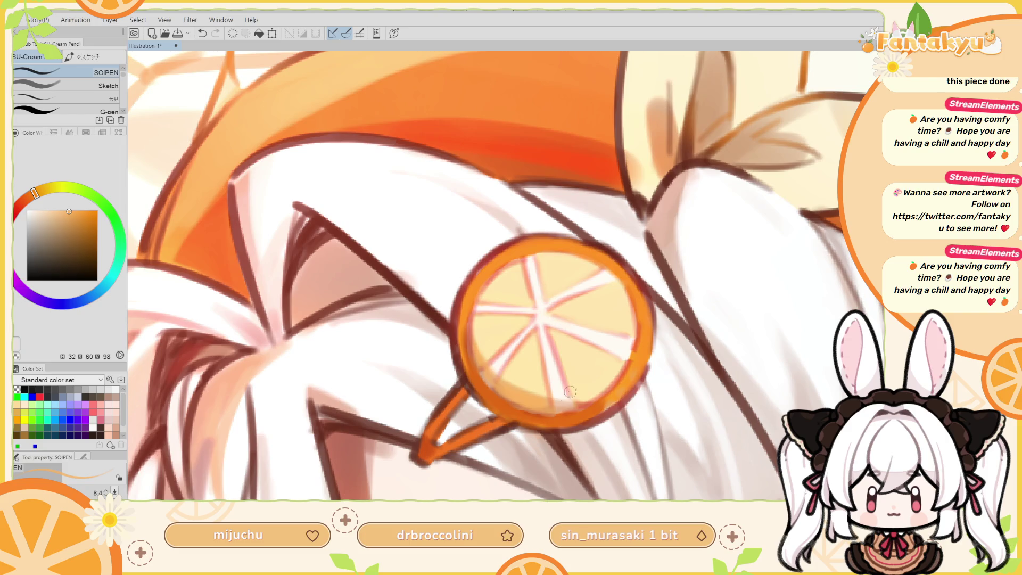
Mix a bright deeper orange and add a stroke along the slice's lower-right rim.
{"action": "left_click", "coordinate": [616, 383], "text": "alt"}
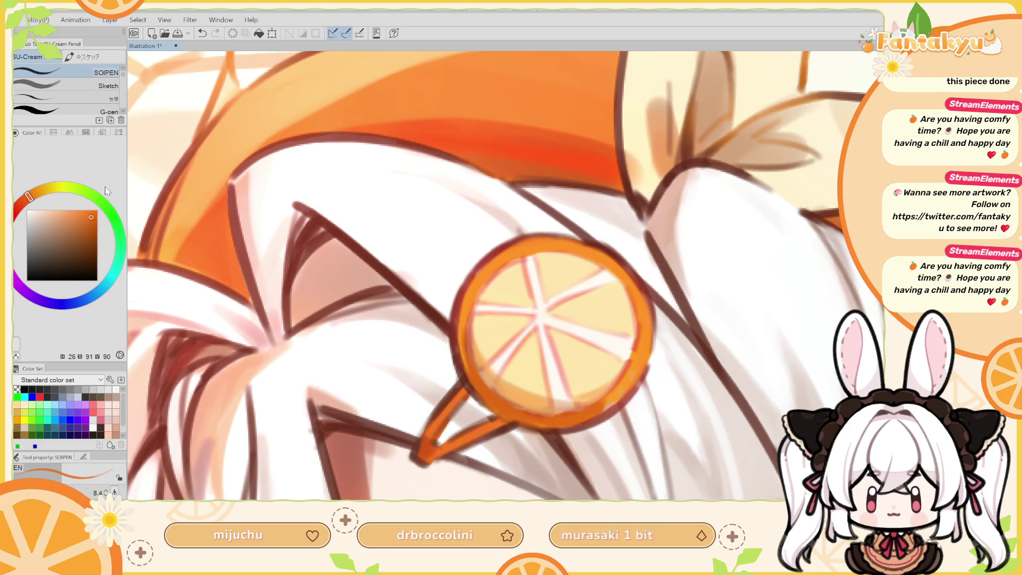
{"action": "left_click", "coordinate": [86, 209]}
{"action": "left_click", "coordinate": [18, 206]}
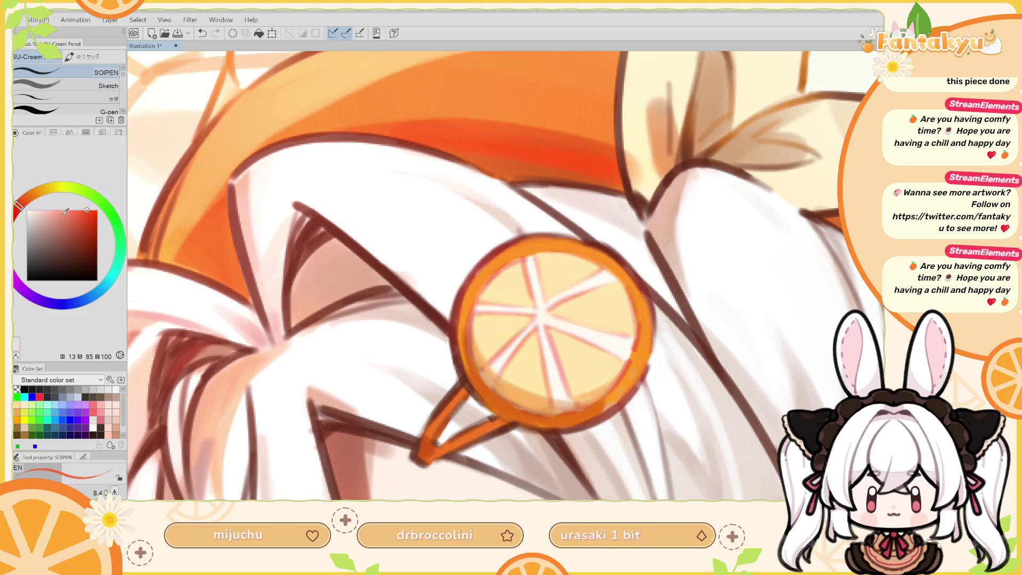
{"action": "left_click", "coordinate": [91, 221]}
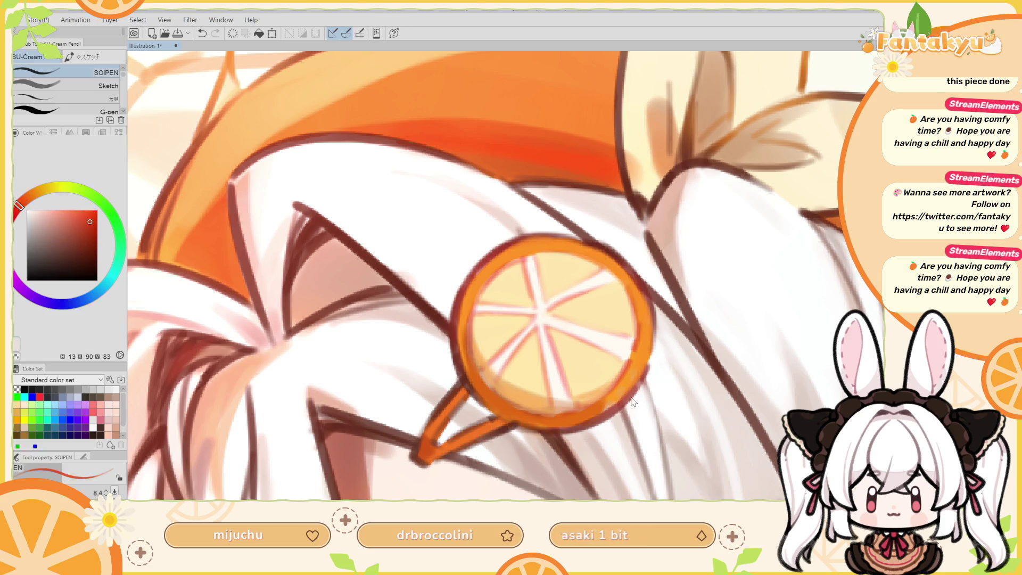
{"action": "left_click_drag", "start_coordinate": [639, 402], "coordinate": [636, 385]}
{"action": "key", "text": "ctrl+z"}
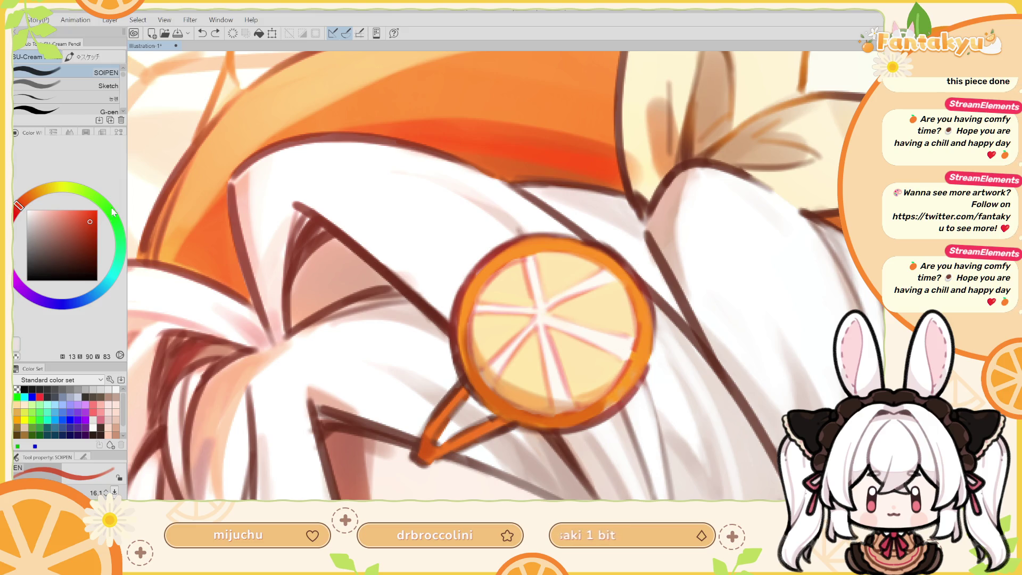
{"action": "left_click", "coordinate": [90, 213]}
{"action": "left_click_drag", "start_coordinate": [38, 204], "coordinate": [25, 197]}
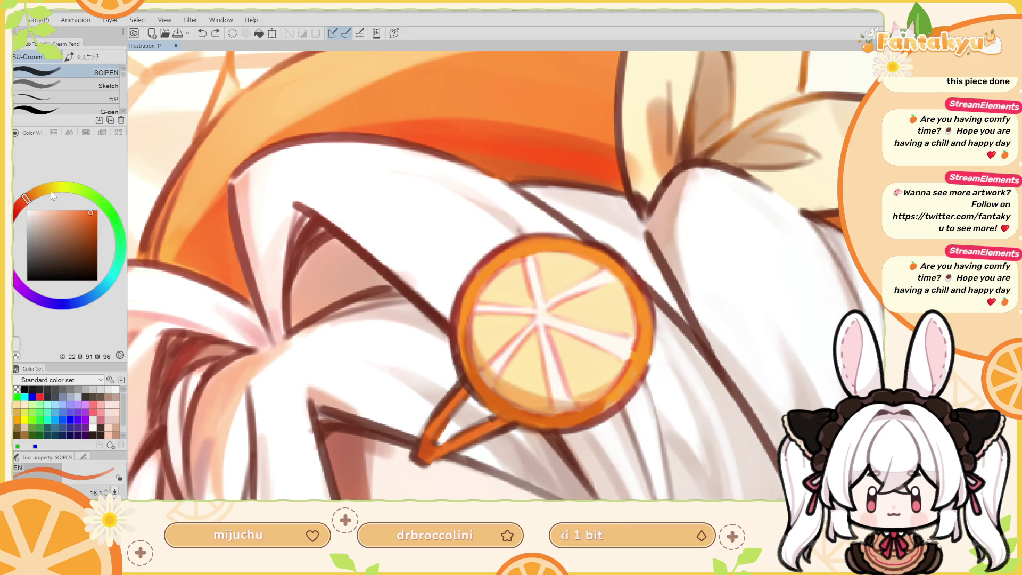
{"action": "left_click_drag", "start_coordinate": [630, 391], "coordinate": [641, 365]}
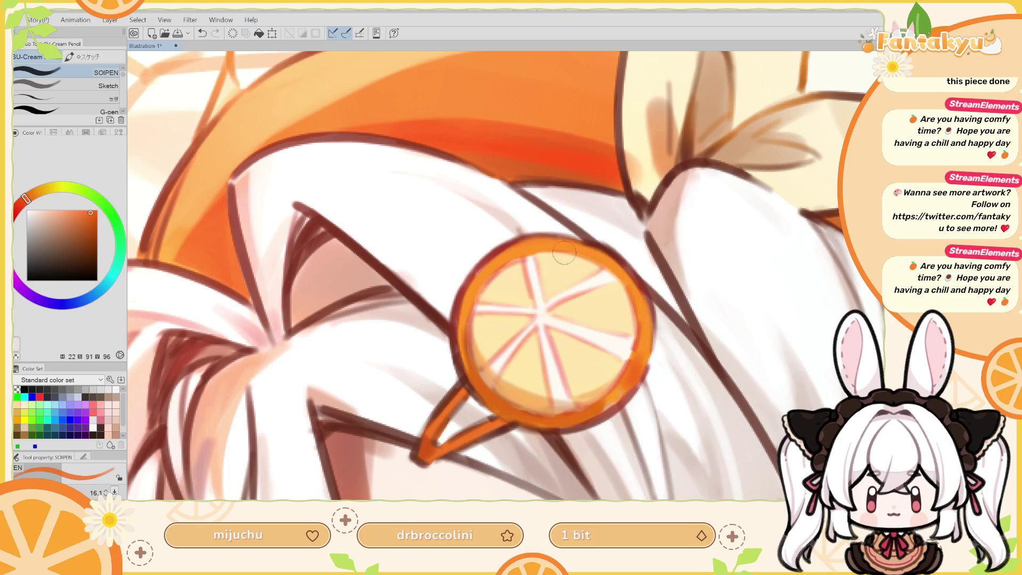
Resample the red-orange and redraw the stroke along the slice's upper-left rim.
{"action": "left_click_drag", "start_coordinate": [515, 246], "coordinate": [465, 301]}
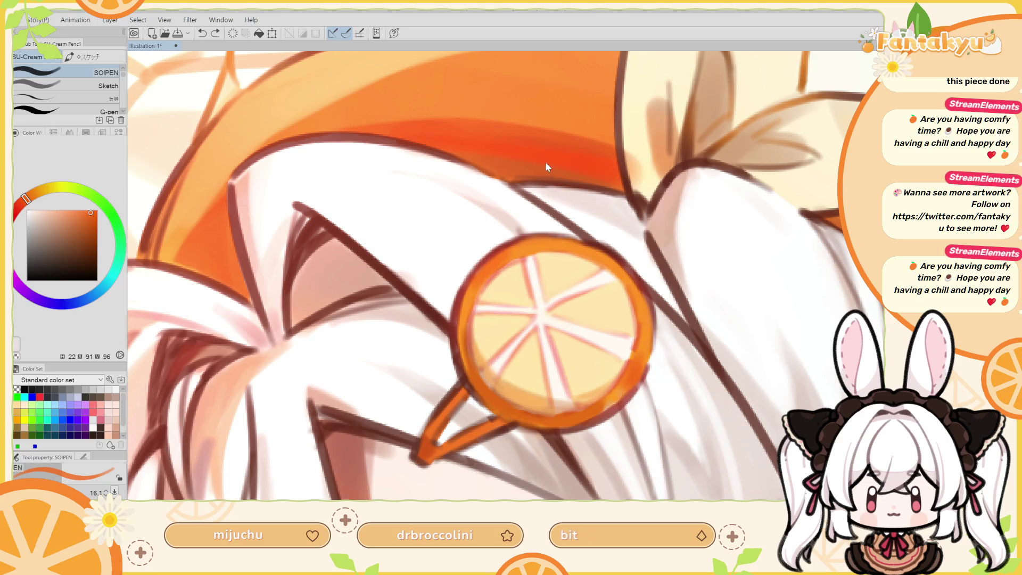
{"action": "key", "text": "ctrl+z"}
{"action": "left_click", "coordinate": [572, 151], "text": "alt"}
{"action": "left_click_drag", "start_coordinate": [509, 250], "coordinate": [467, 301]}
{"action": "key", "text": "ctrl+z"}
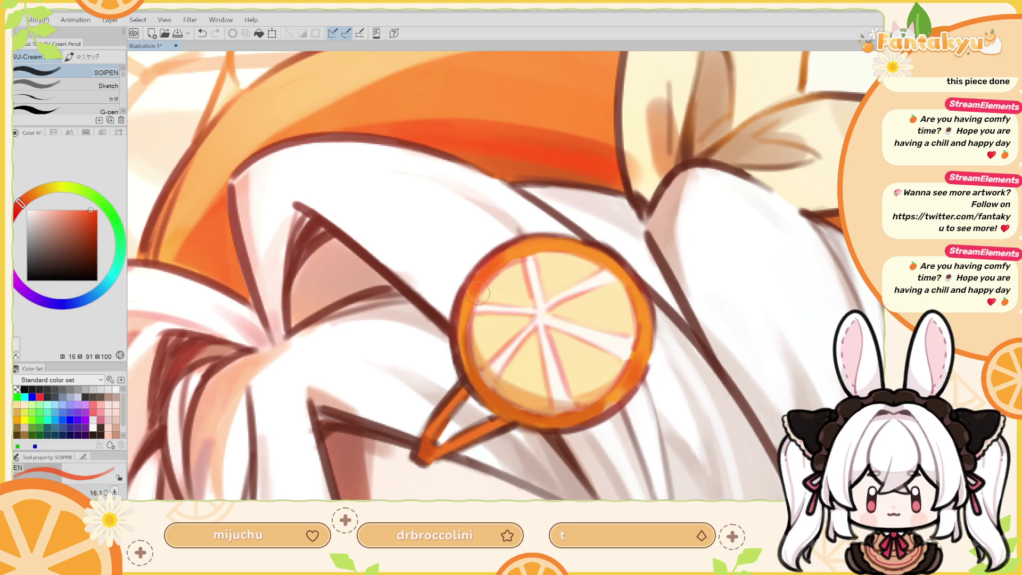
{"action": "key", "text": "j"}
{"action": "key", "text": "ctrl+minus"}
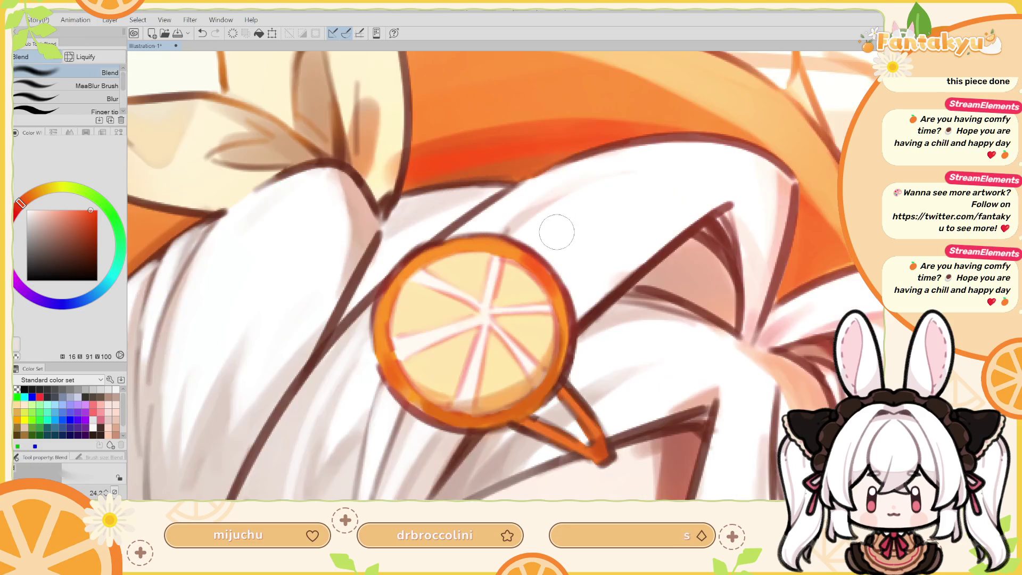
Smudge the orange slice's left rim into the white hair with a yellower sampled orange.
{"action": "key", "text": "ctrl+minus"}
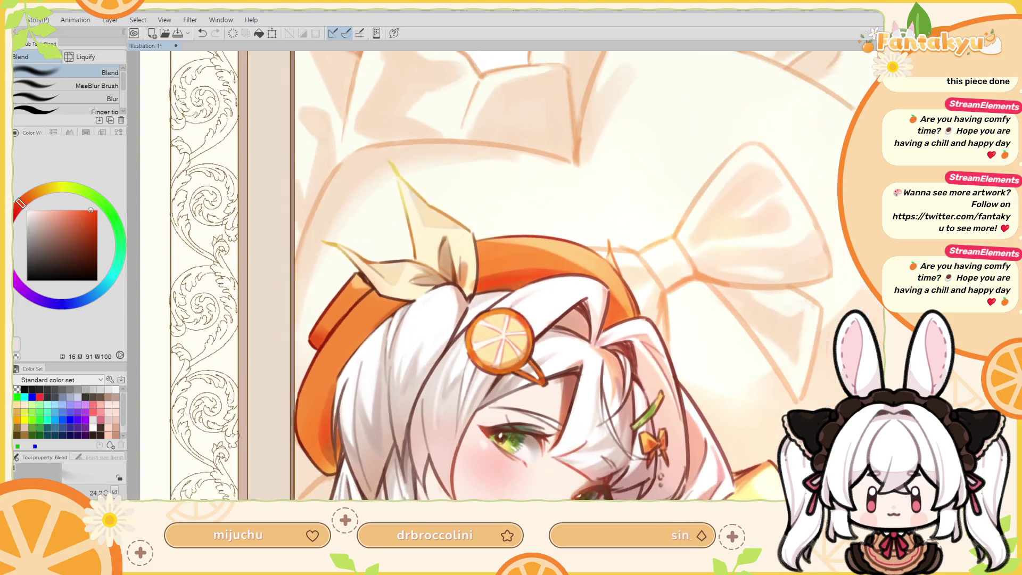
{"action": "scroll", "coordinate": [512, 348], "scroll_direction": "up", "scroll_amount": 4}
{"action": "key", "text": "ctrl+z"}
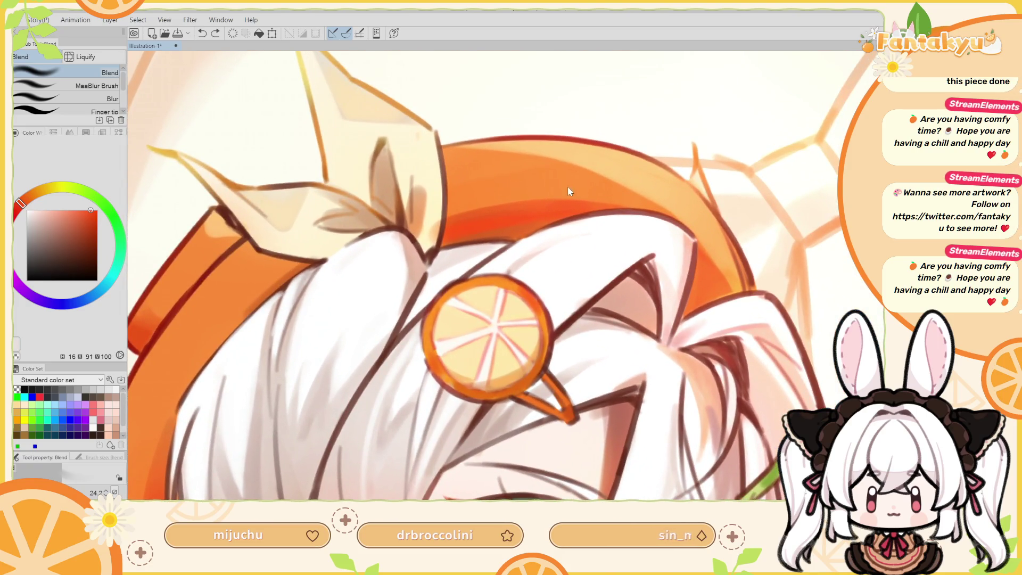
{"action": "left_click", "coordinate": [519, 181], "text": "alt"}
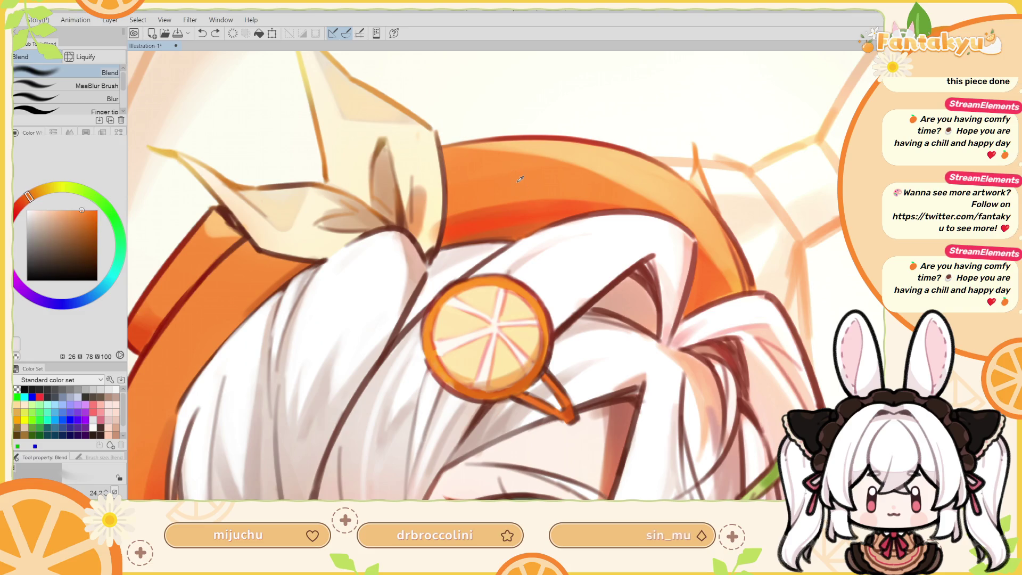
{"action": "mouse_move", "coordinate": [442, 346]}
{"action": "left_mouse_down"}
{"action": "mouse_move", "coordinate": [425, 367]}
{"action": "mouse_move", "coordinate": [433, 355]}
{"action": "left_mouse_up"}
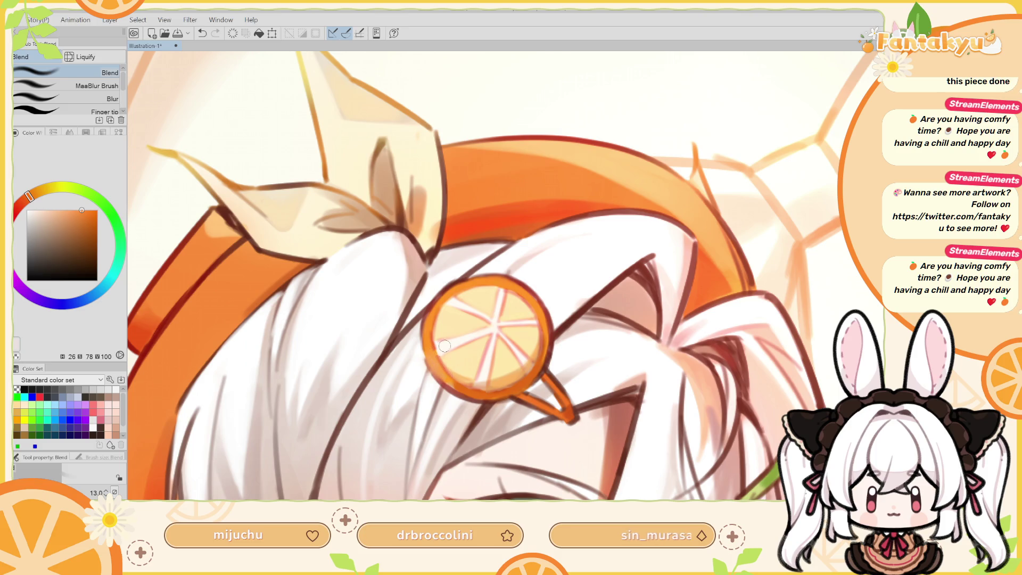
{"action": "key", "text": "ctrl+z"}
{"action": "left_click_drag", "start_coordinate": [80, 210], "coordinate": [30, 199]}
{"action": "left_click", "coordinate": [31, 195]}
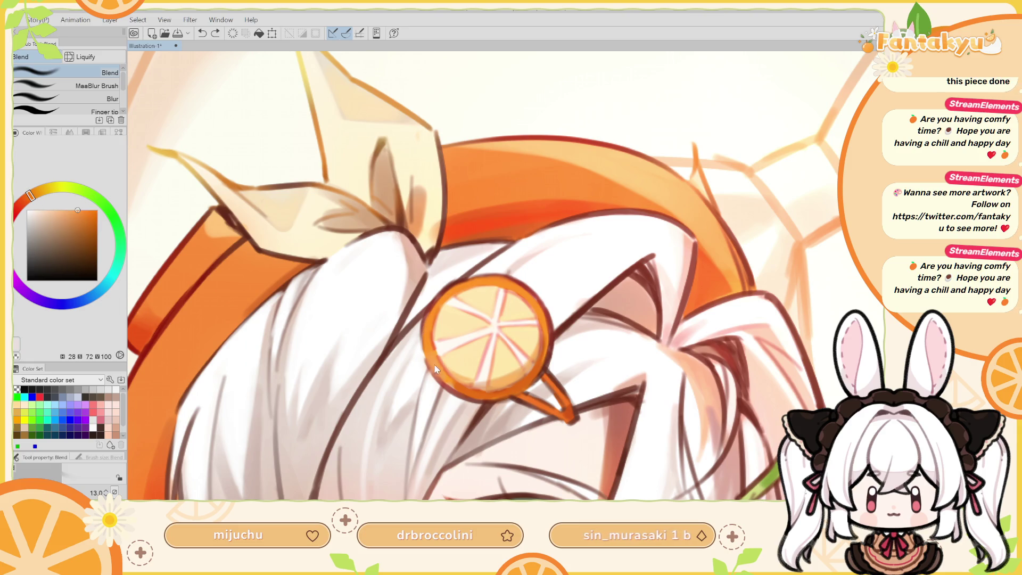
{"action": "left_click_drag", "start_coordinate": [433, 352], "coordinate": [438, 376]}
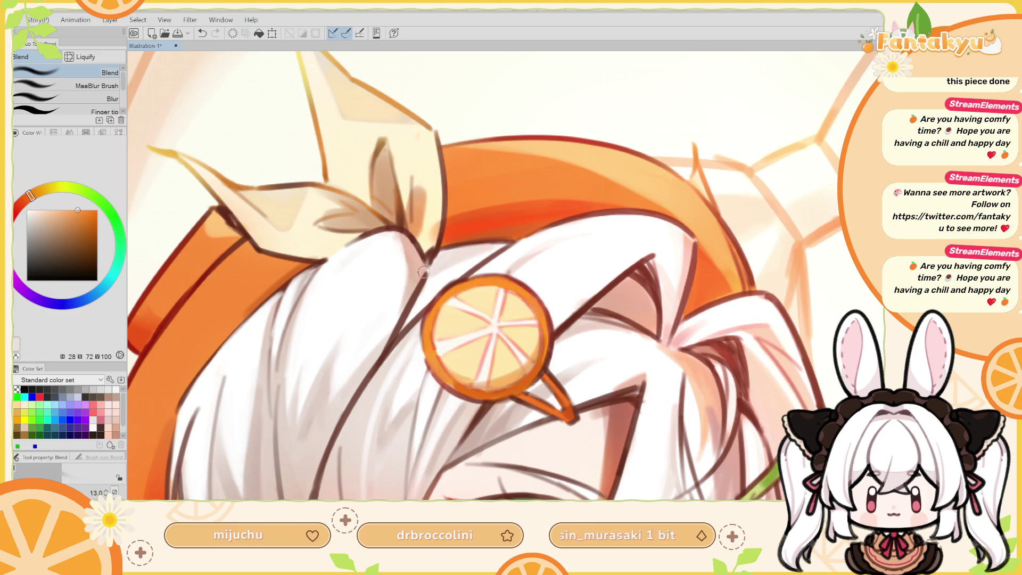
Blend the hair beneath the beret band using a pale cream colour and smaller brush.
{"action": "left_click", "coordinate": [85, 211]}
{"action": "left_click", "coordinate": [37, 190]}
{"action": "left_click", "coordinate": [40, 210]}
{"action": "key", "text": "h"}
{"action": "key", "text": "bracketleft"}
{"action": "key", "text": "bracketleft"}
{"action": "key", "text": "bracketleft"}
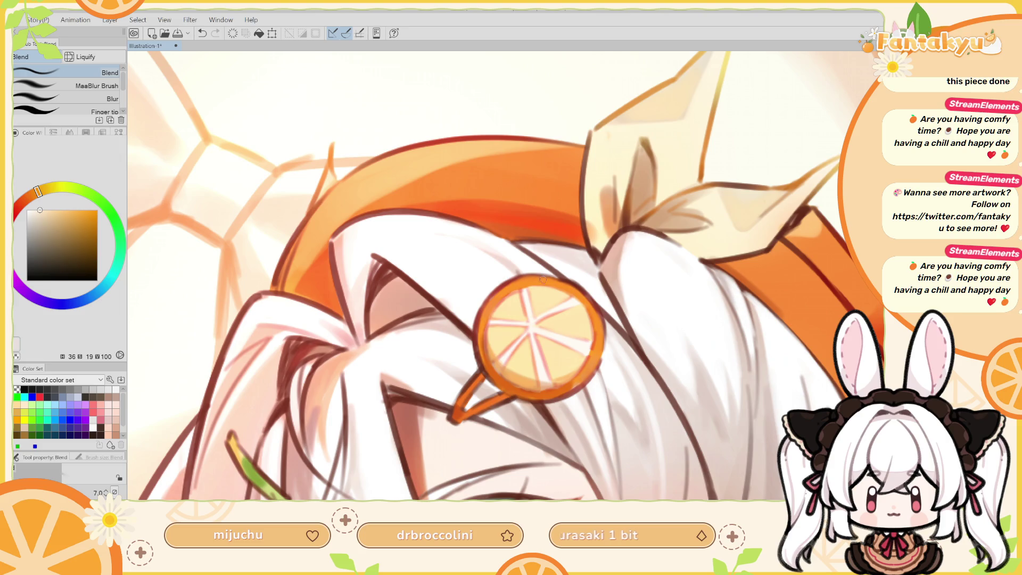
{"action": "left_click_drag", "start_coordinate": [550, 231], "coordinate": [583, 248]}
Return to the SOIPEN pen, test a dark red rim stroke, undo it, and reselect bright orange.
{"action": "key", "text": "p"}
{"action": "key", "text": "ctrl+z"}
{"action": "key", "text": "bracketleft"}
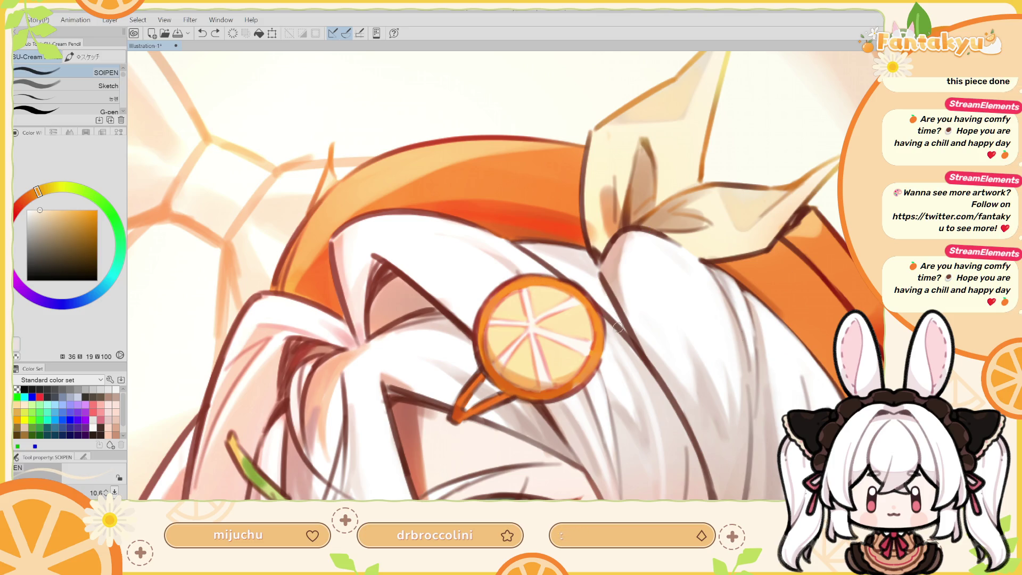
{"action": "left_click", "coordinate": [17, 206]}
{"action": "left_click_drag", "start_coordinate": [87, 208], "coordinate": [91, 214]}
{"action": "left_click_drag", "start_coordinate": [597, 344], "coordinate": [595, 353]}
{"action": "key", "text": "ctrl+z"}
{"action": "left_click", "coordinate": [596, 346], "text": "alt"}
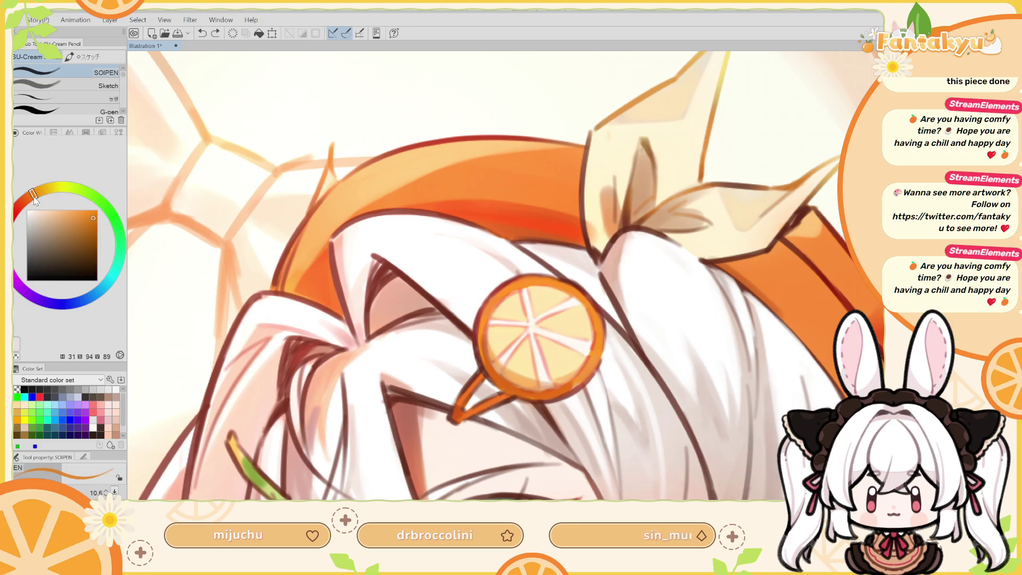